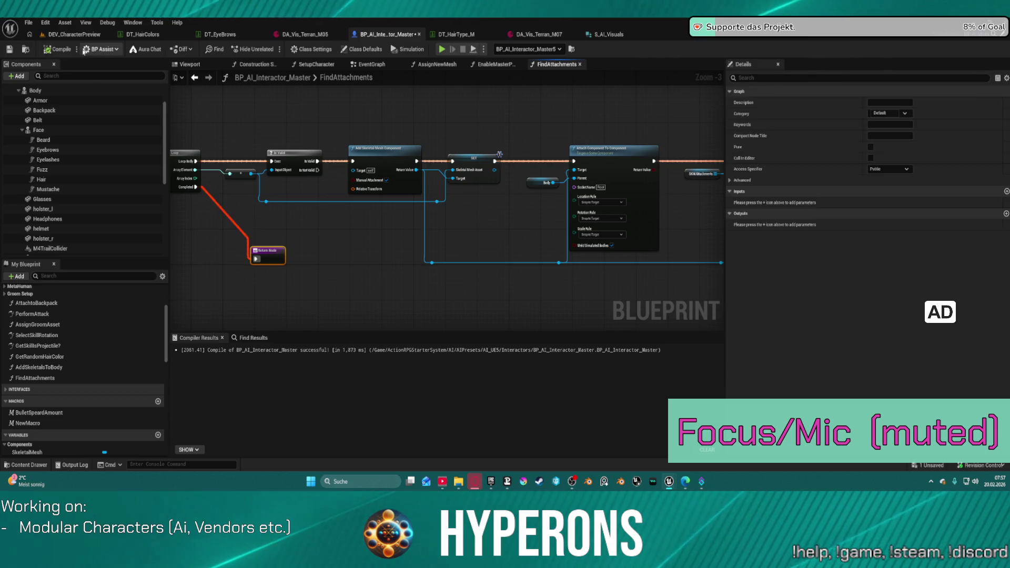
Cancel the stray node from Is Not Valid, then play-test the level, approaching the waving character.
mouse_move(317, 170)
mouse_down()
mouse_move(266, 257)
mouse_move(285, 226)
mouse_up()
click(267, 252)
key(alt+p)
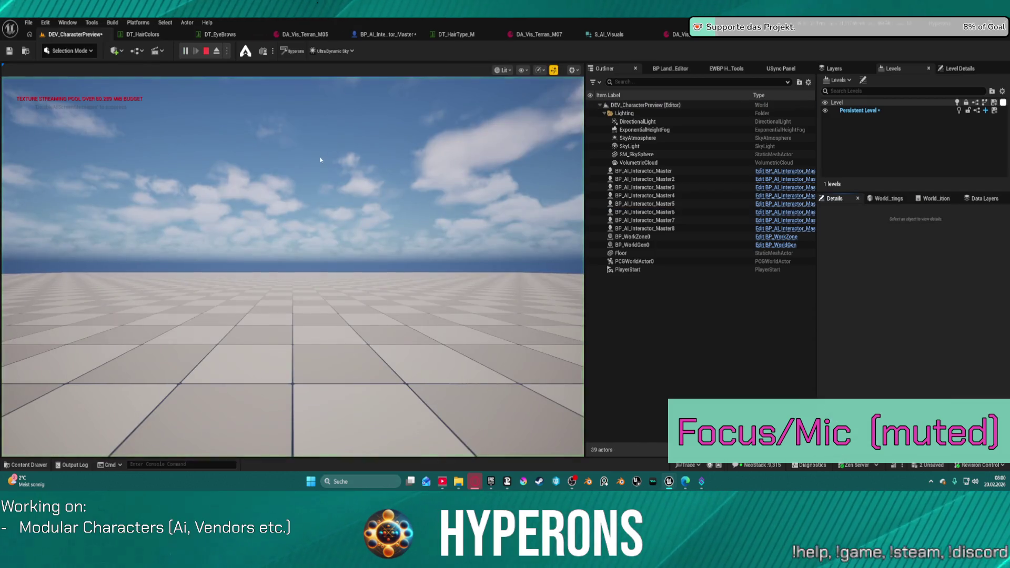
key(w)
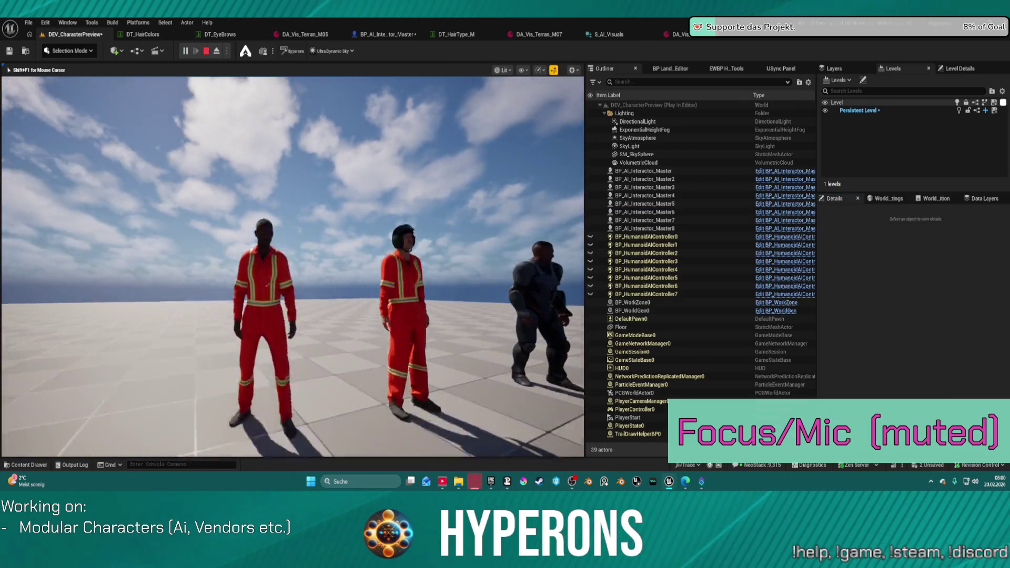
key(w)
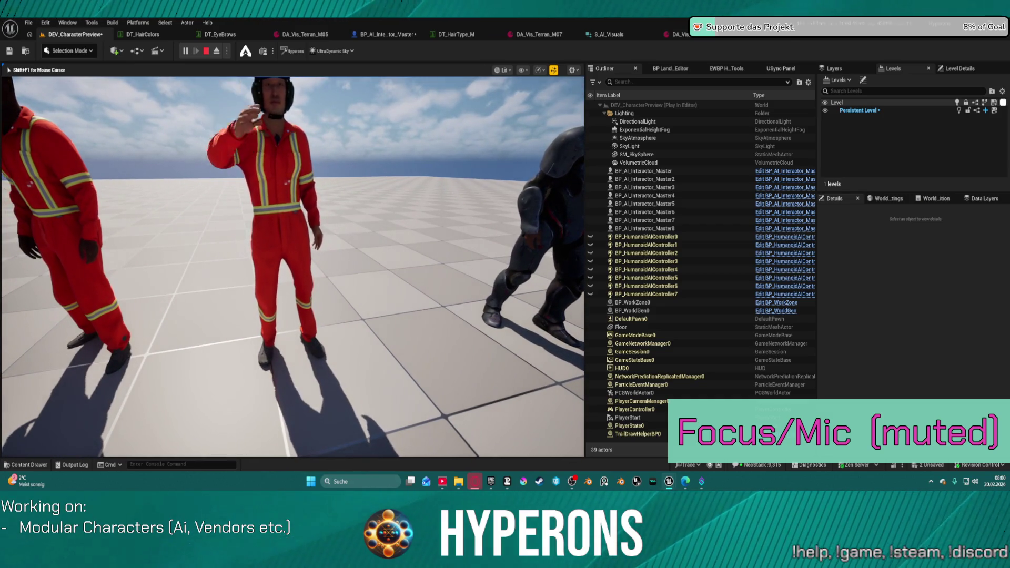
Frame both red-suited characters, stop the play test, and select BP_AI_Interactor_Master6.
key(s)
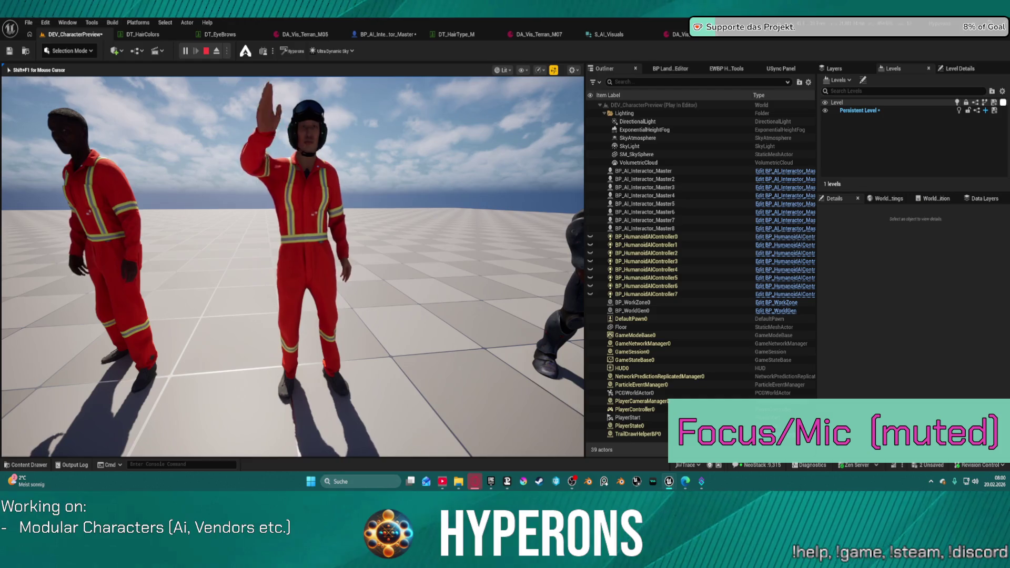
key(a)
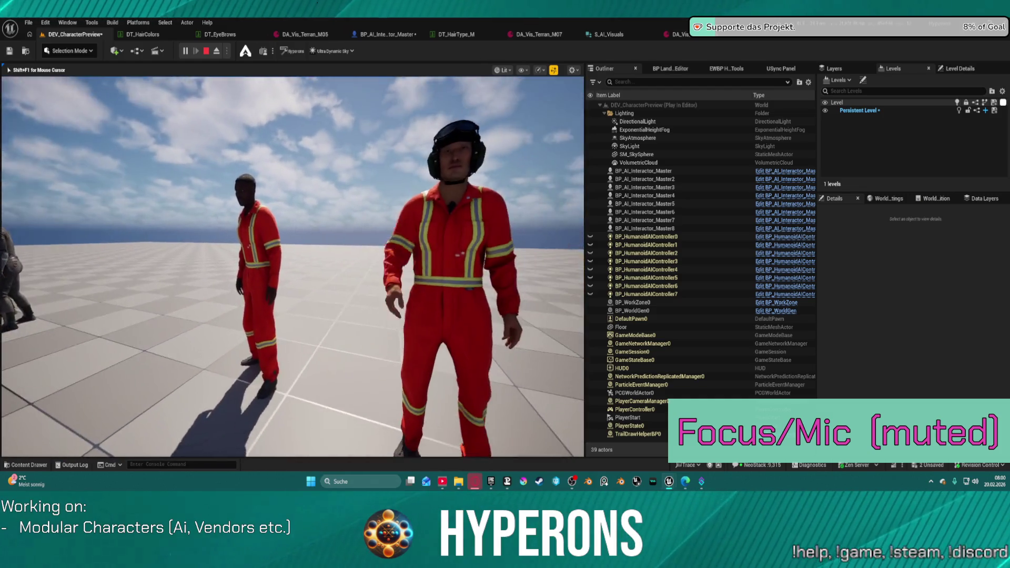
key(Escape)
click(339, 201)
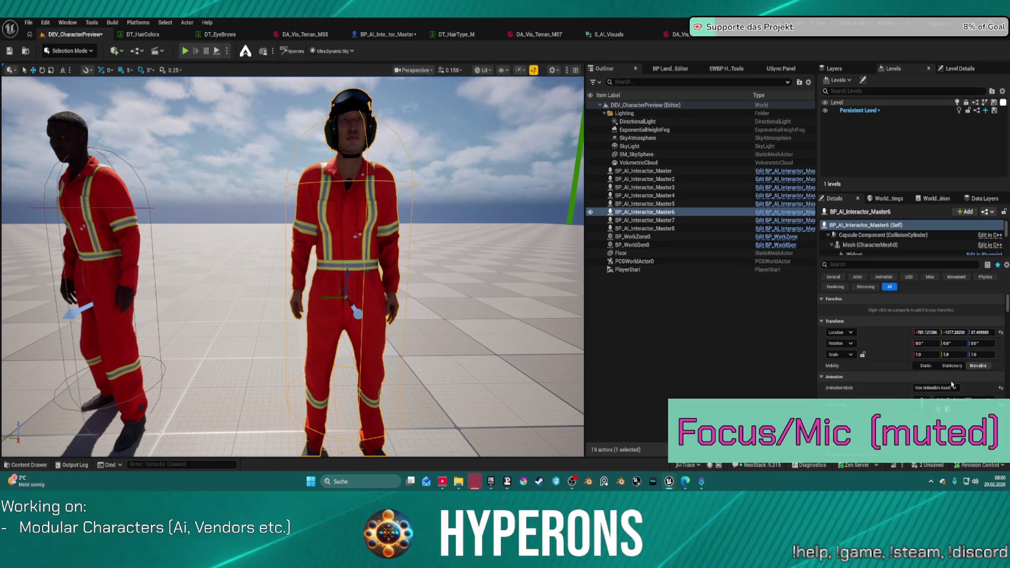
Set BP_AI_Interactor_Master6's Animation Mode to Use Animation Blueprint and orbit to view the animated pose.
click(940, 388)
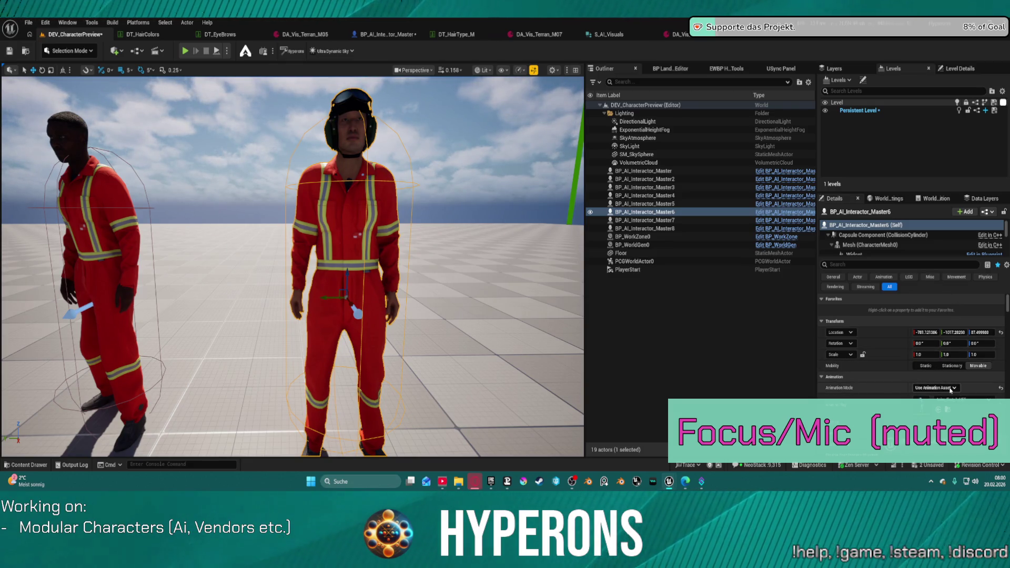
click(949, 398)
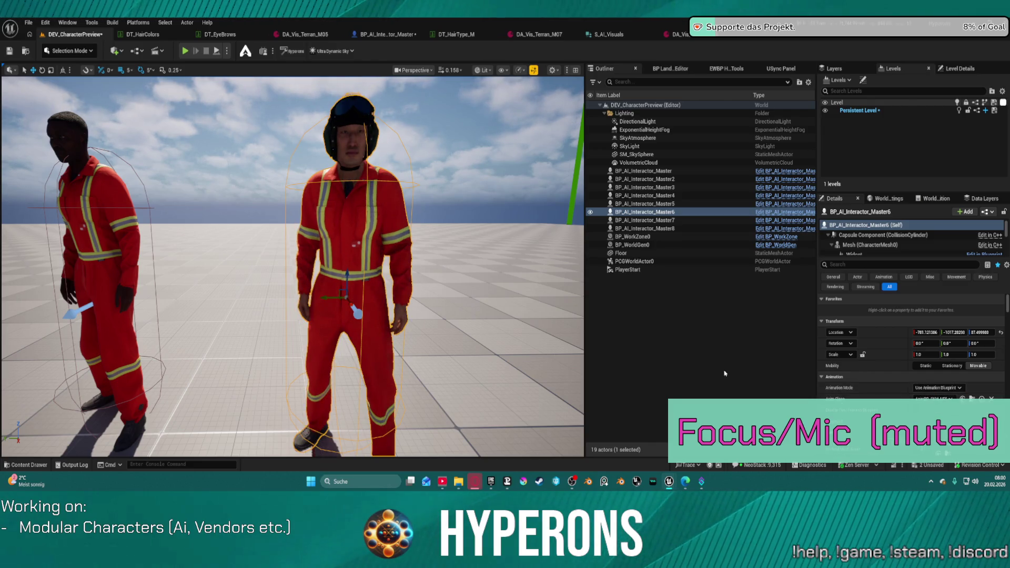
mouse_move(535, 363)
mouse_down()
mouse_move(518, 379)
mouse_move(474, 345)
mouse_move(434, 334)
mouse_up()
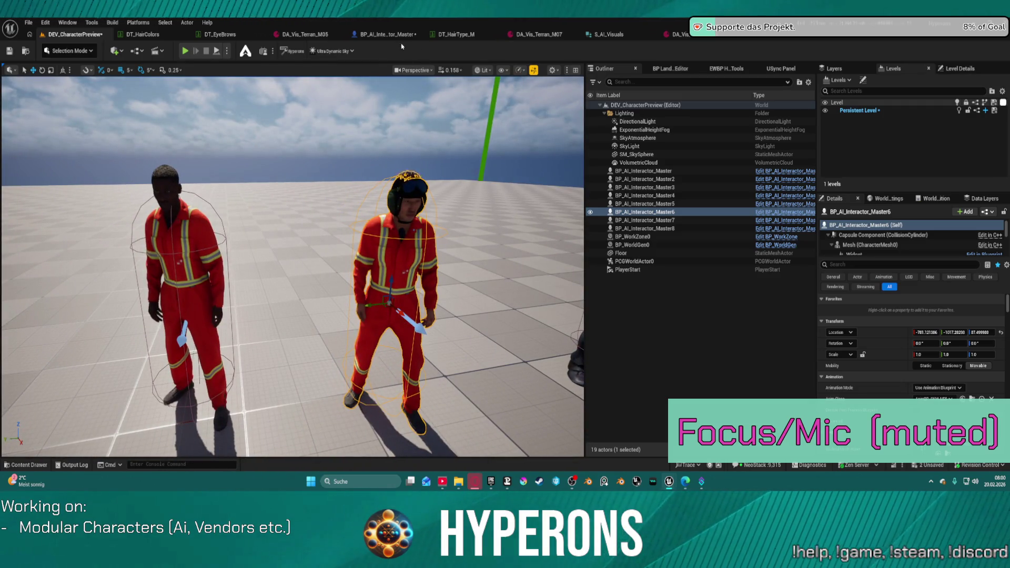
key(ctrl+space)
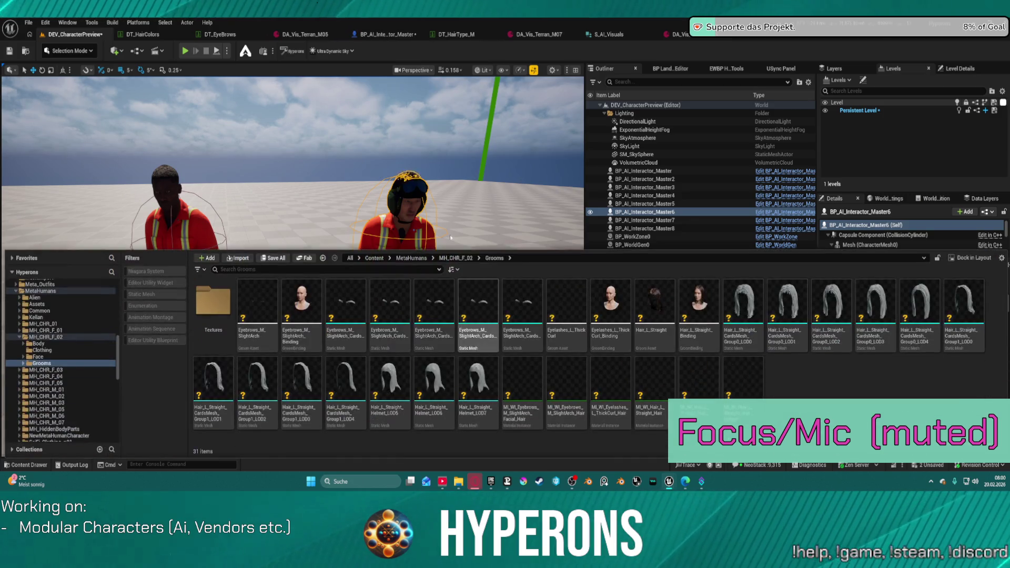
Switch to the DA_Vis_Terran_M07 data asset tab.
click(526, 35)
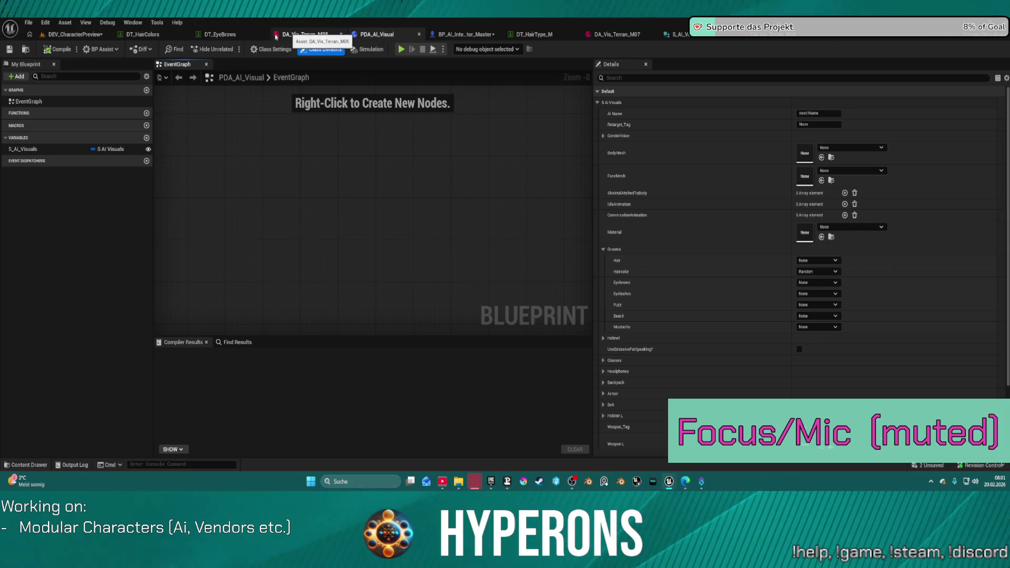
Detach DA_Vis_Terran_M05 into its own window, view DA_Vis_Terran_M06, then open the S_AI_Visuals structure.
mouse_move(276, 36)
mouse_down()
mouse_move(463, 35)
mouse_move(623, 50)
mouse_move(589, 34)
mouse_move(539, 34)
mouse_up()
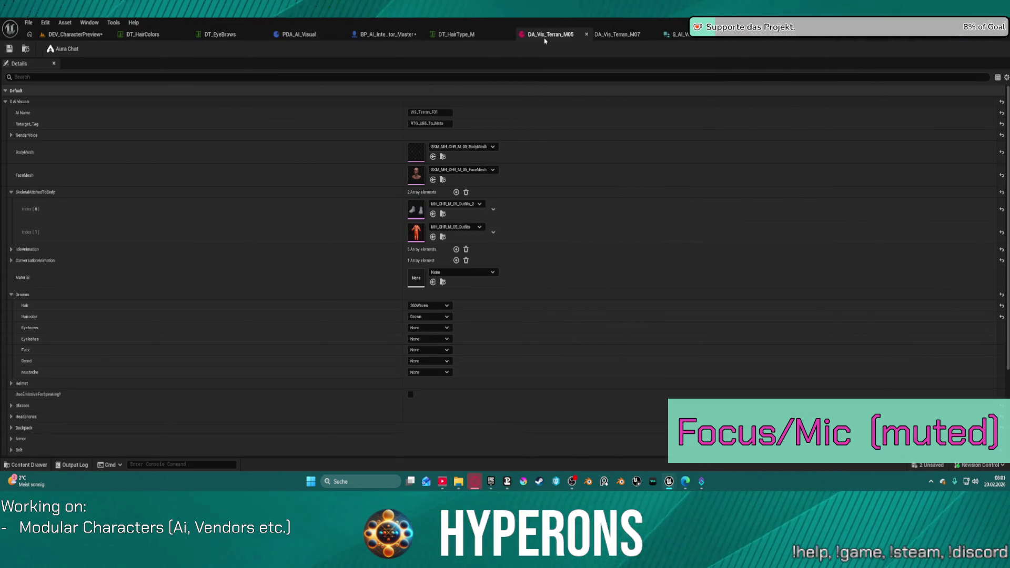
click(758, 37)
click(750, 38)
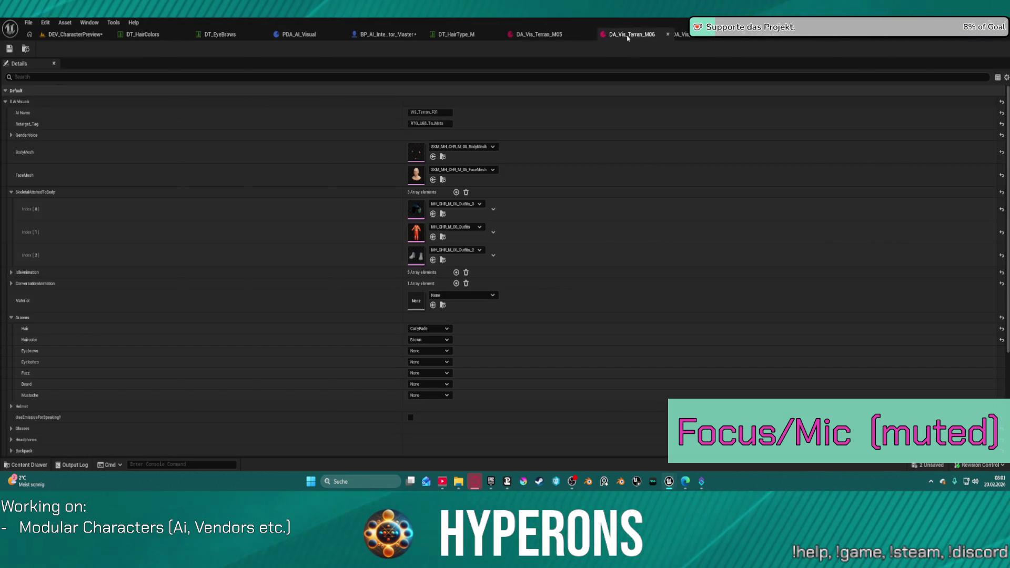
click(760, 38)
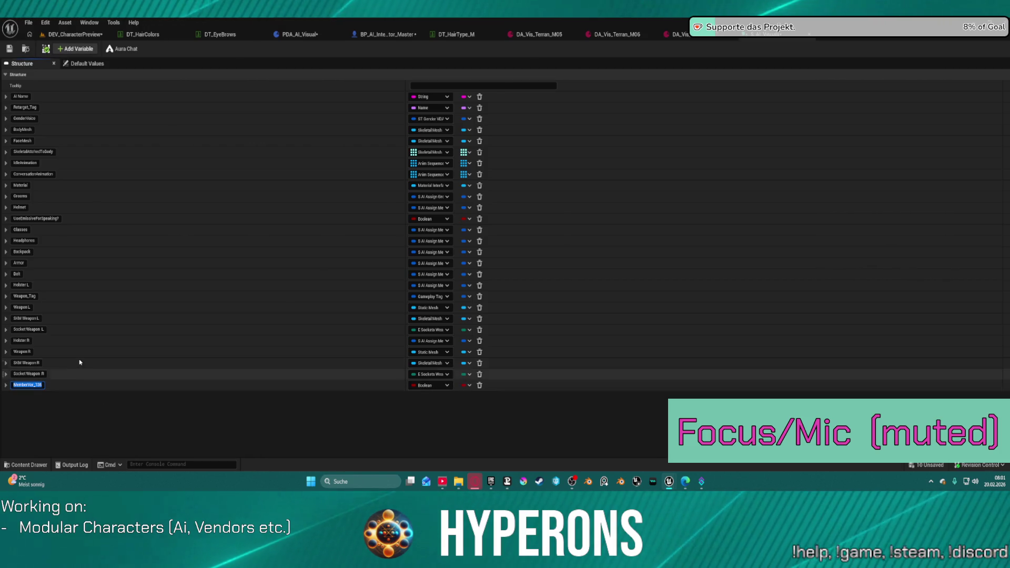
text(RemoveTop)
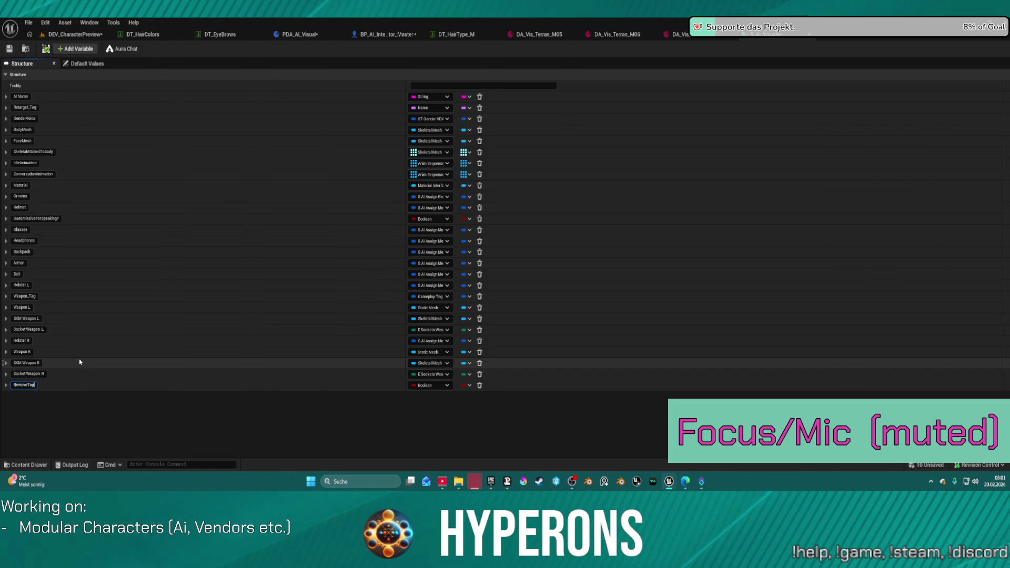
text(Hair)
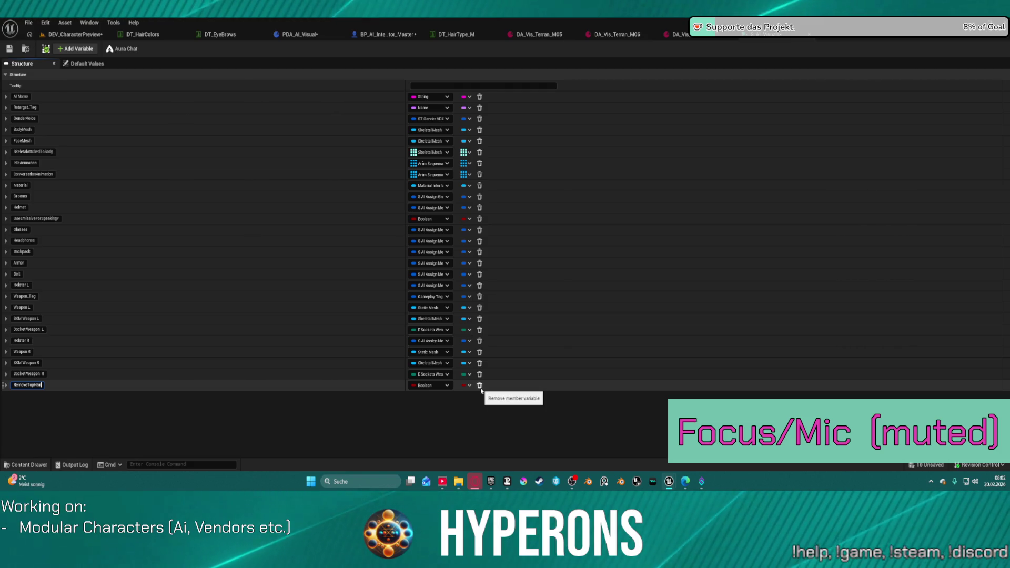
key(Return)
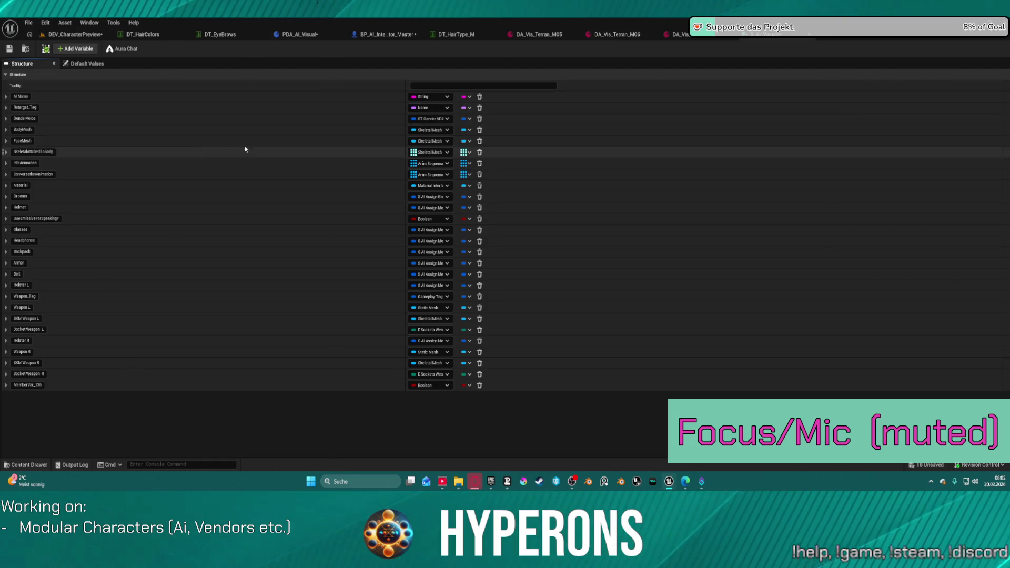
Rename the bottom Boolean member by pasting SkeletalAttachedToBody and editing it into Remove.
double_click(53, 152)
key(ctrl+c)
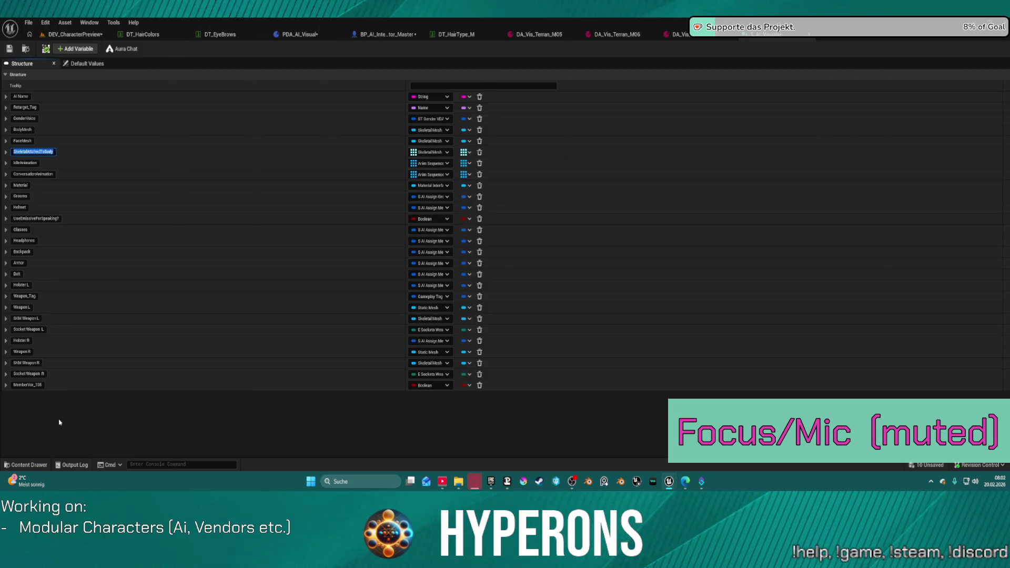
click(93, 391)
key(ctrl+v)
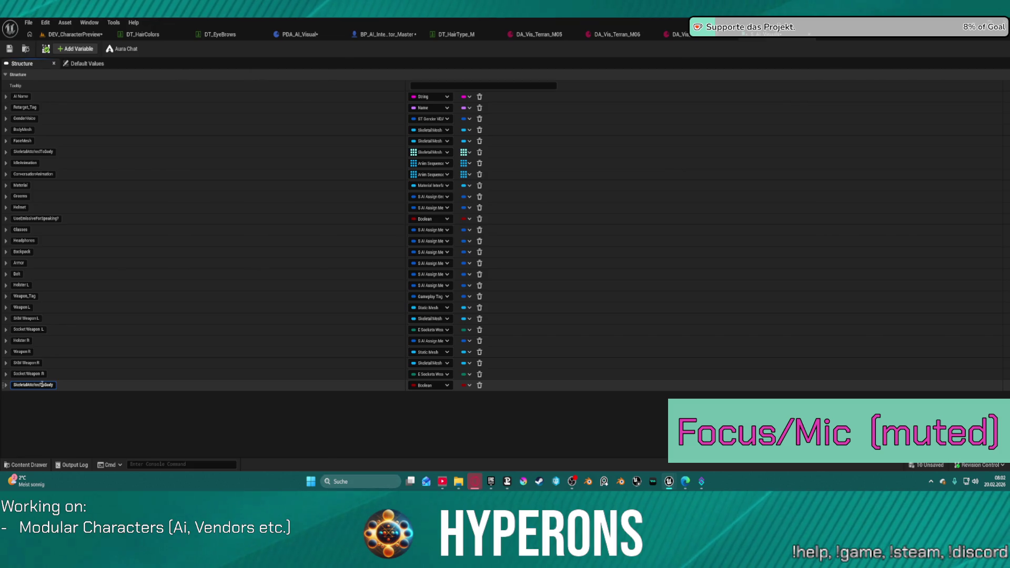
key(Delete)
key(Delete)
key(Delete)
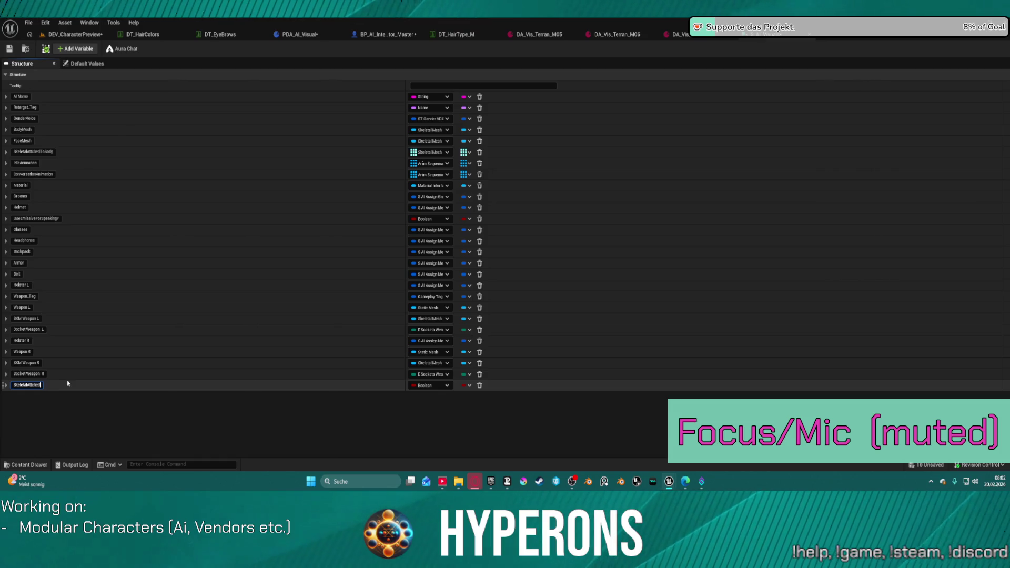
key(BackSpace)
key(BackSpace)
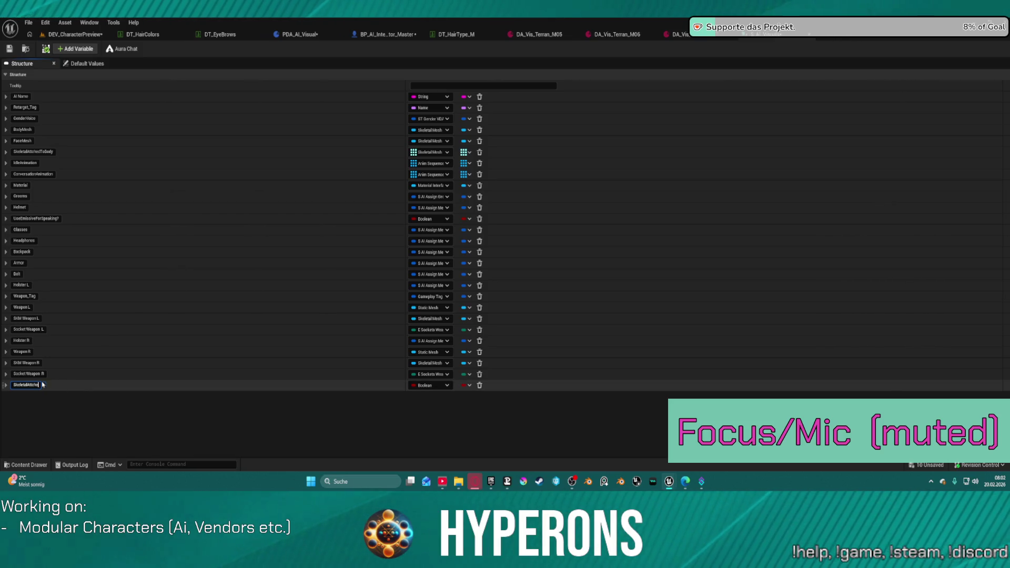
text(d)
key(Return)
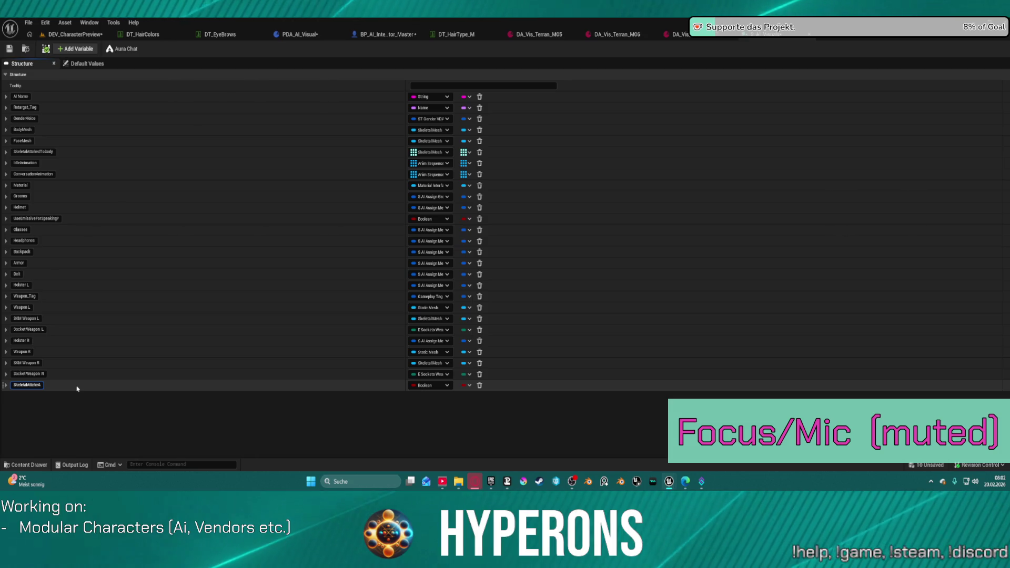
text(Remove)
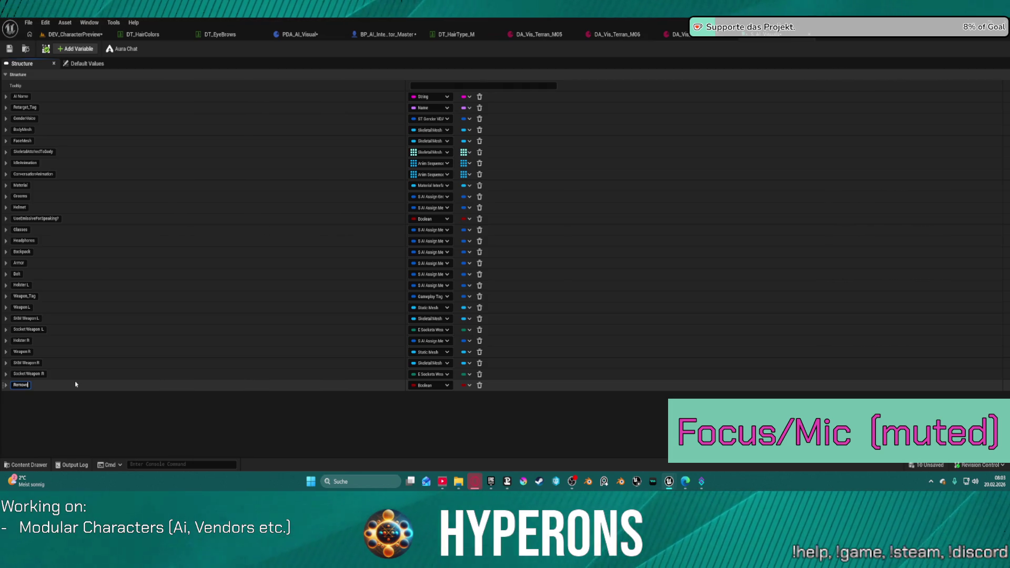
text(H)
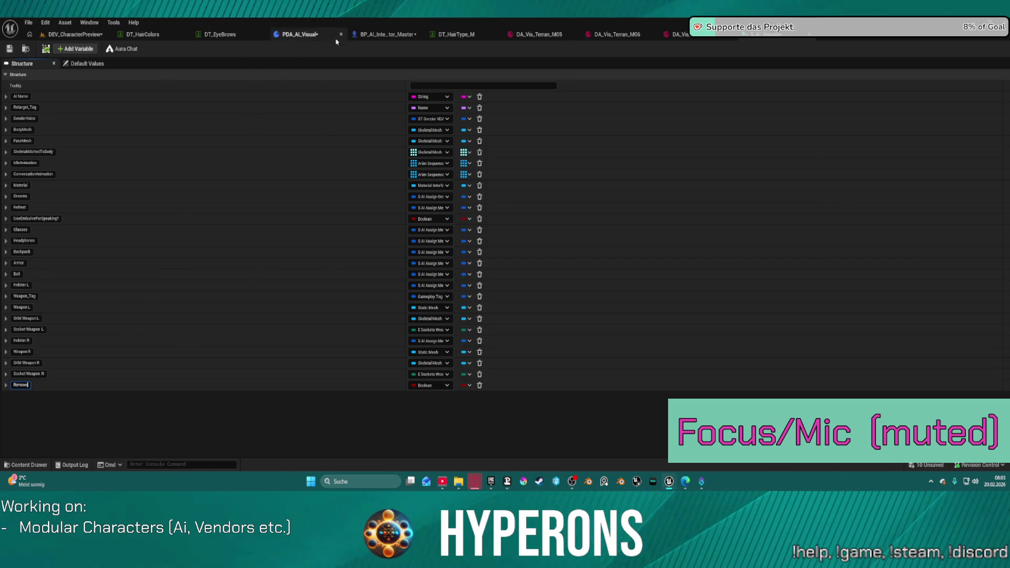
click(391, 34)
Save all modified assets and open BP_AI_Interactor_Master's SetupCharacter graph.
key(ctrl+shift+s)
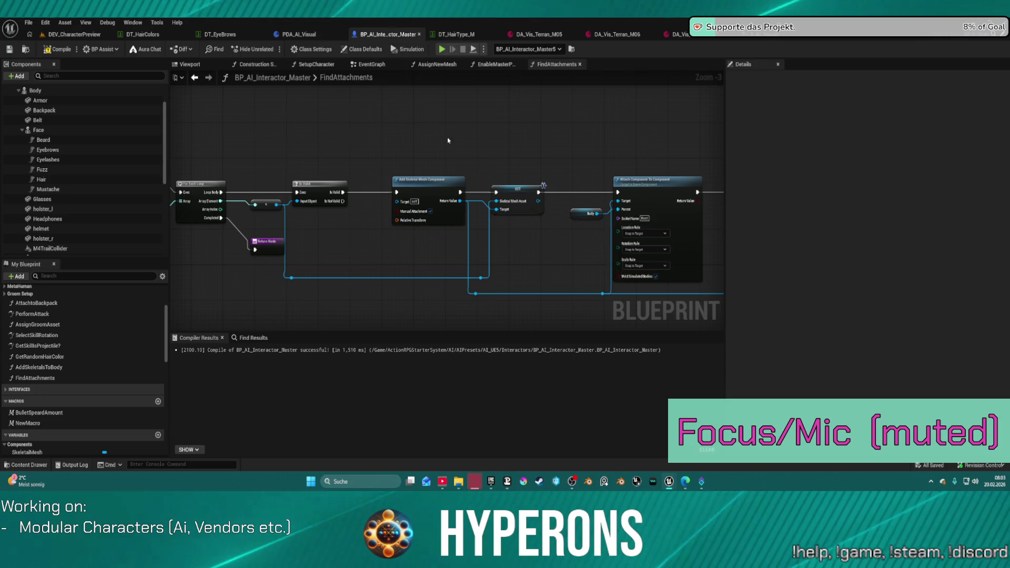
scroll(344, 181, down, 4)
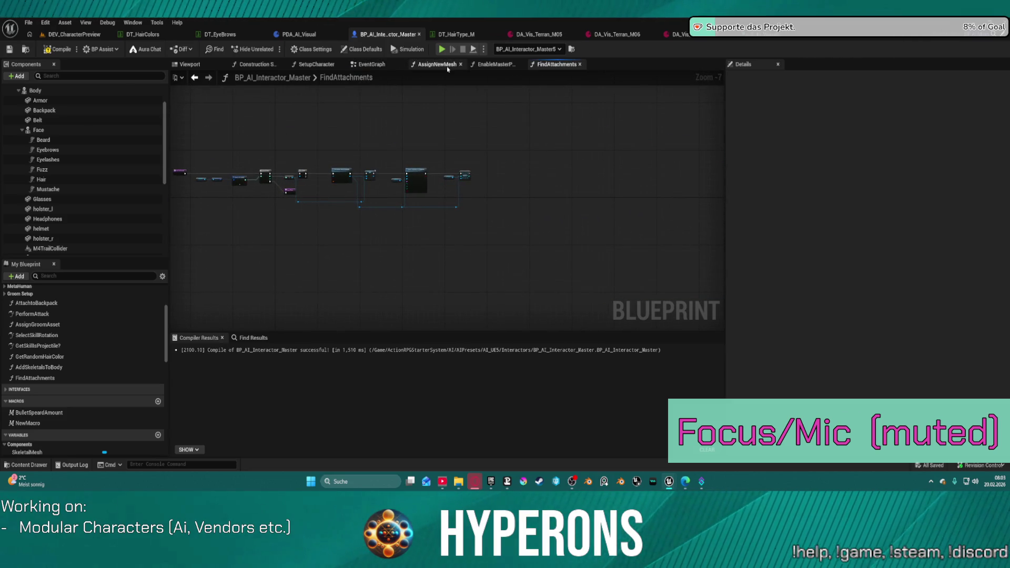
click(448, 65)
click(371, 65)
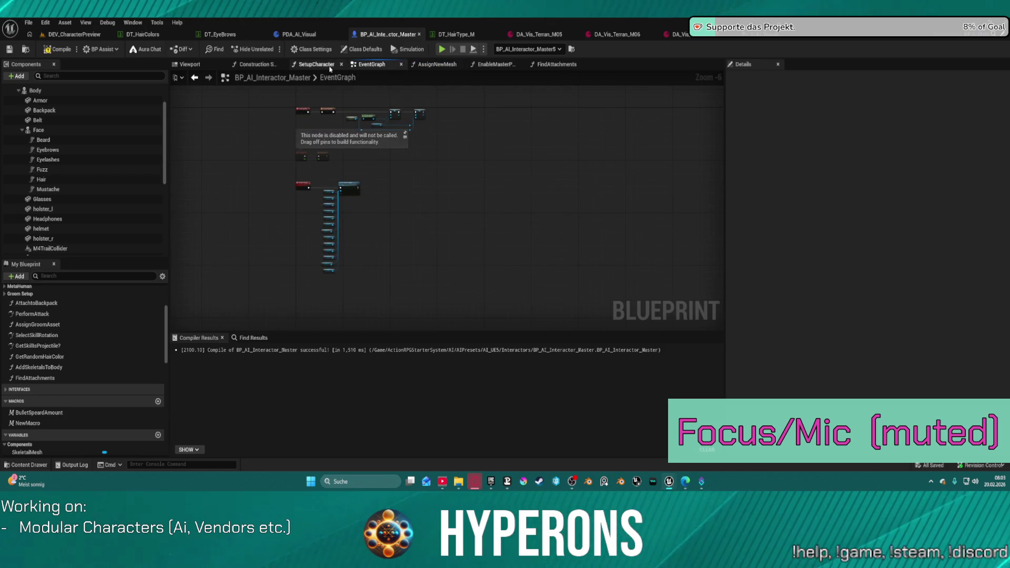
click(330, 65)
Inspect the Break S AI Visuals nodes inside the collapsed Add Groom Assets graph.
scroll(350, 166, up, 5)
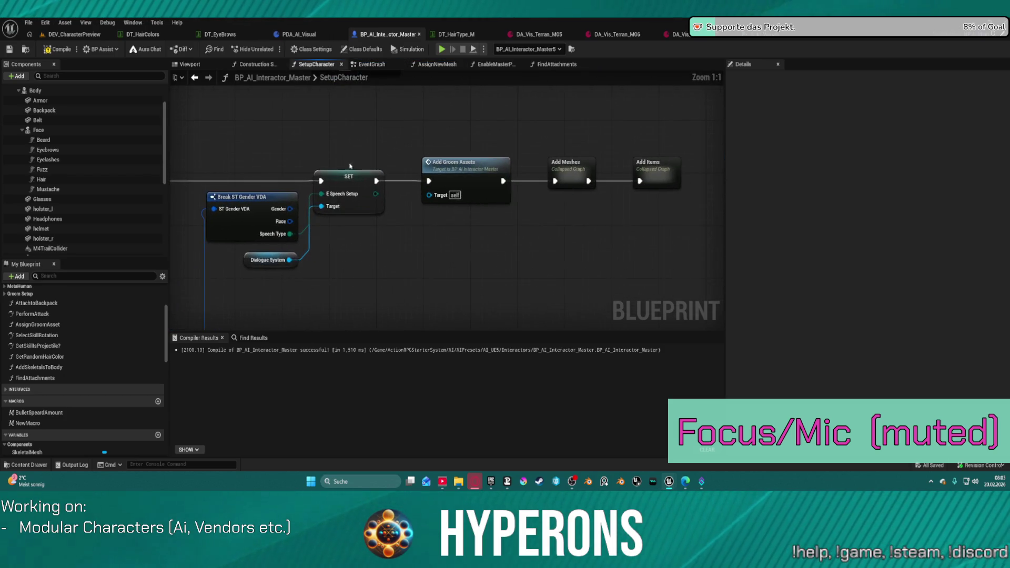
double_click(464, 168)
scroll(405, 219, down, 5)
scroll(391, 219, up, 3)
mouse_move(391, 219)
mouse_down()
mouse_move(675, 215)
mouse_move(636, 209)
mouse_up()
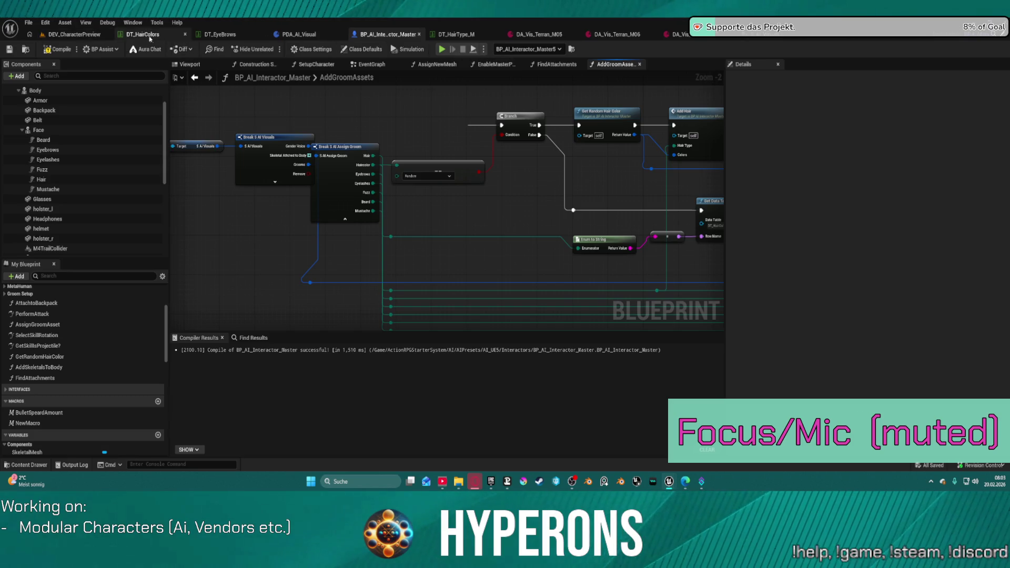
click(84, 35)
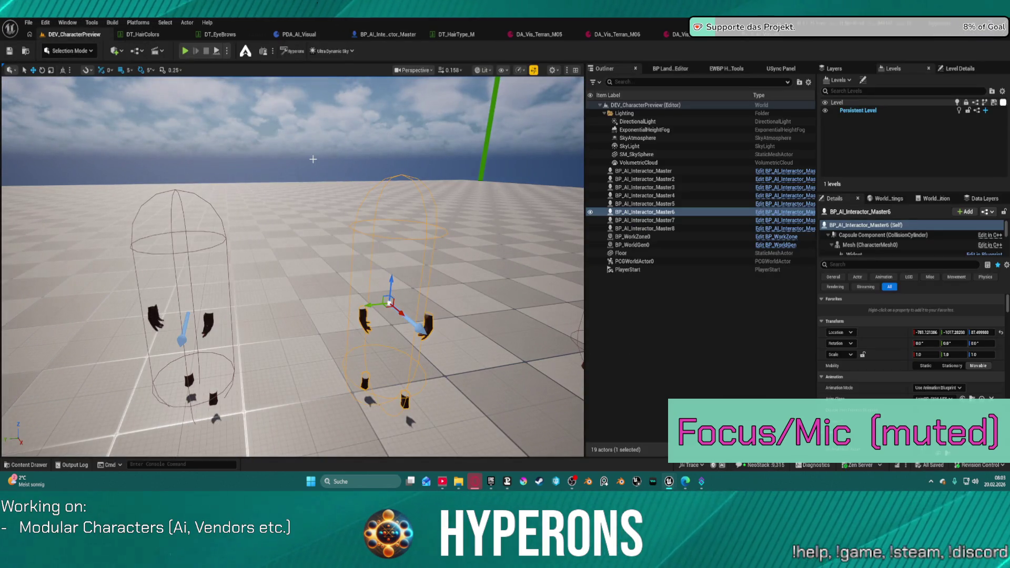
Review the S_AI_Visuals members and compile the PDA_AI_Visual blueprint.
click(315, 35)
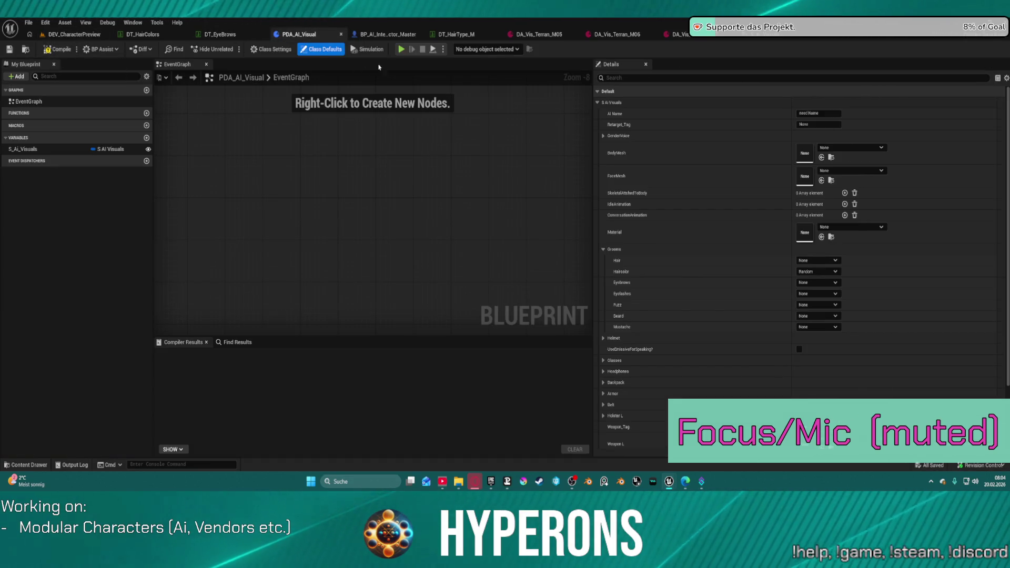
click(757, 35)
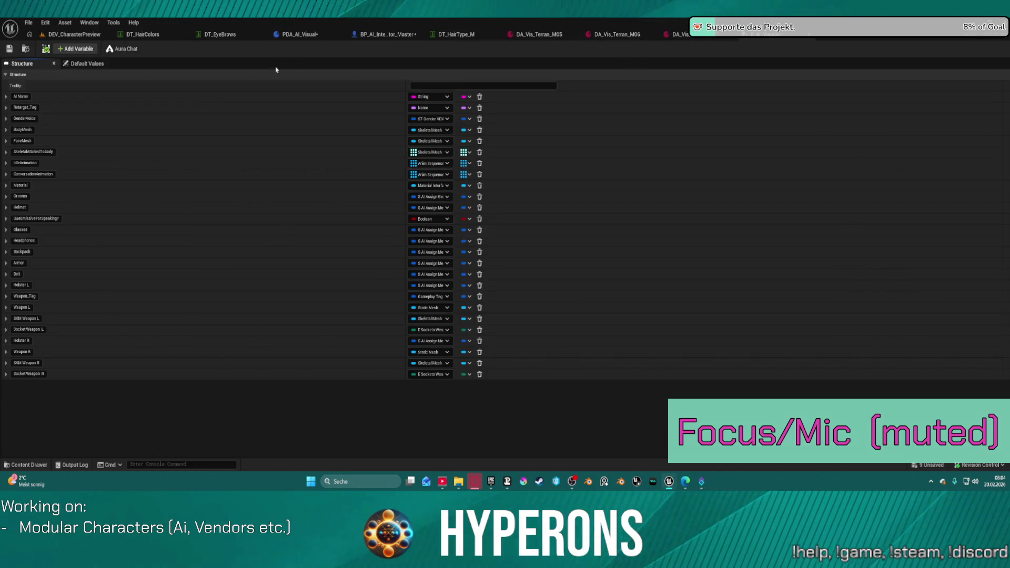
click(309, 37)
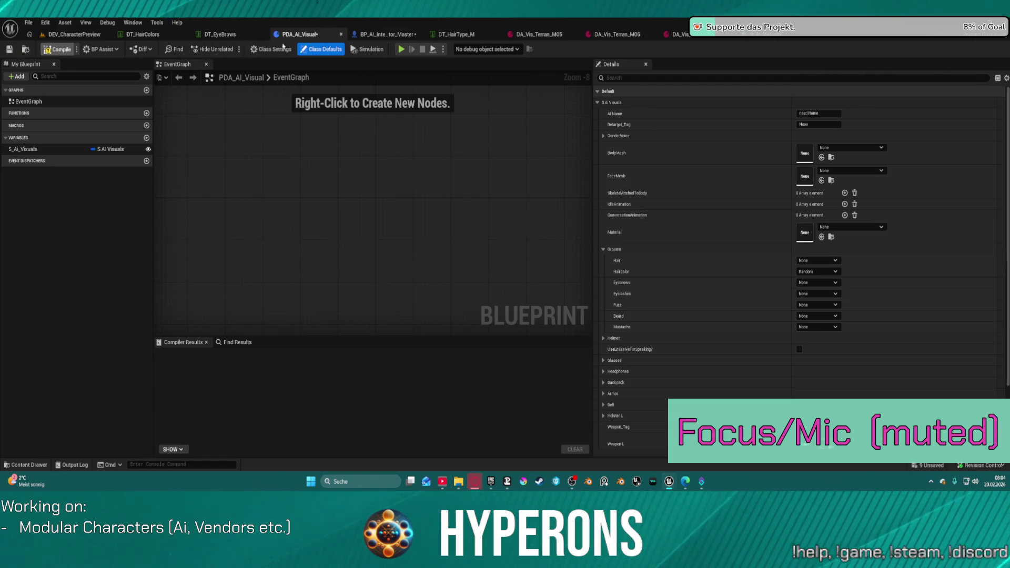
key(F7)
Check BP_AI_Interactor_Master and the preview level, then bring up DA_Vis_Terran_M06.
click(389, 34)
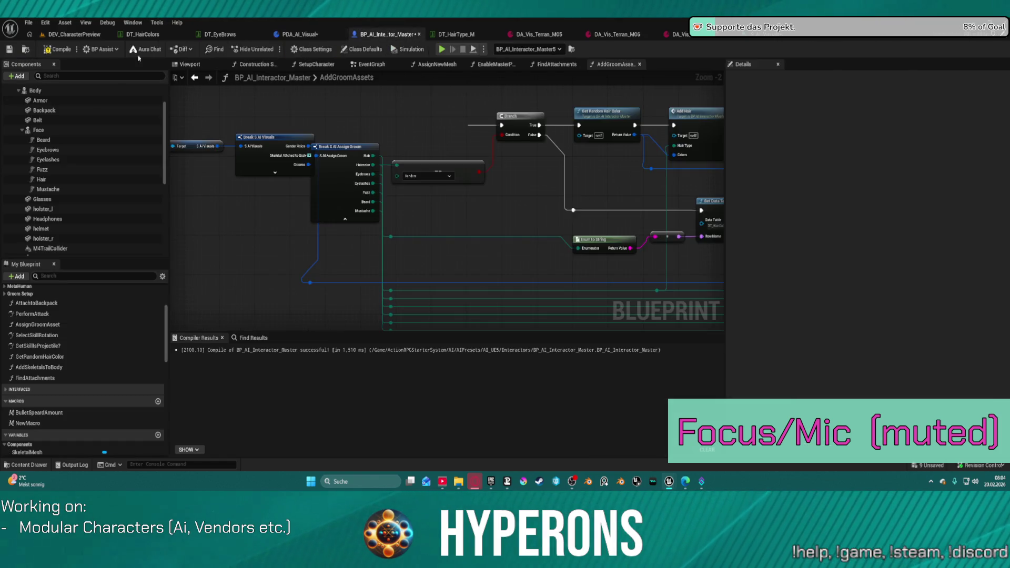
click(81, 35)
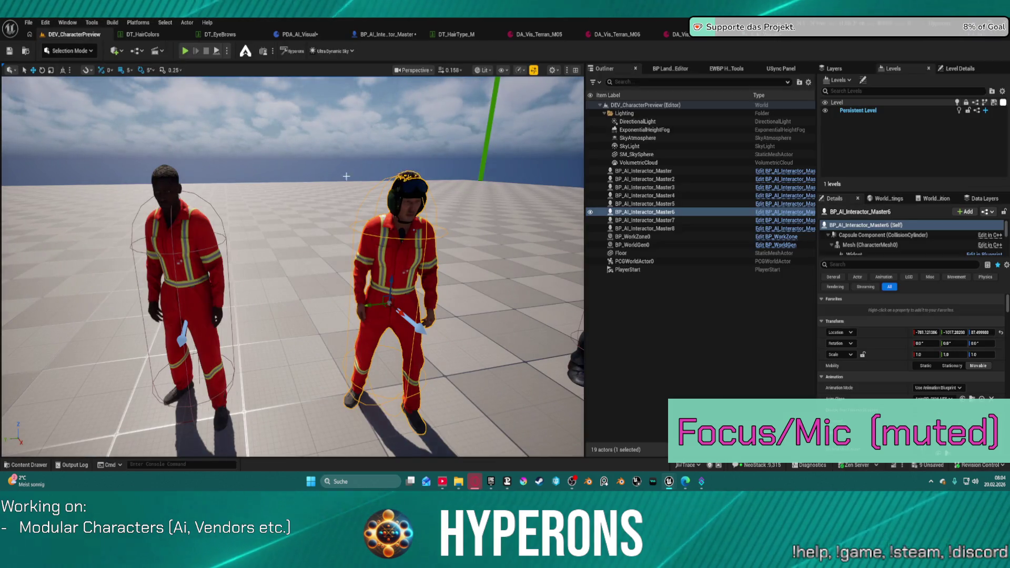
click(614, 36)
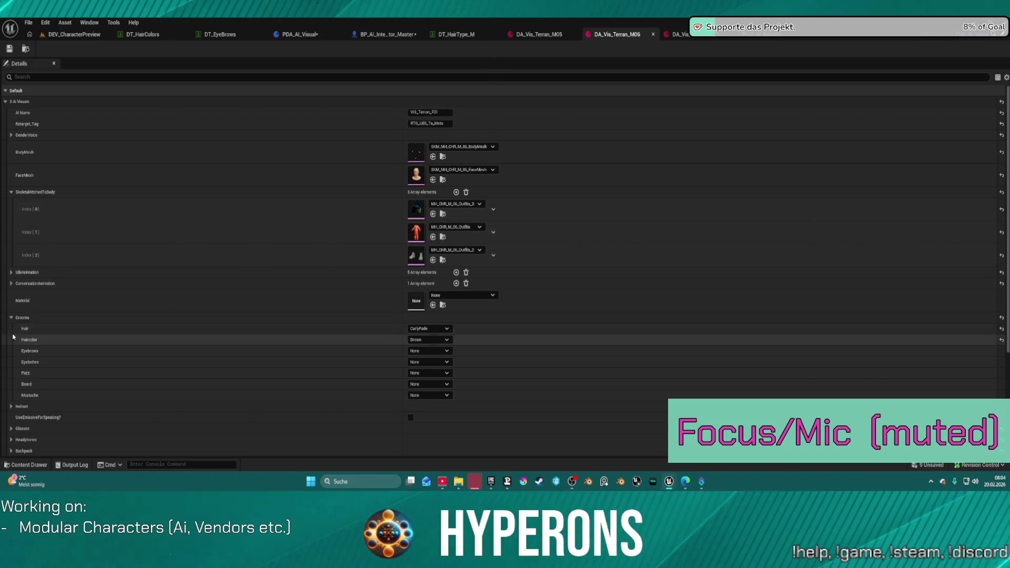
Set DA_Vis_Terran_M06's Hair to None and save the data asset.
click(429, 329)
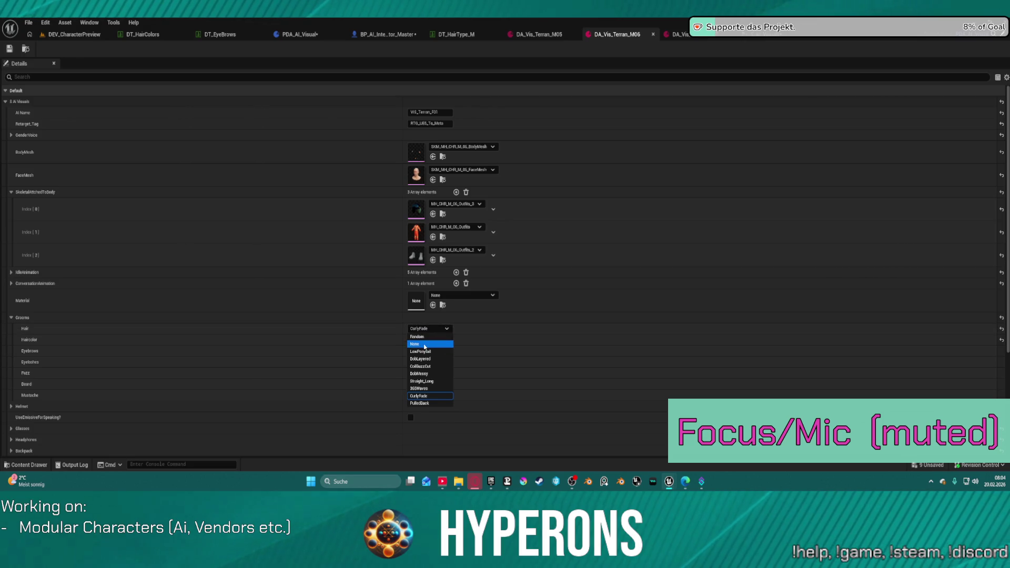
click(424, 345)
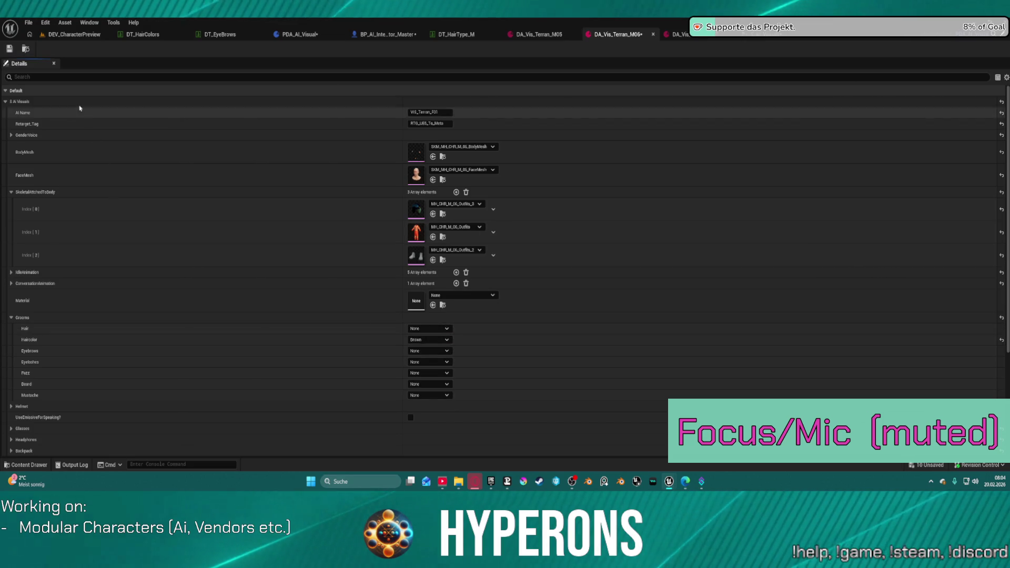
click(9, 49)
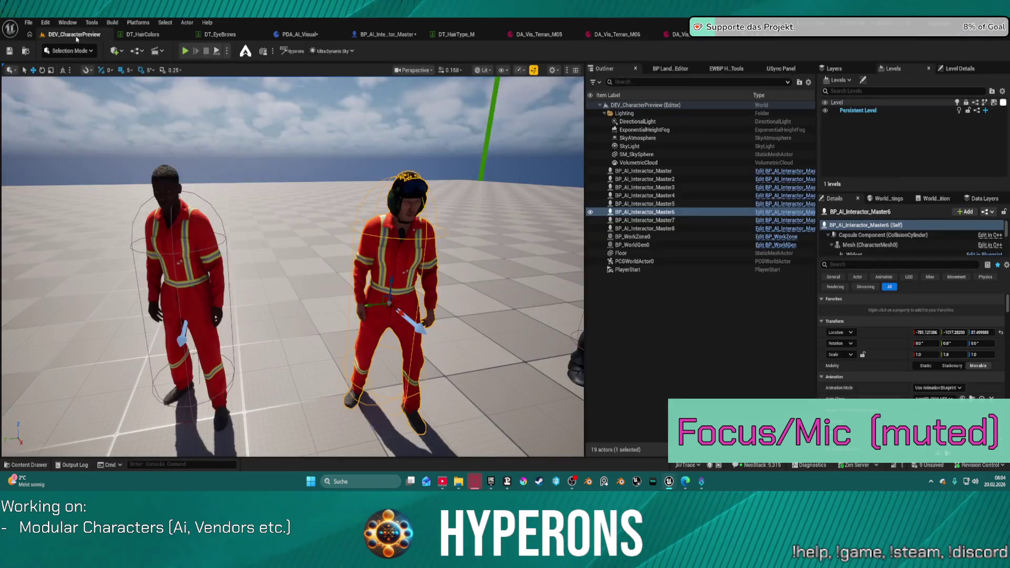
Find SetupCharacter via a 'setu' Details search, regenerate the preview character, and inspect its helmet.
click(74, 35)
scroll(884, 337, down, 5)
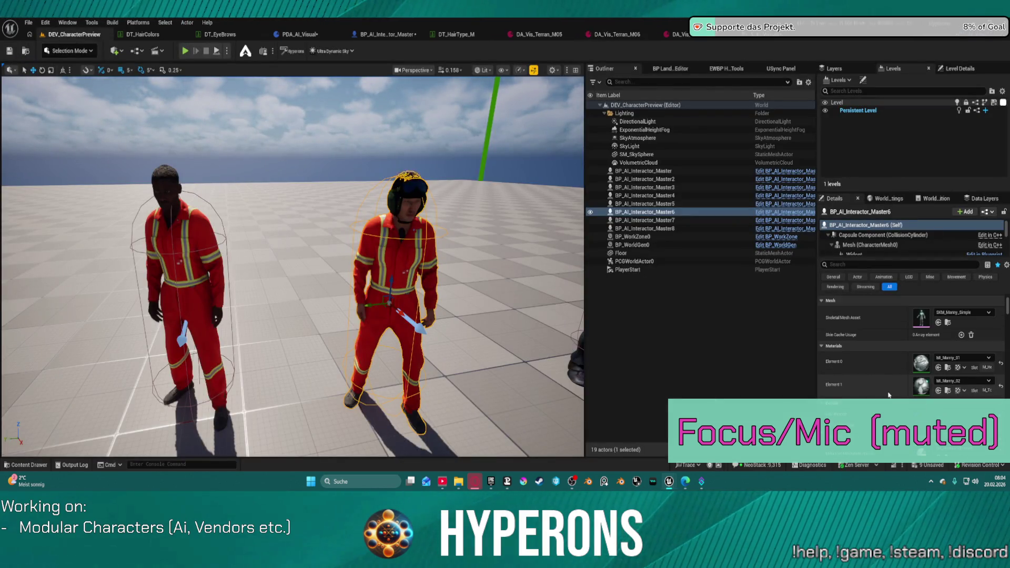
text(etu)
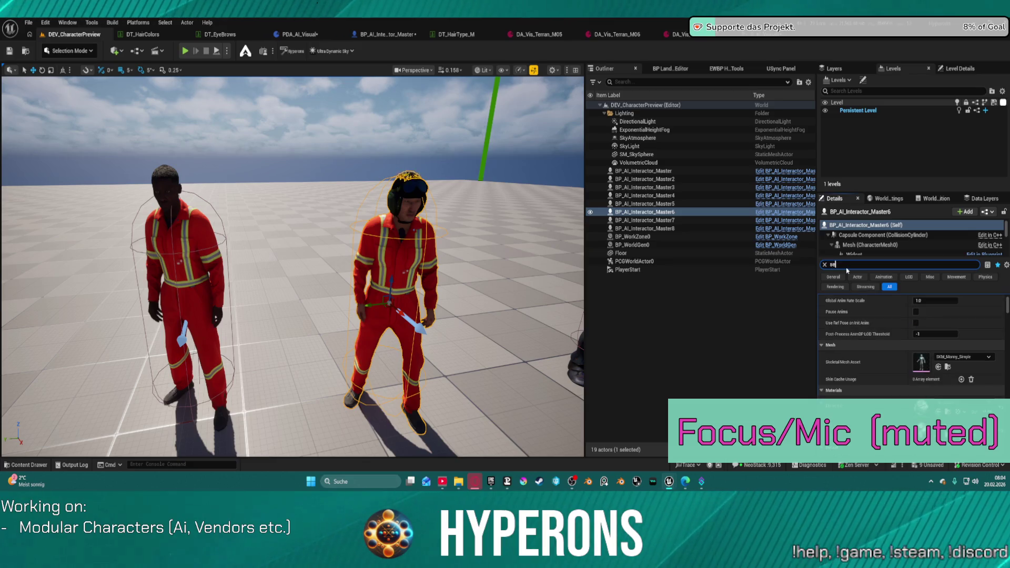
click(853, 310)
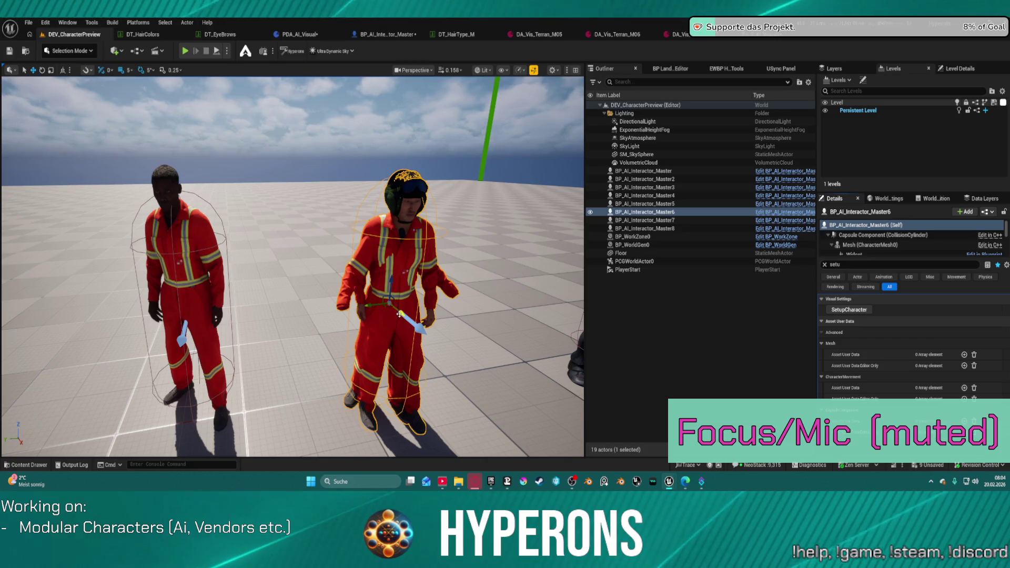
click(830, 310)
drag(388, 307, 401, 317)
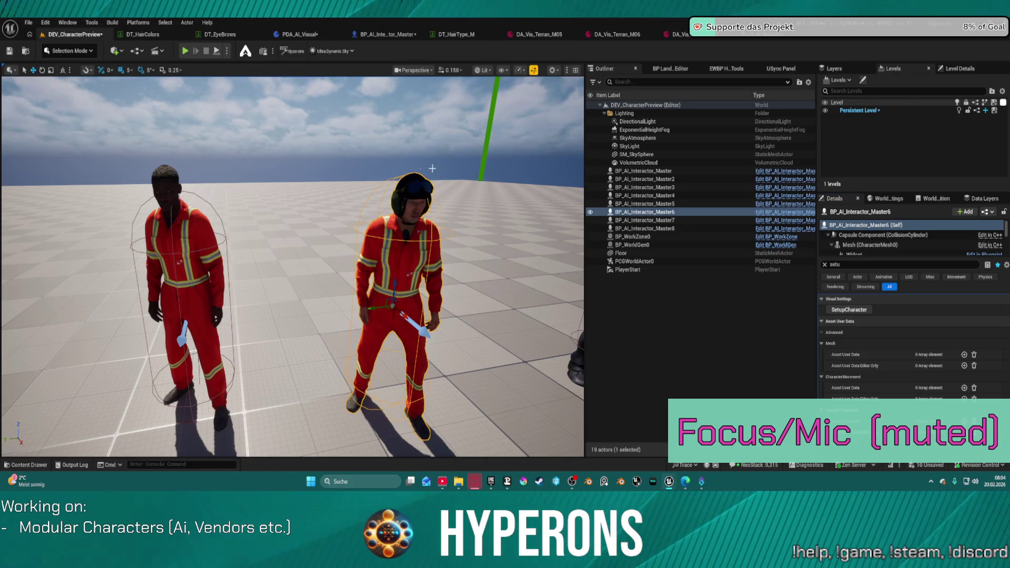
drag(490, 240, 516, 243)
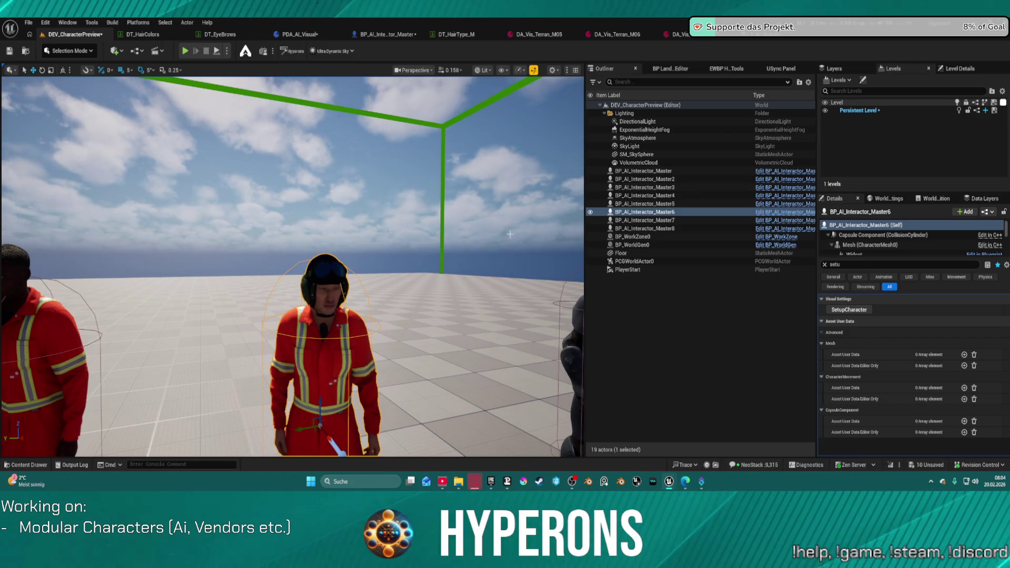
mouse_move(292, 263)
mouse_down()
mouse_move(281, 226)
mouse_move(242, 220)
mouse_up()
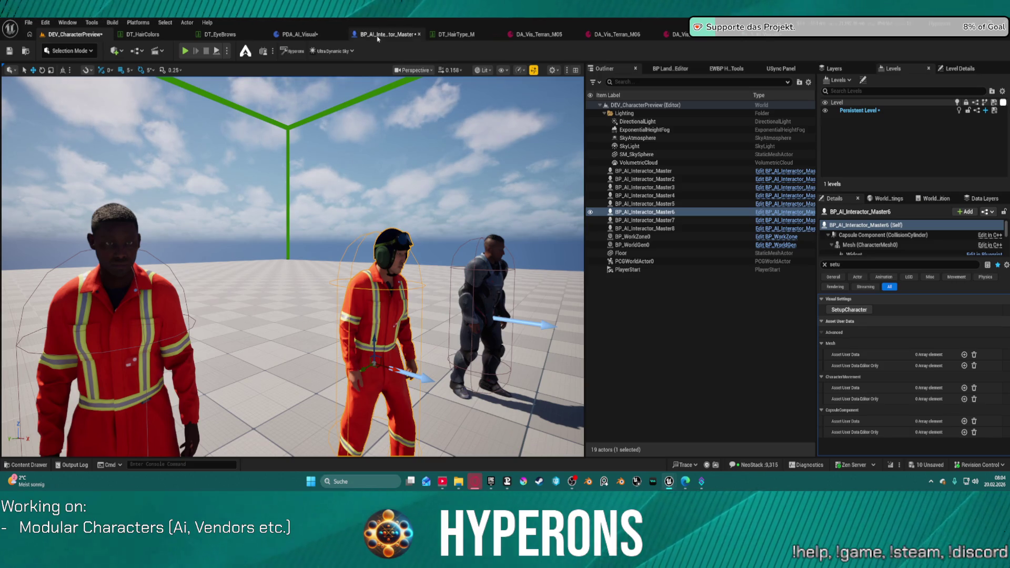
Add a third attached outfit mesh to DA_Vis_Terran_M05, save, and regenerate the preview character.
click(539, 34)
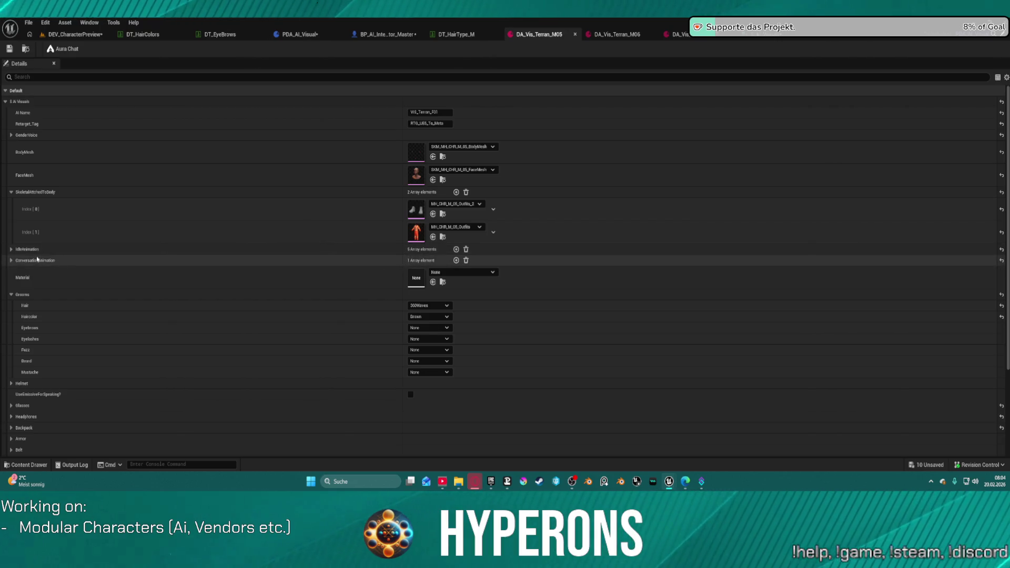
click(615, 34)
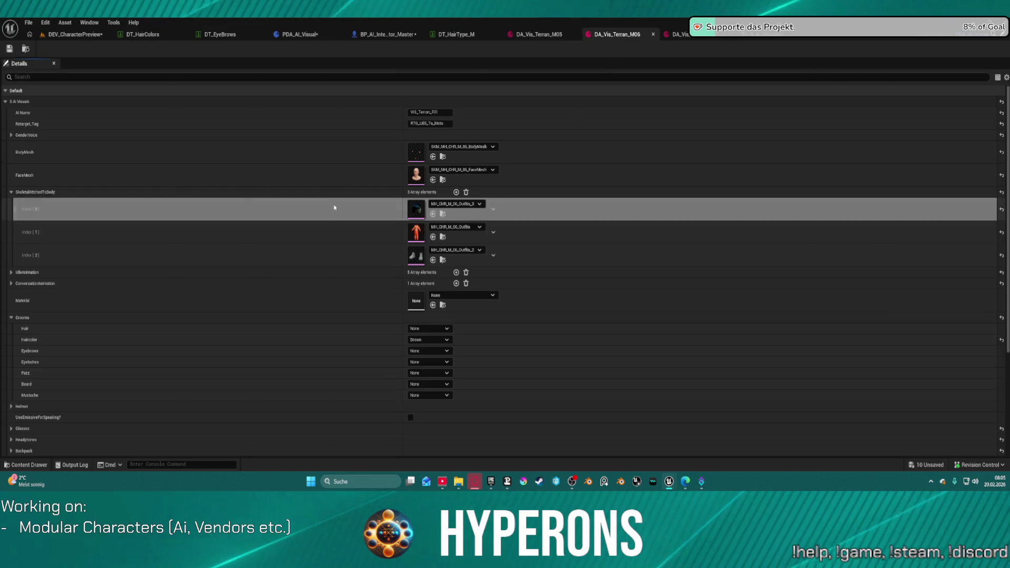
click(542, 34)
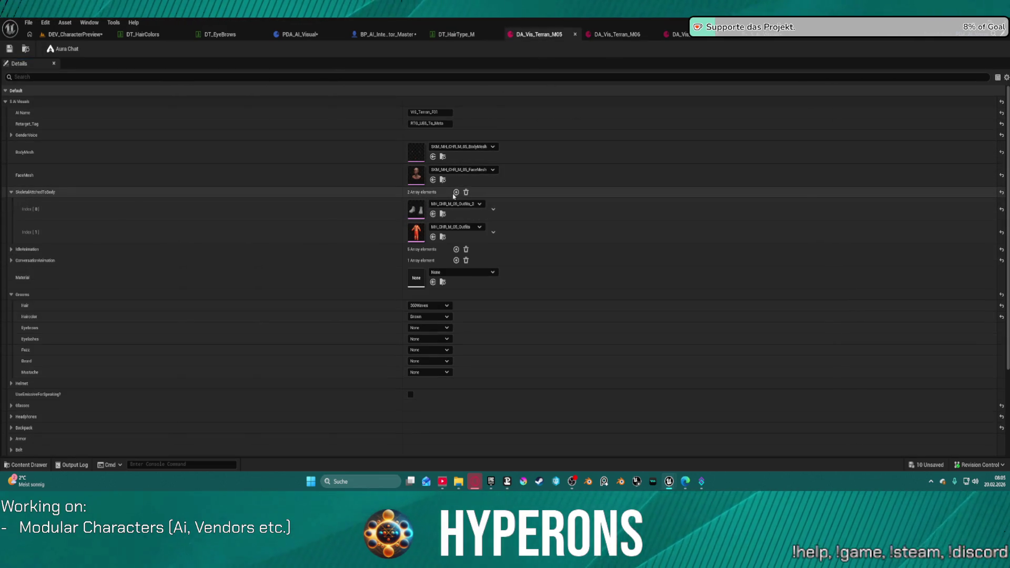
click(456, 192)
key(ctrl+v)
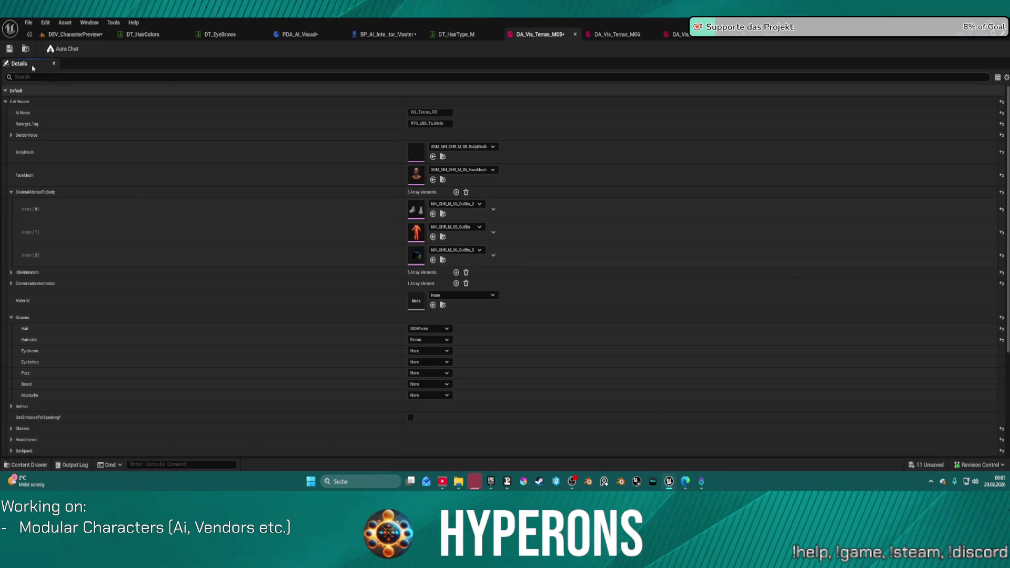
key(ctrl+s)
click(79, 34)
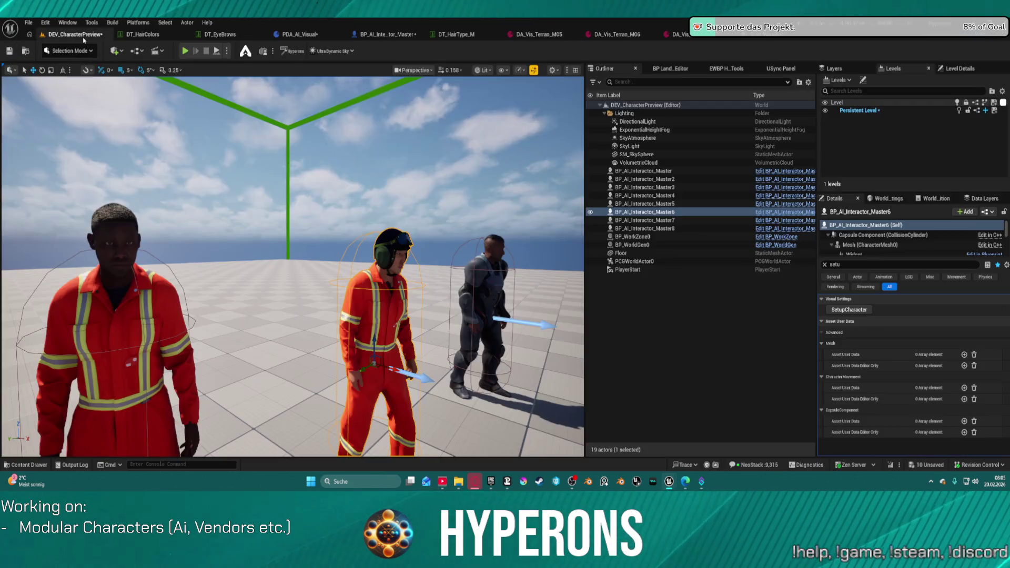
click(842, 310)
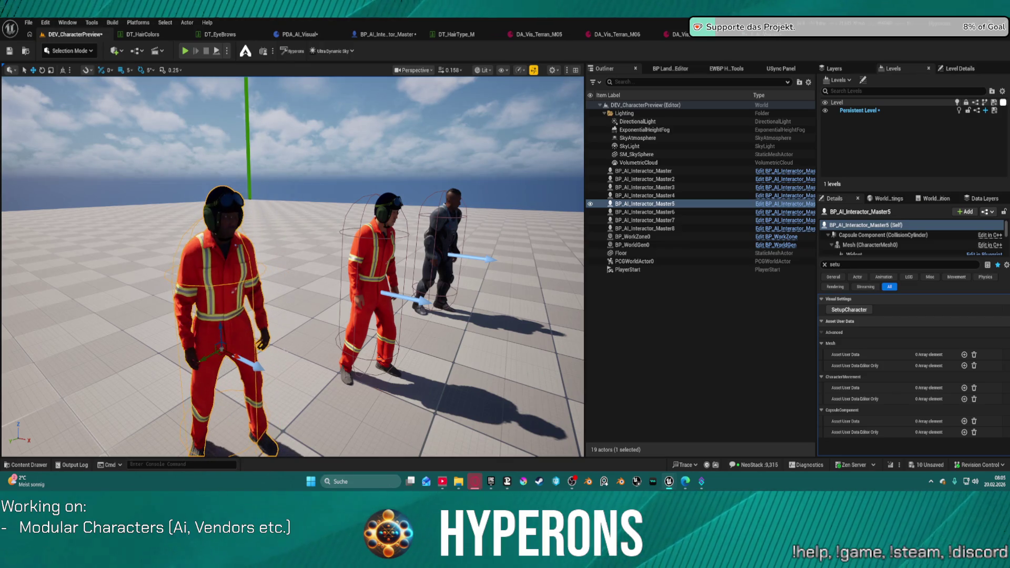
scroll(244, 364, up, 6)
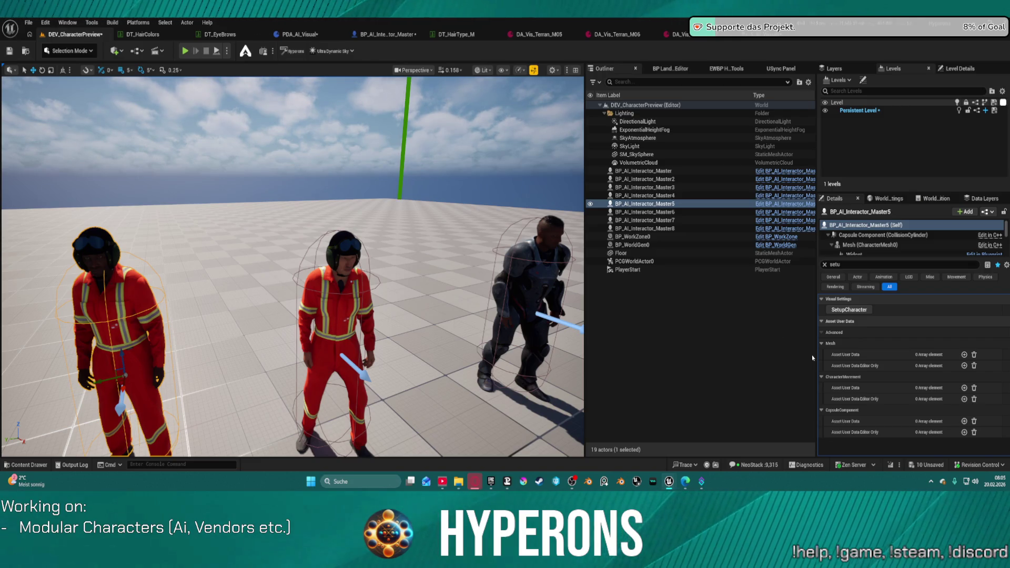
After comparing with DA_Vis_Terran_M06, delete M05's third attached mesh (Index [2]) and deselect the character.
click(627, 35)
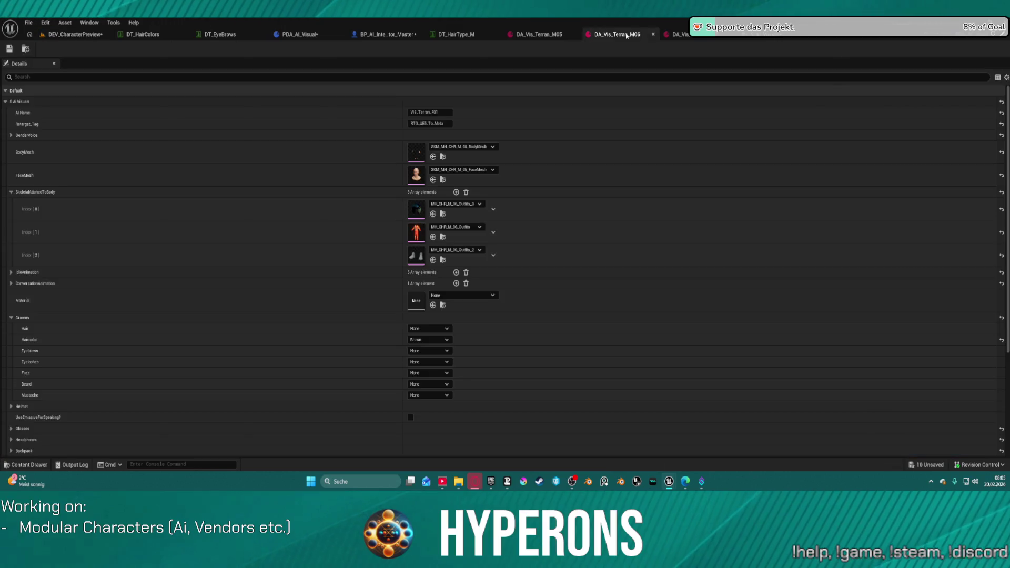
click(494, 210)
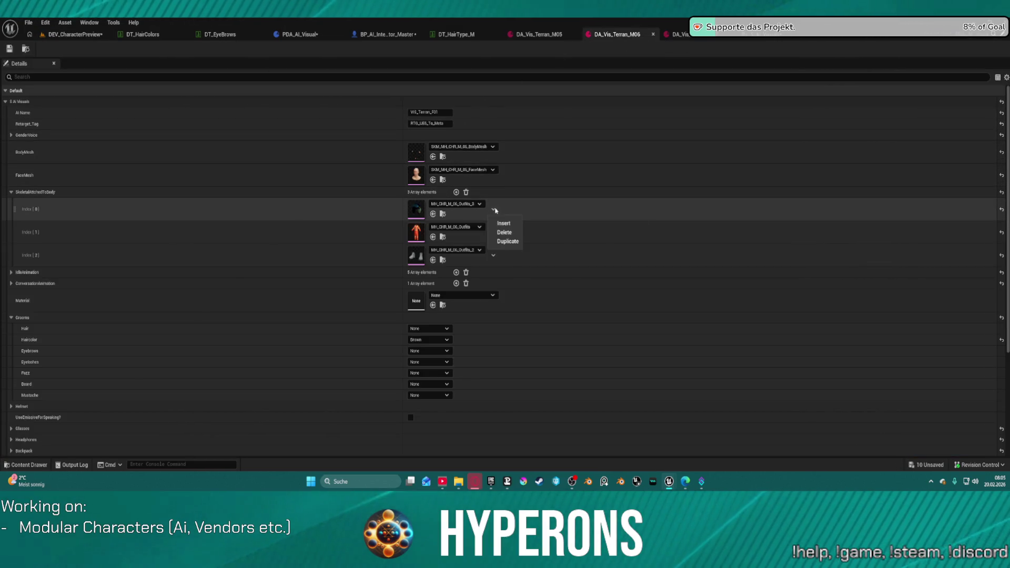
click(537, 34)
click(494, 257)
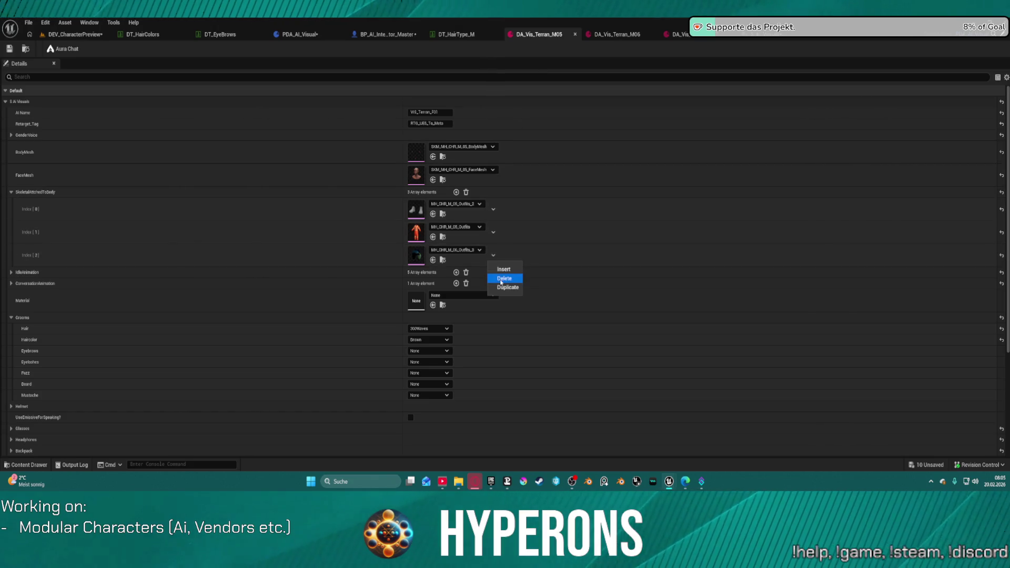
click(502, 275)
click(64, 35)
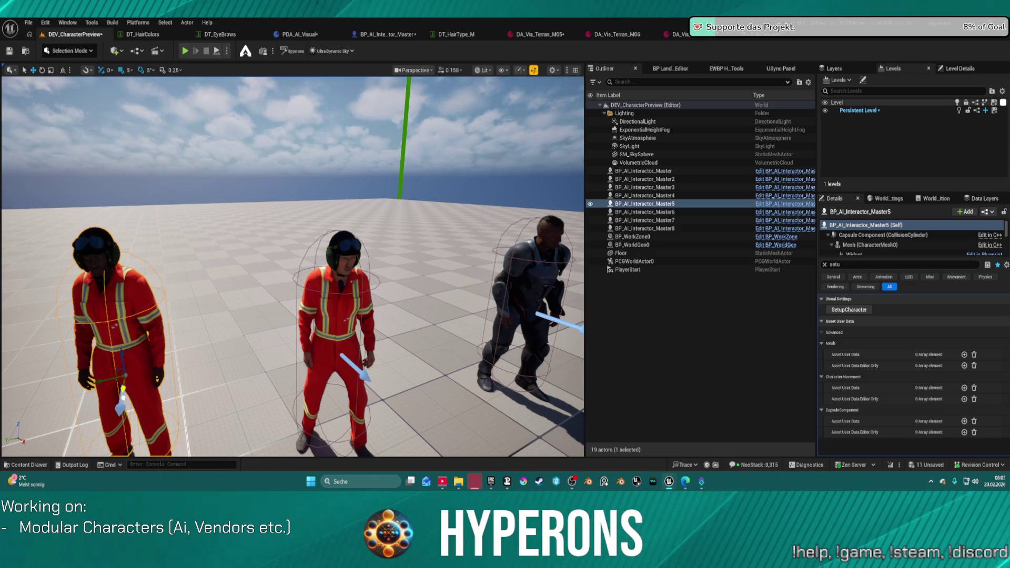
click(621, 253)
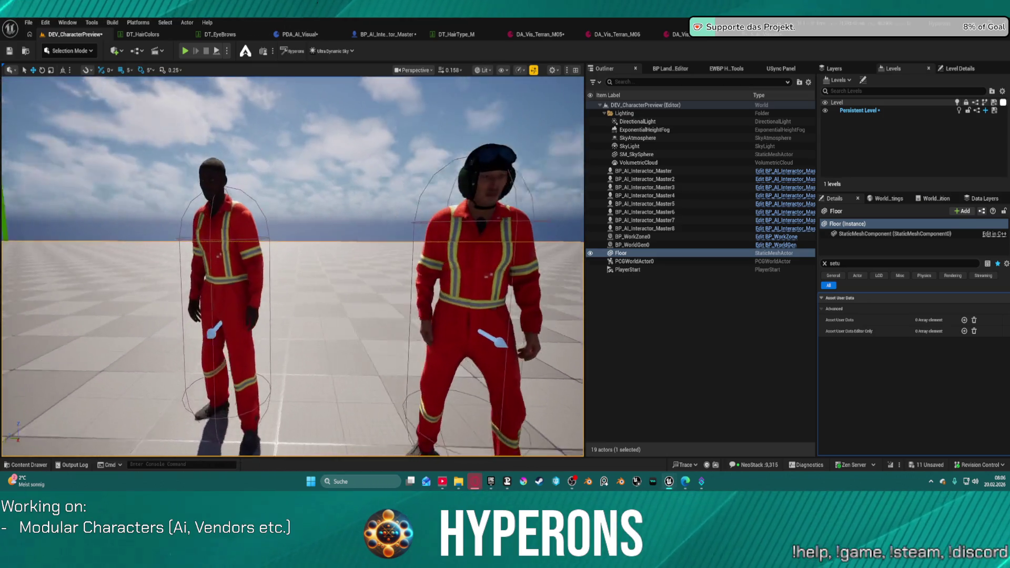
key(ctrl+space)
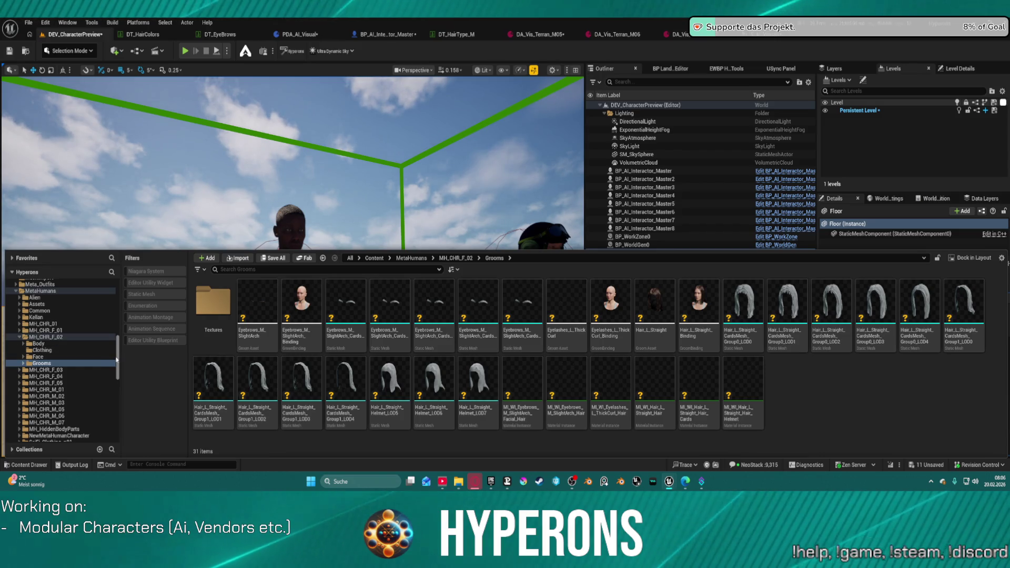
Browse to Sci_Fi_Character_01 > Mesh_UE5 and select the SKM_Sci_Fi_Character_01_Head skeletal mesh.
click(116, 358)
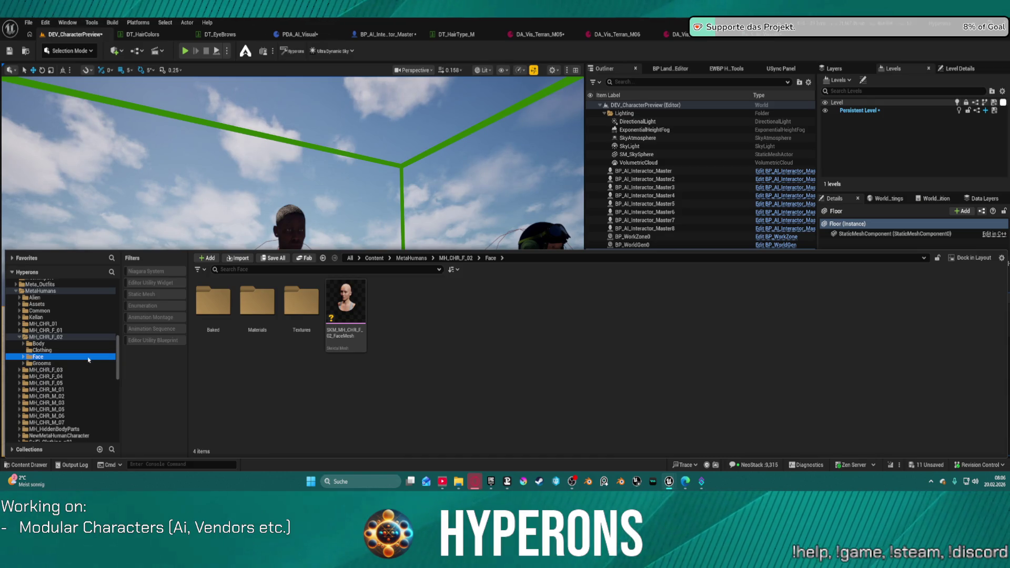
drag(117, 362, 117, 466)
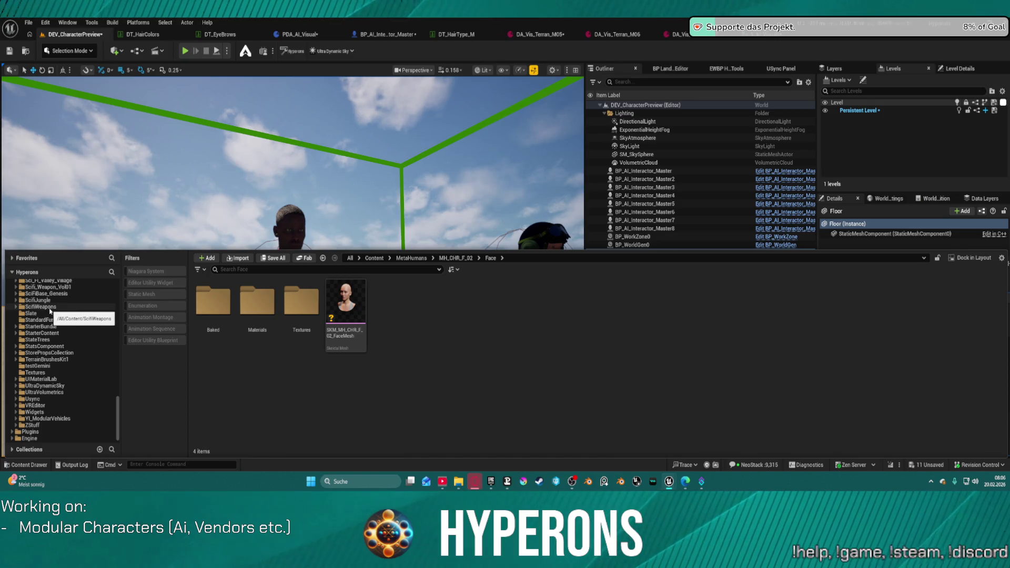
scroll(51, 315, up, 1)
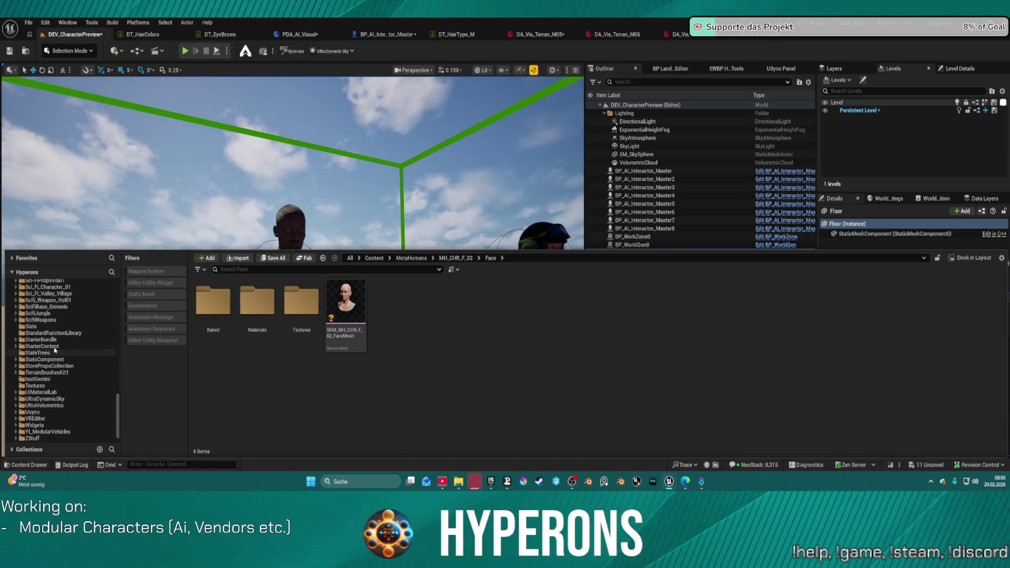
click(44, 322)
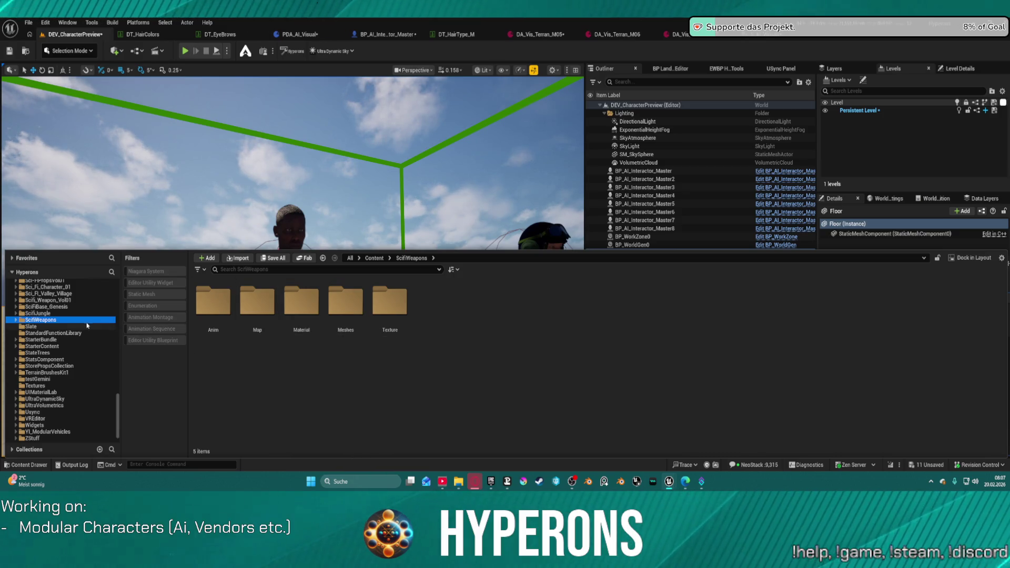
scroll(66, 308, up, 1)
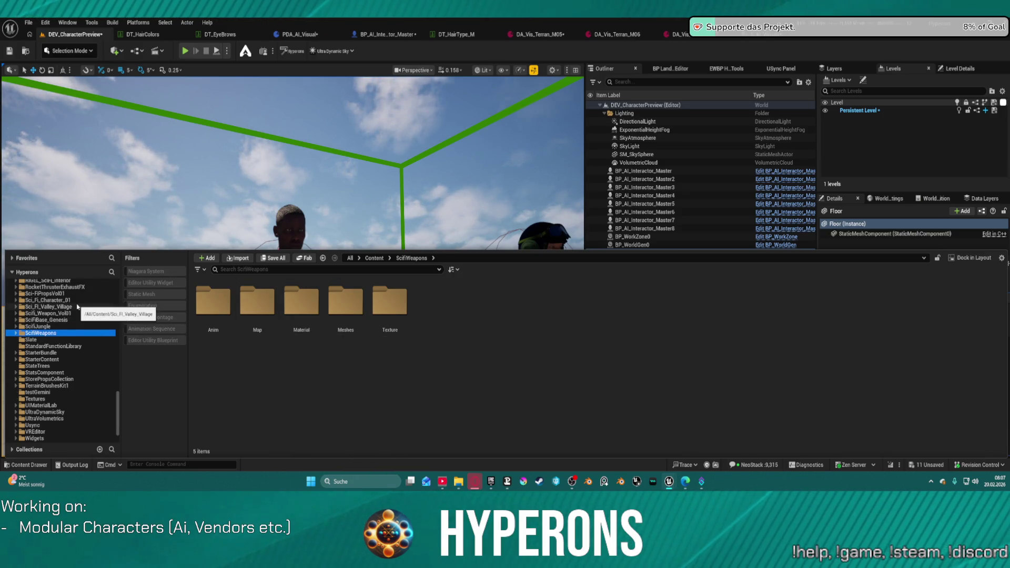
click(53, 300)
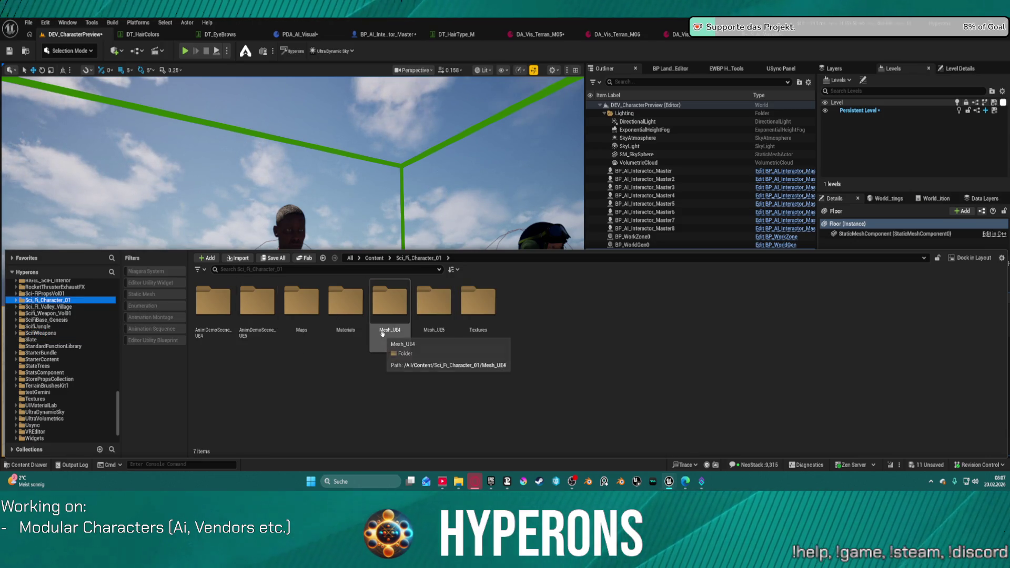
double_click(445, 319)
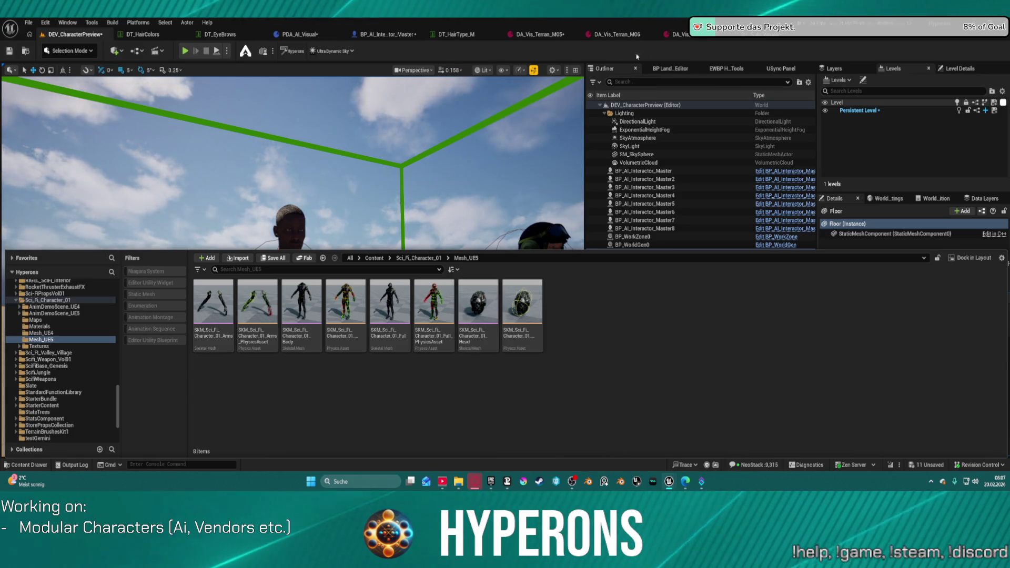
click(490, 325)
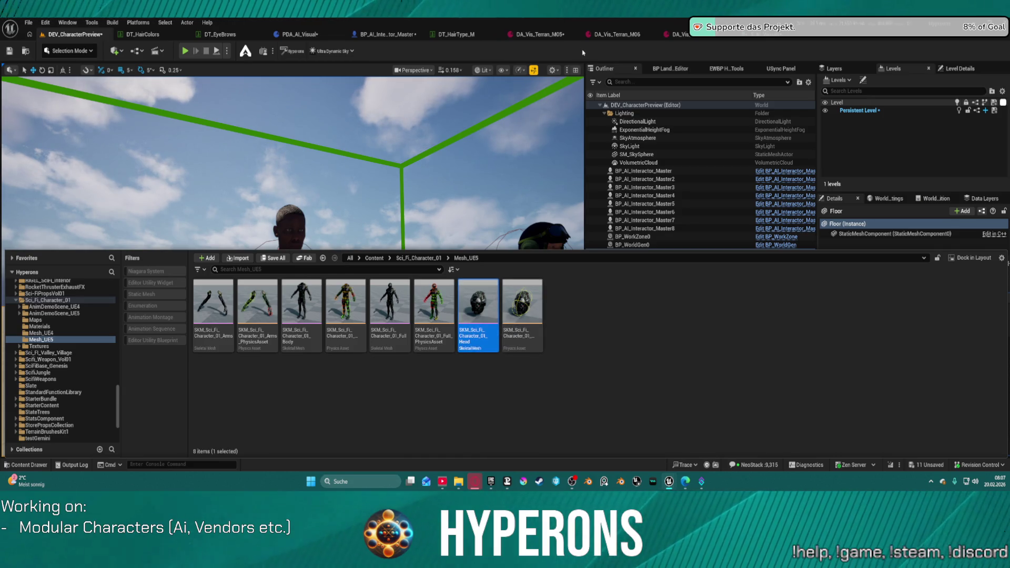
click(539, 34)
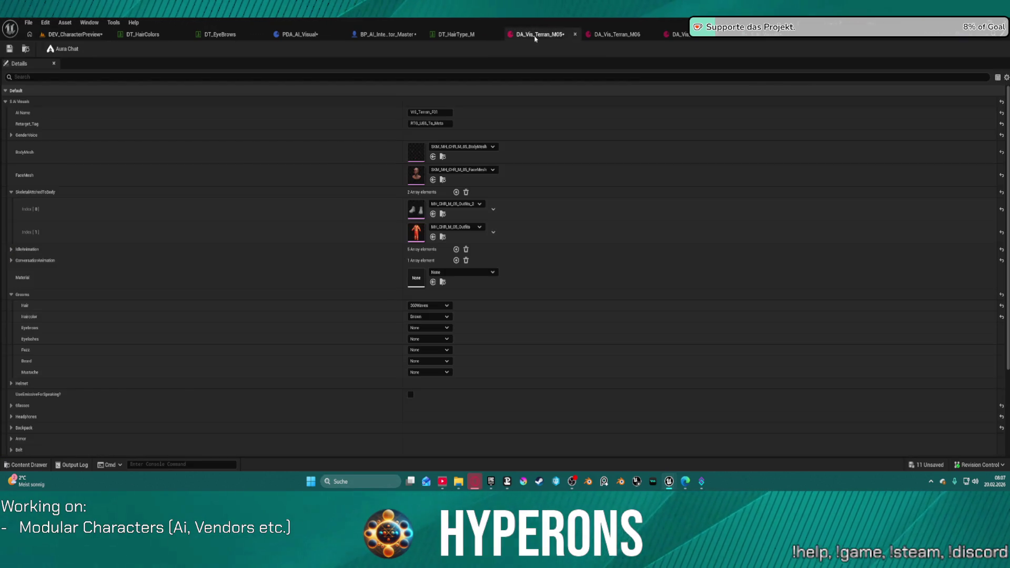
Add a third SkeletalAttachedToBody element in DA_Vis_Terran_M05 and assign the Sci-Fi character Head mesh to it.
key(ctrl+space)
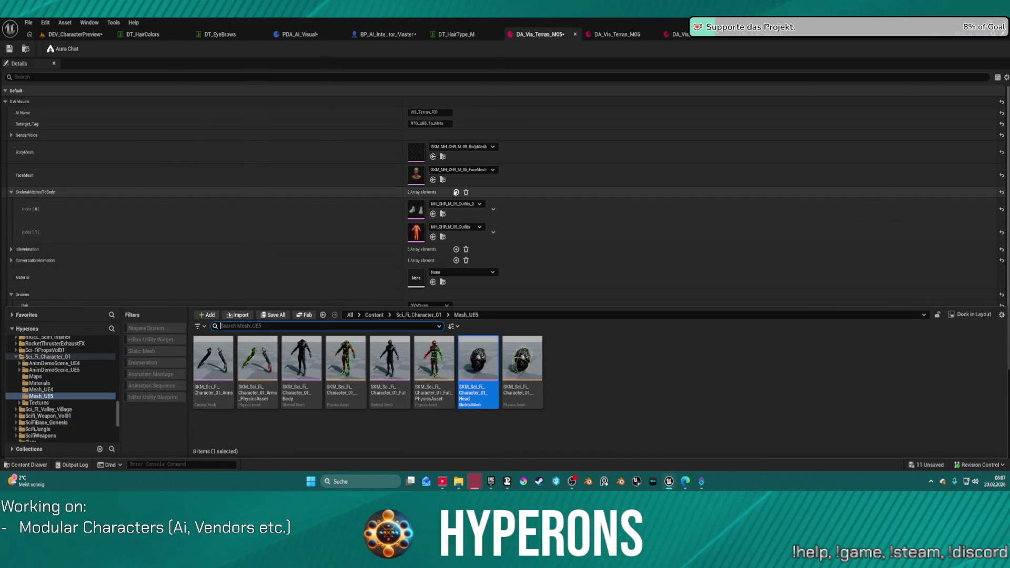
click(456, 192)
drag(478, 415, 418, 264)
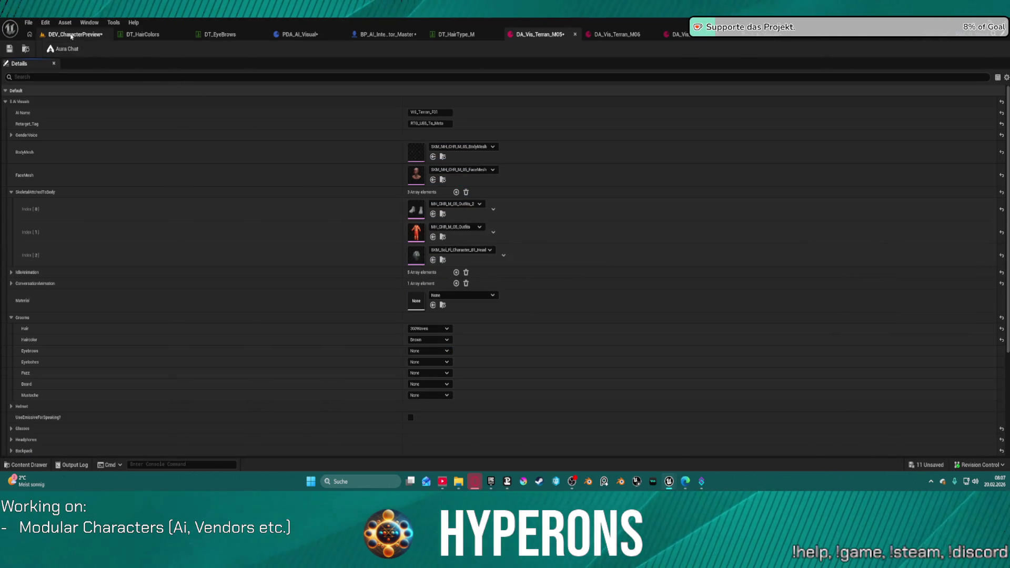
Check the helmeted left character in the level and undo its accidental move.
click(71, 35)
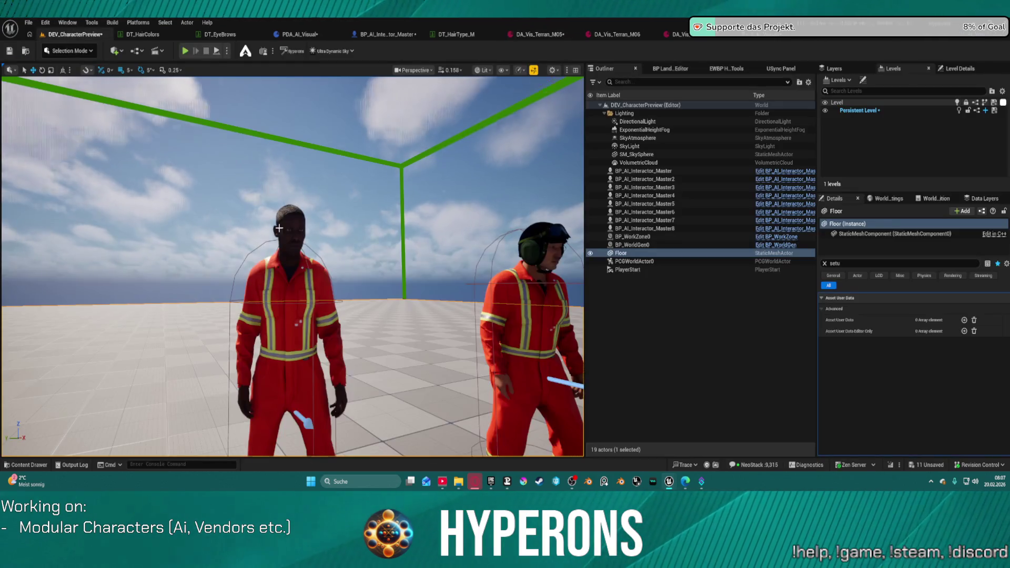
click(296, 364)
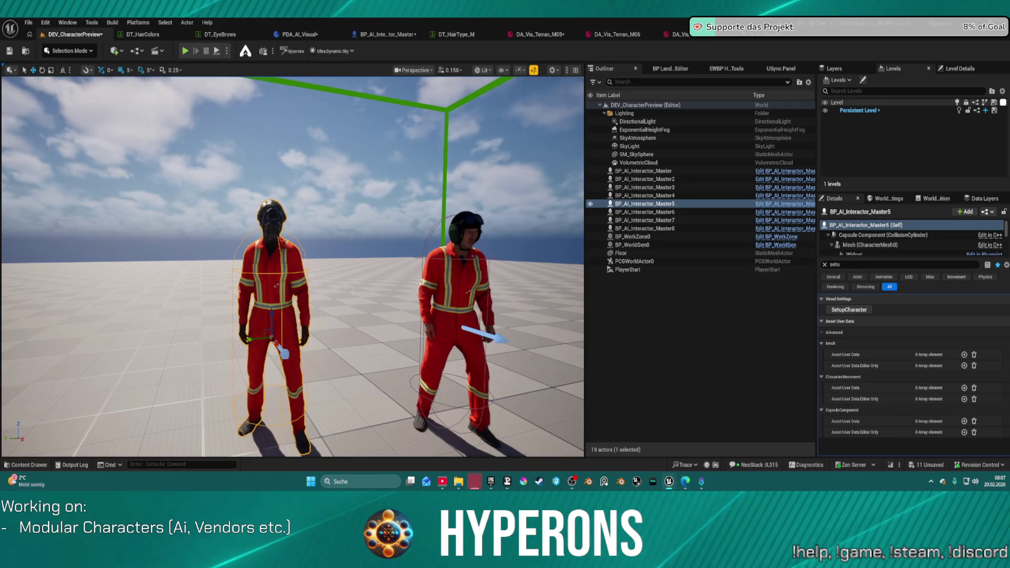
key(ctrl+z)
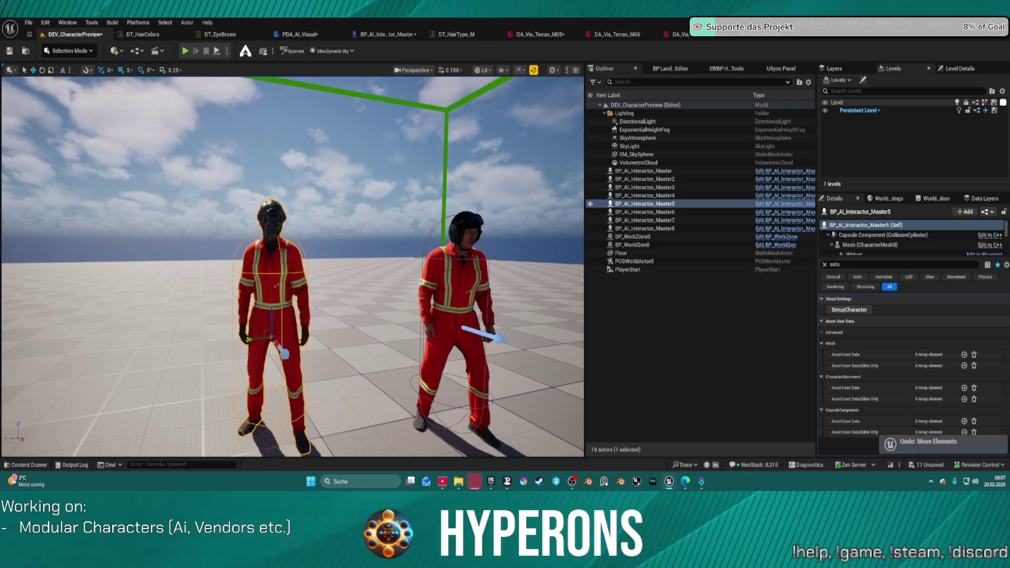
click(544, 36)
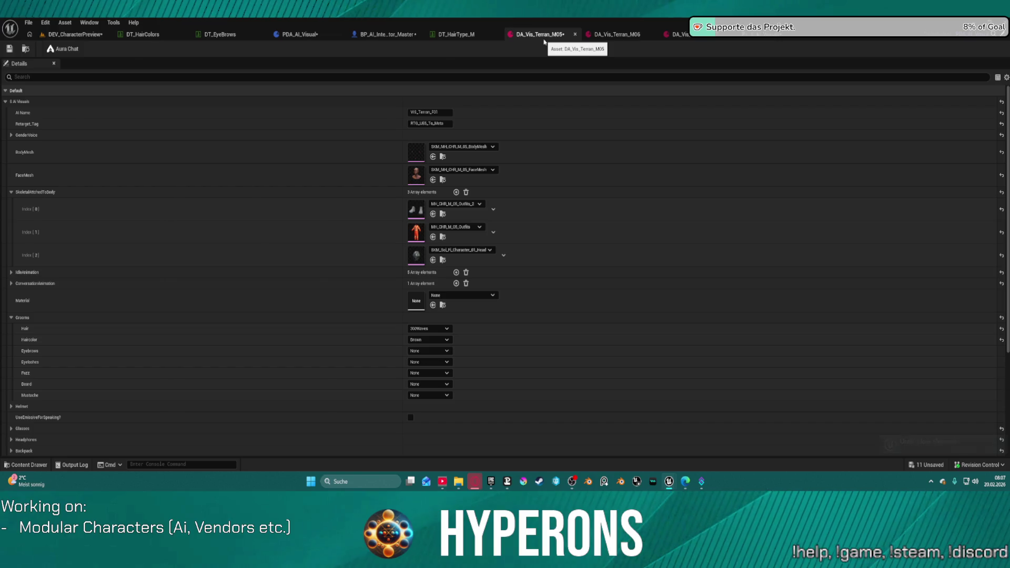
Undo the Head mesh assignment so Index [2] reads None, back in the DEV_CharacterPreview level.
key(ctrl+z)
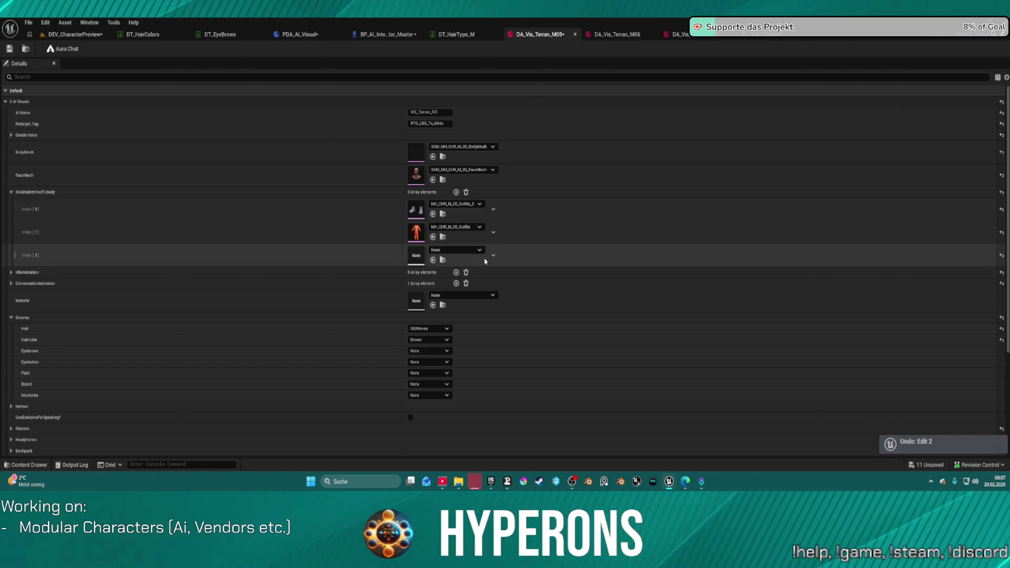
key(ctrl+z)
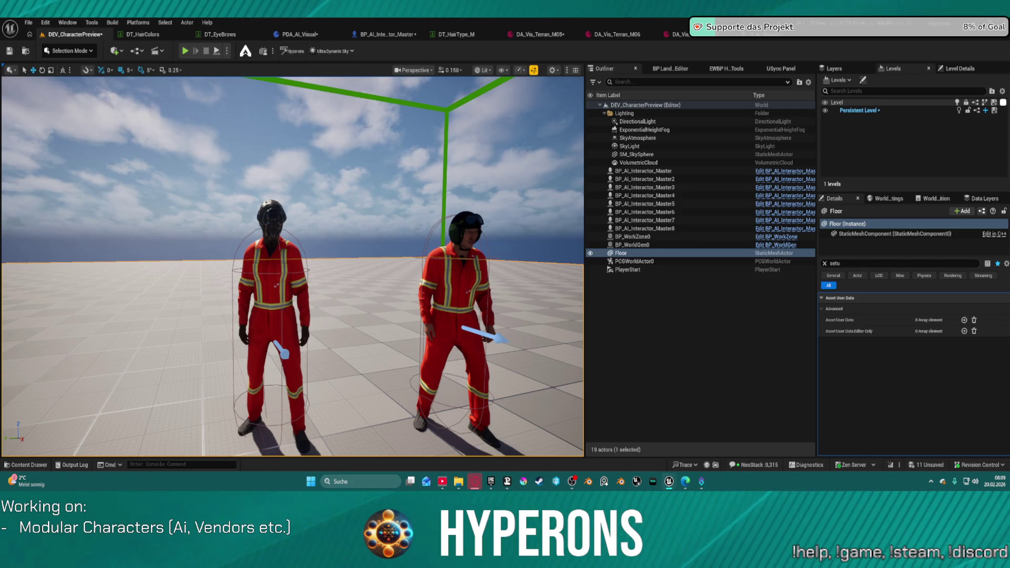
Delete the empty Index [2] element from SkeletalAttachedToBody in DA_Vis_Terran_M05.
click(537, 34)
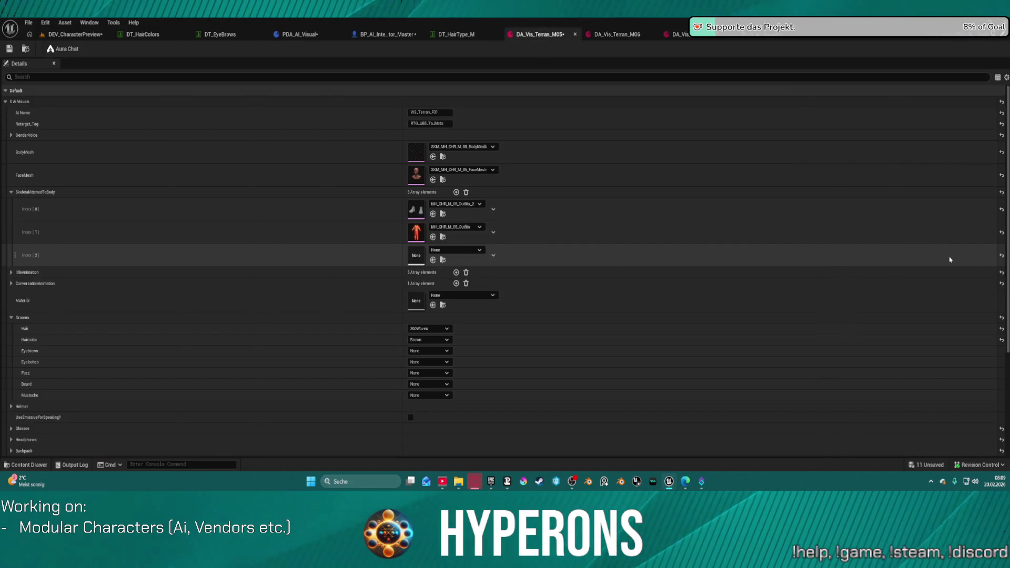
click(492, 257)
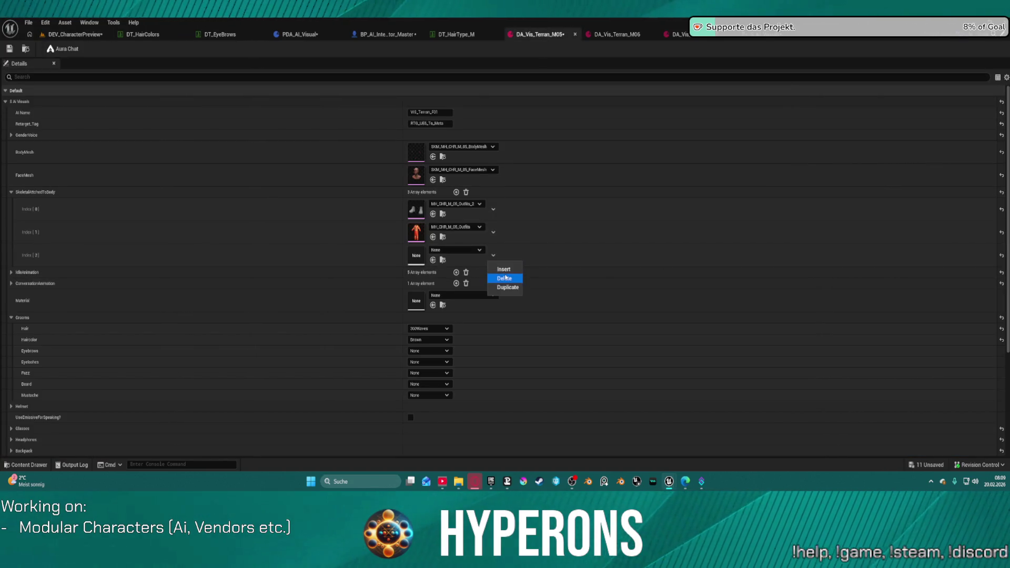
click(504, 280)
Select the left character in the level and orbit for a close side view.
click(76, 36)
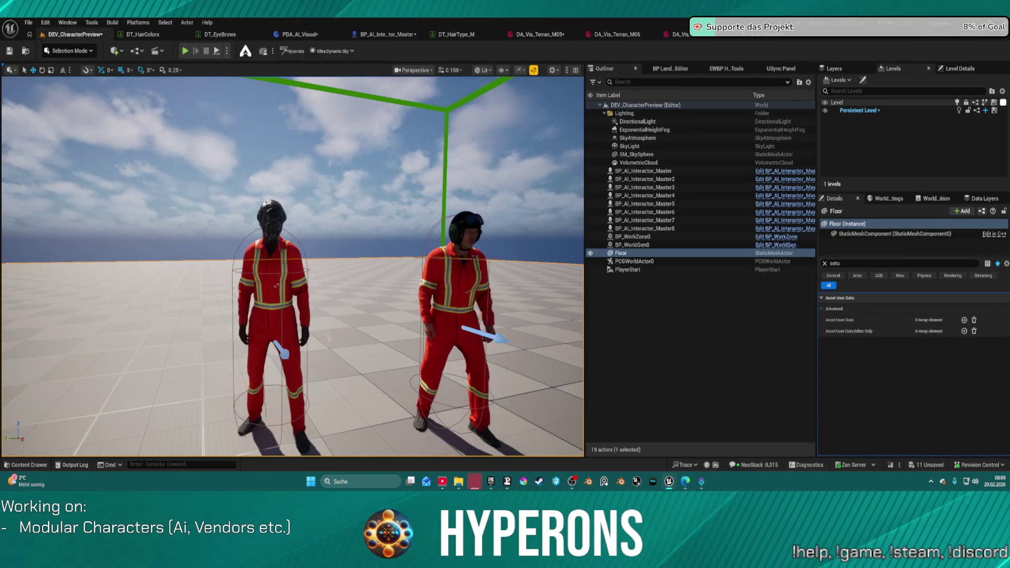
click(272, 320)
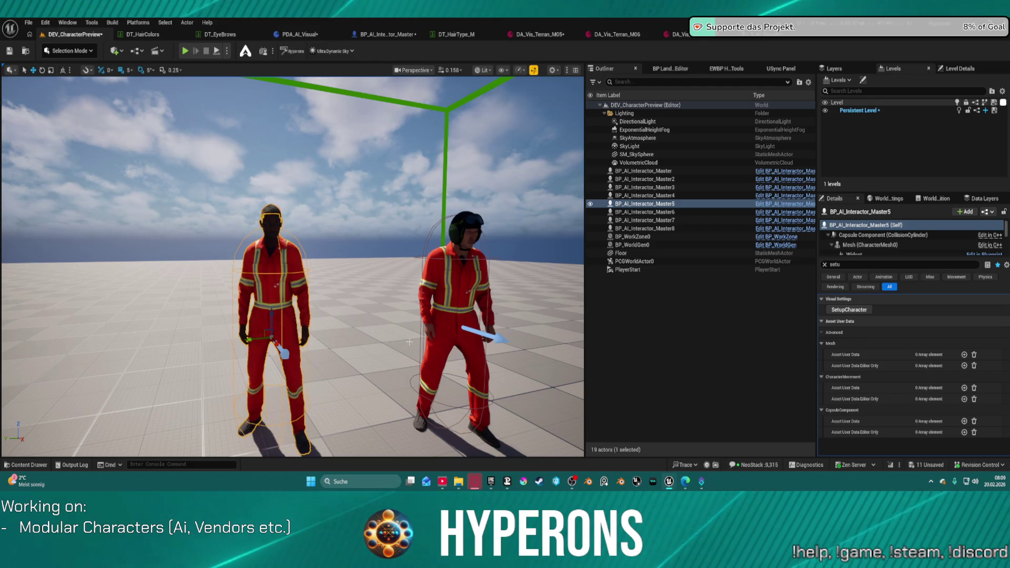
mouse_move(393, 284)
mouse_down()
mouse_move(379, 287)
mouse_move(398, 285)
mouse_up()
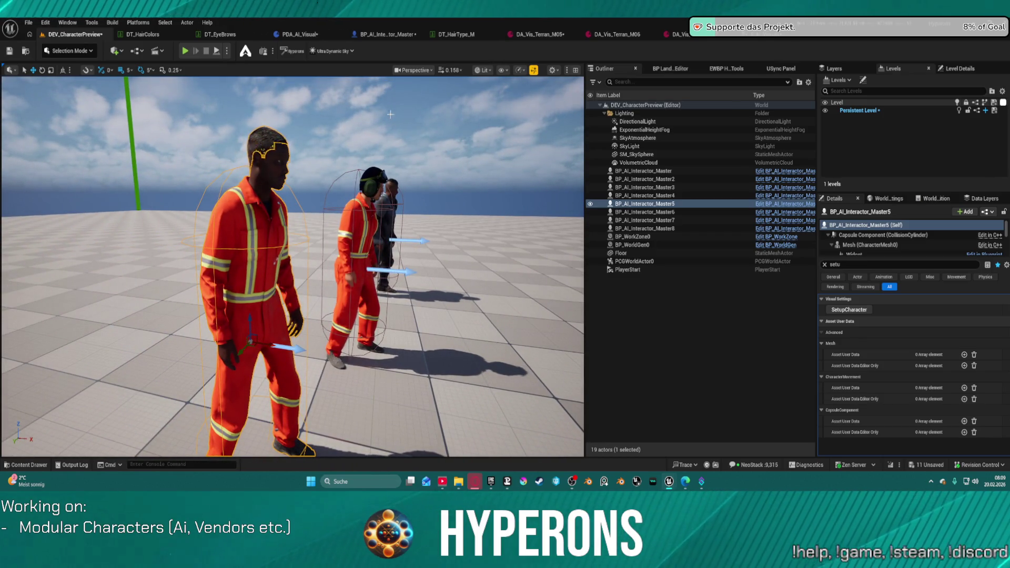
click(382, 36)
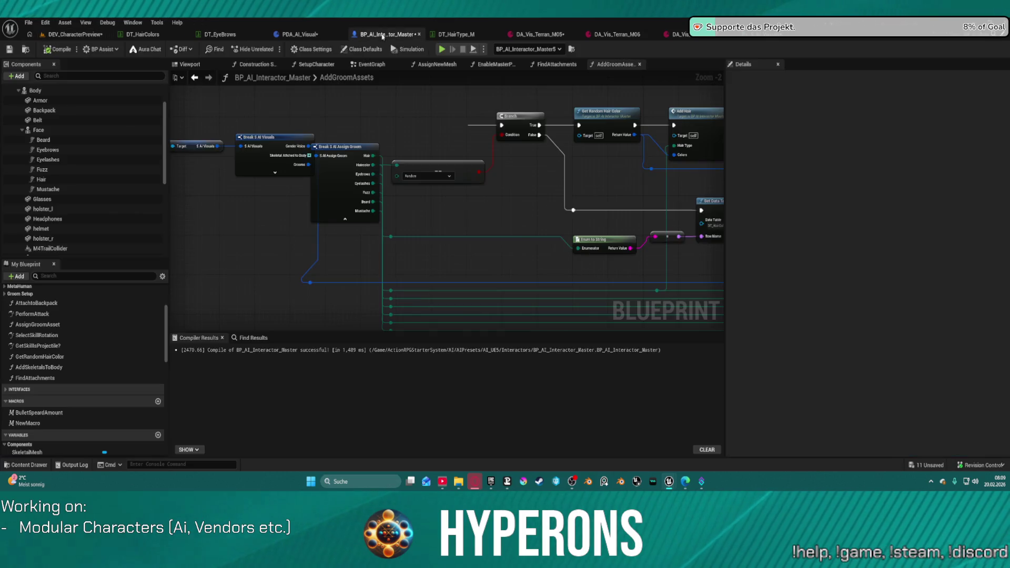
Pan along BP_AI_Interactor_Master's AddGroomAssets graph to review the groom nodes, then view PDA_AI_Visual.
mouse_move(614, 180)
mouse_down()
mouse_move(275, 174)
mouse_move(287, 194)
mouse_move(381, 212)
mouse_move(491, 206)
mouse_up()
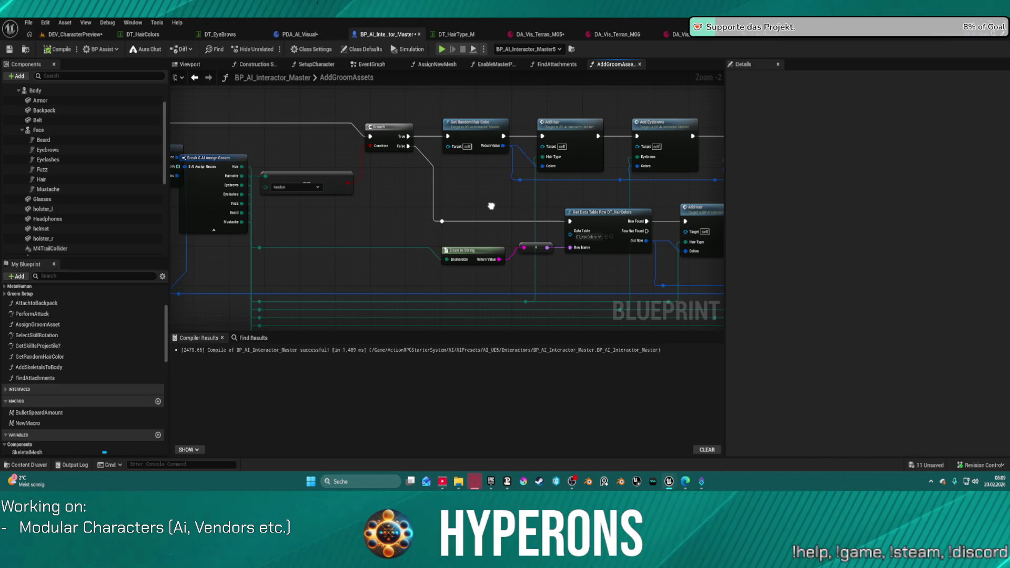
drag(490, 206, 347, 202)
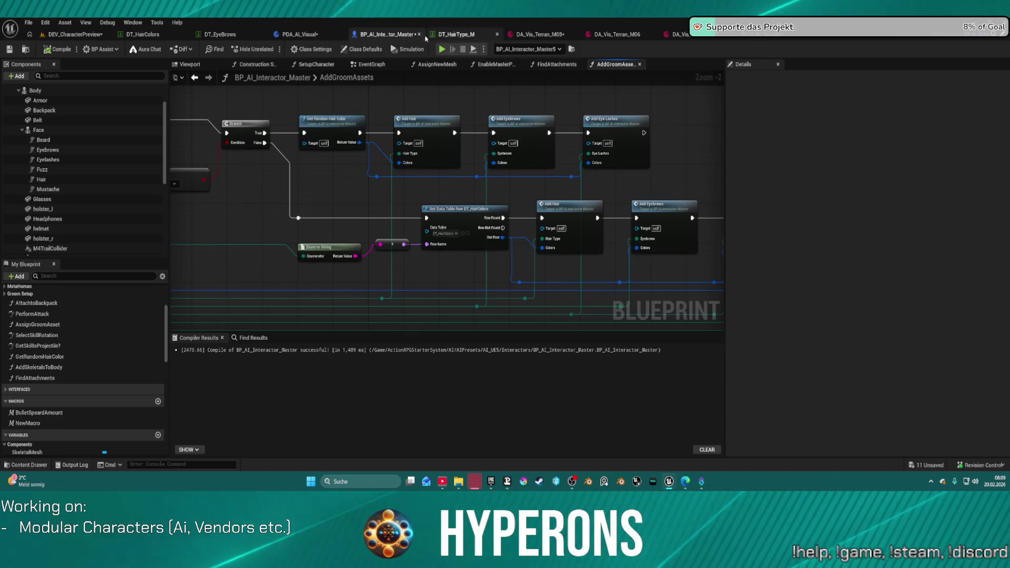
click(315, 35)
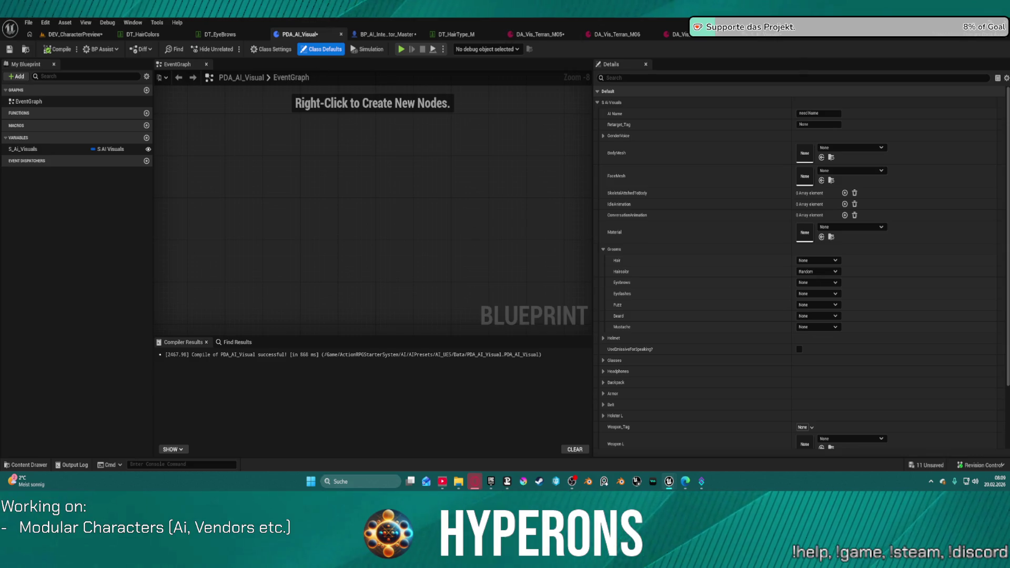
Save all changes and switch SkeletalAttachedToBody's container type in S_AI_Visuals to Map.
key(ctrl+shift+s)
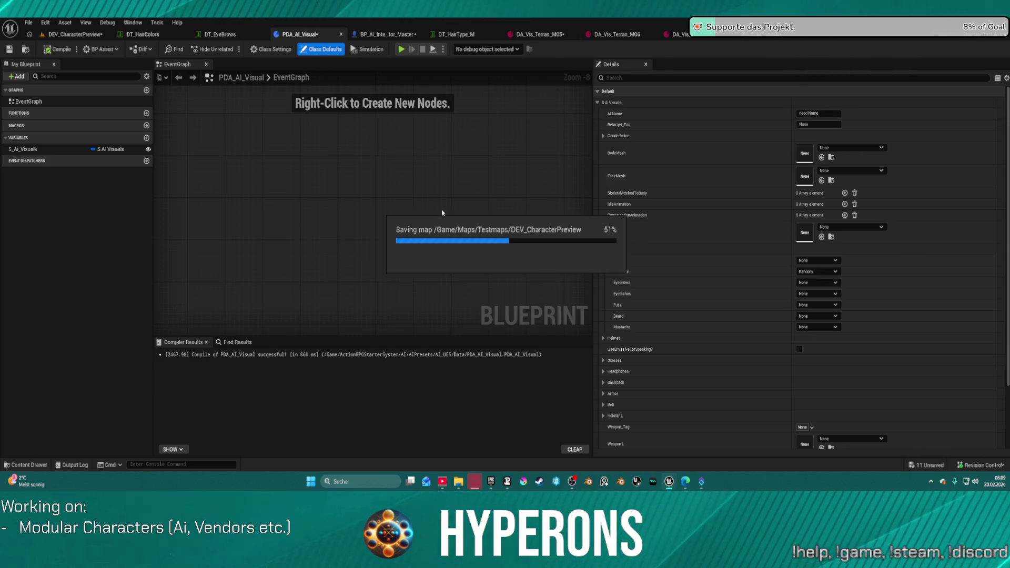
click(767, 40)
click(466, 152)
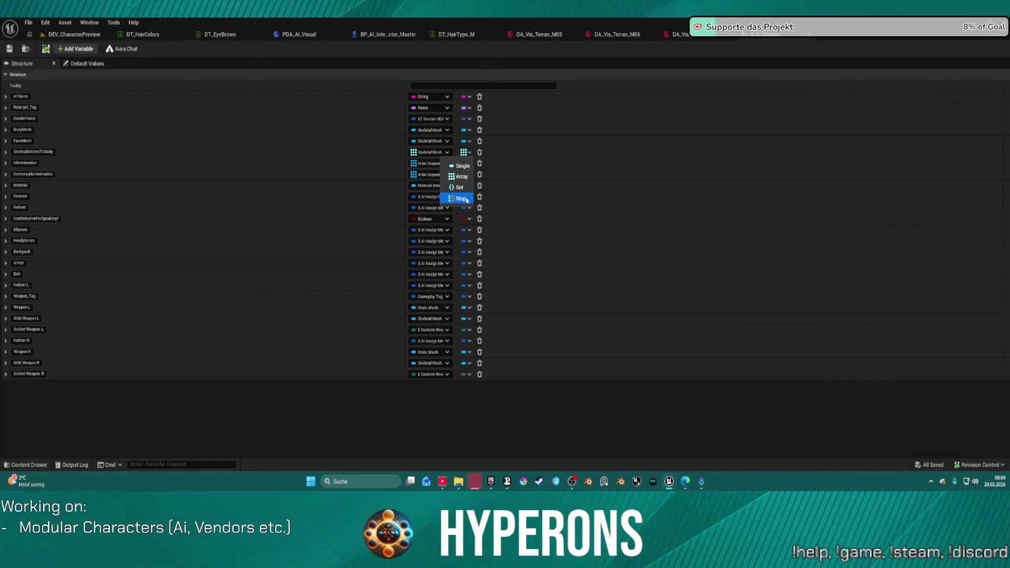
key(Escape)
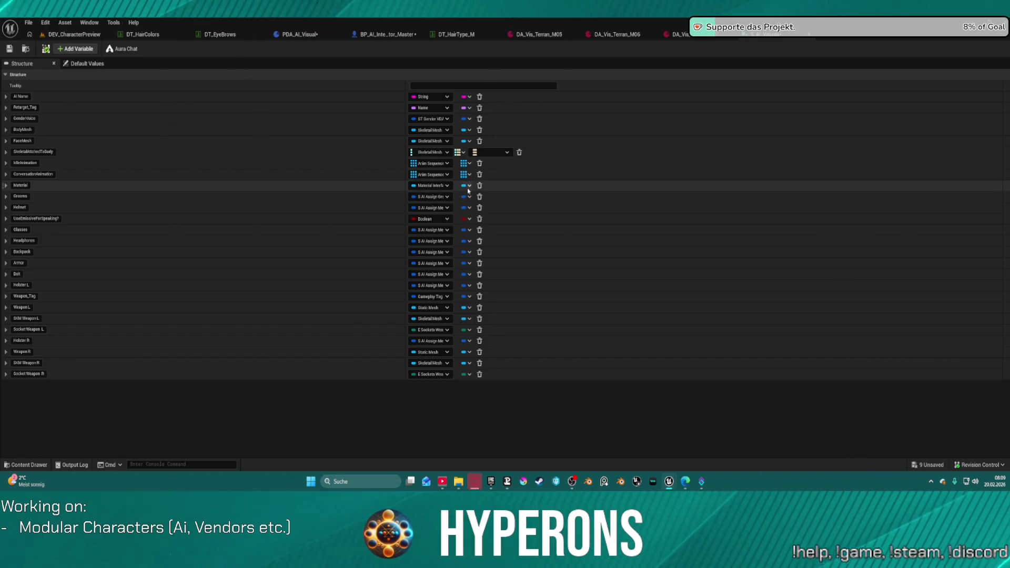
Set the SkeletalAttachedToBody map's type to Equipment Slots instead of Byte and save the struct.
click(481, 152)
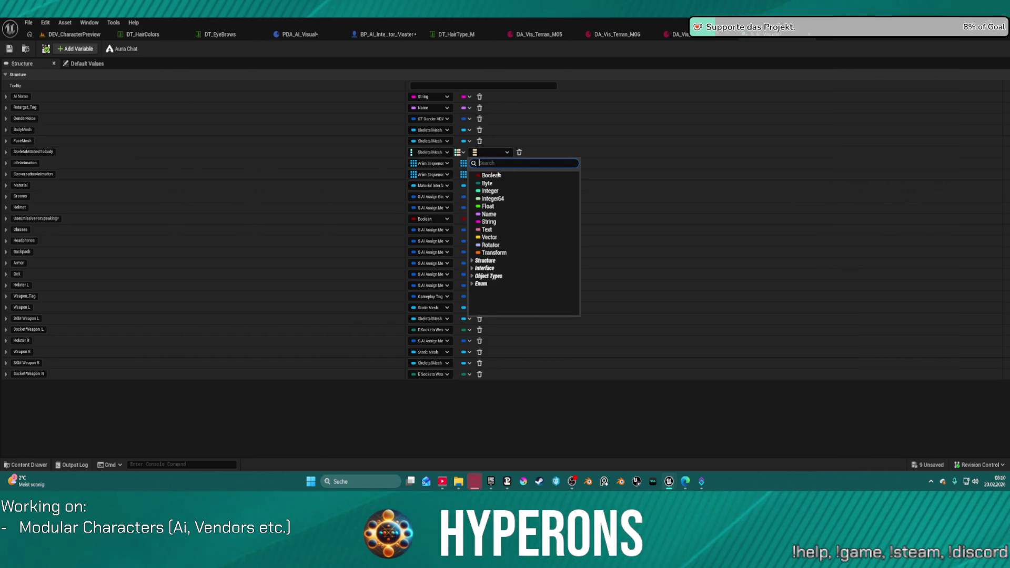
key(Escape)
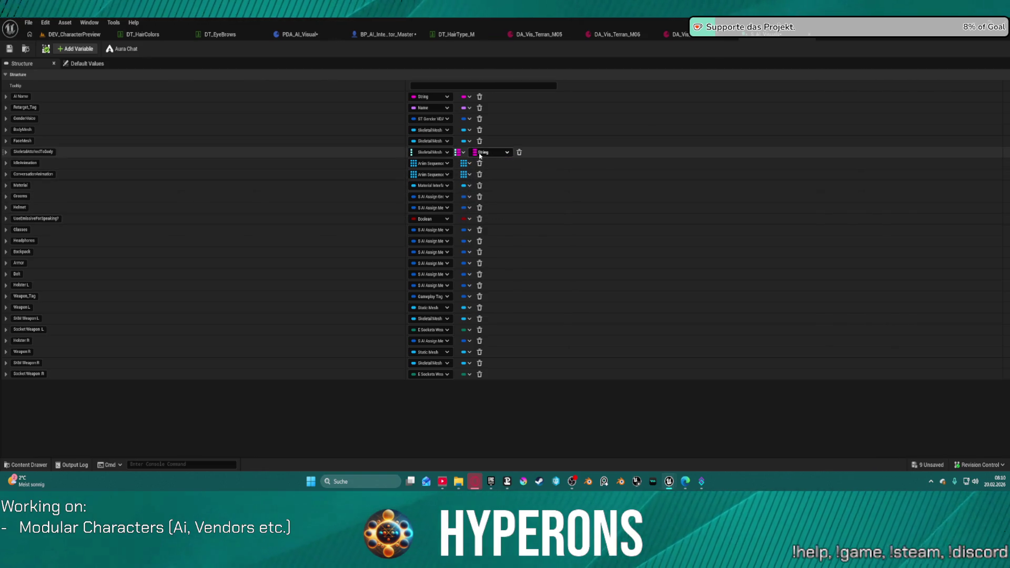
click(505, 153)
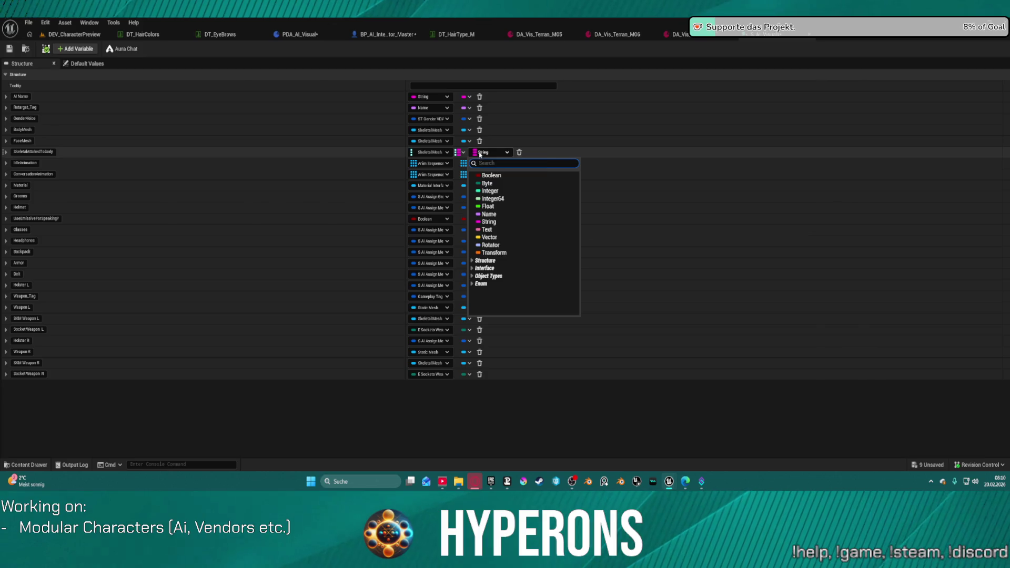
click(500, 183)
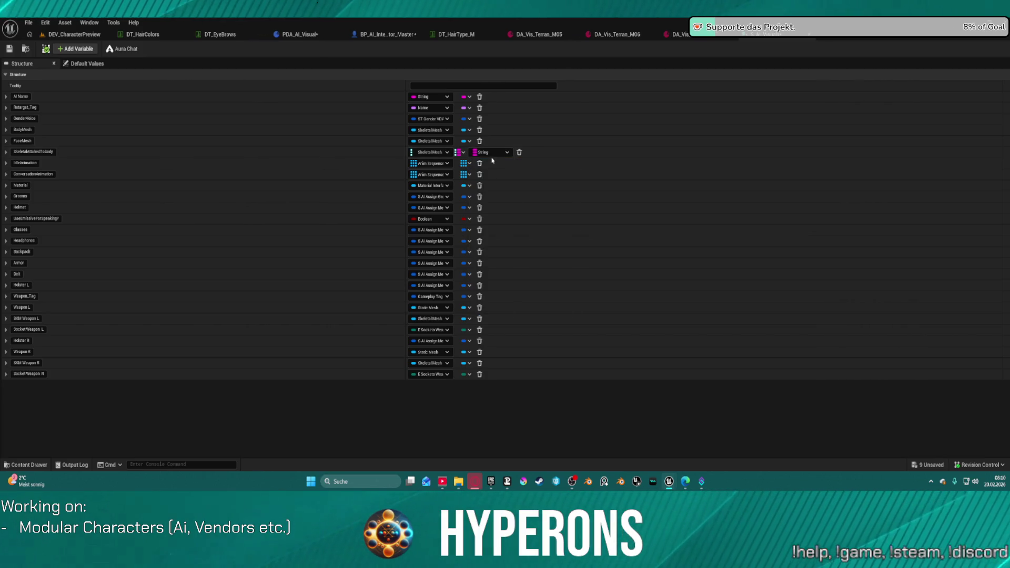
click(492, 155)
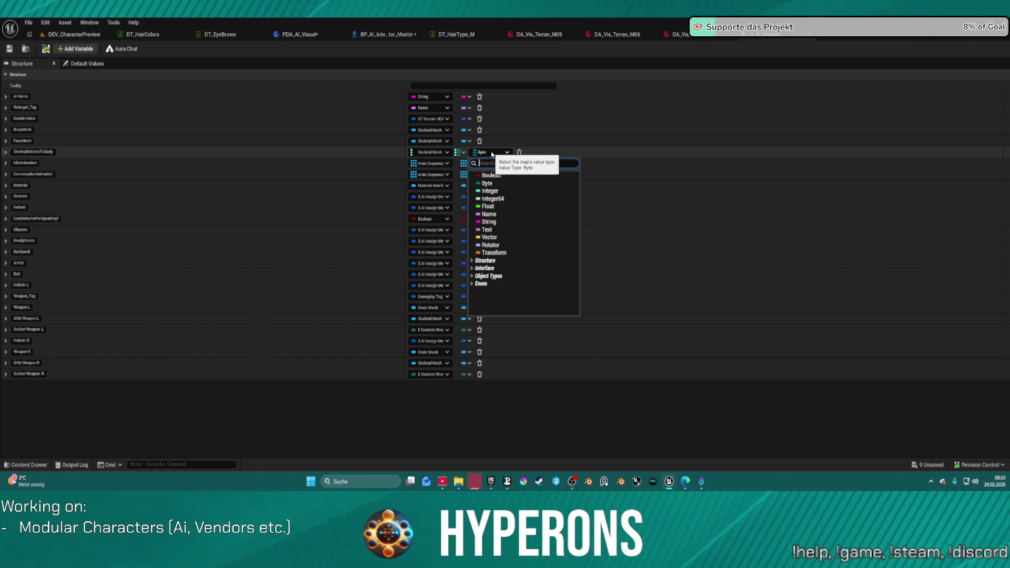
text(slo)
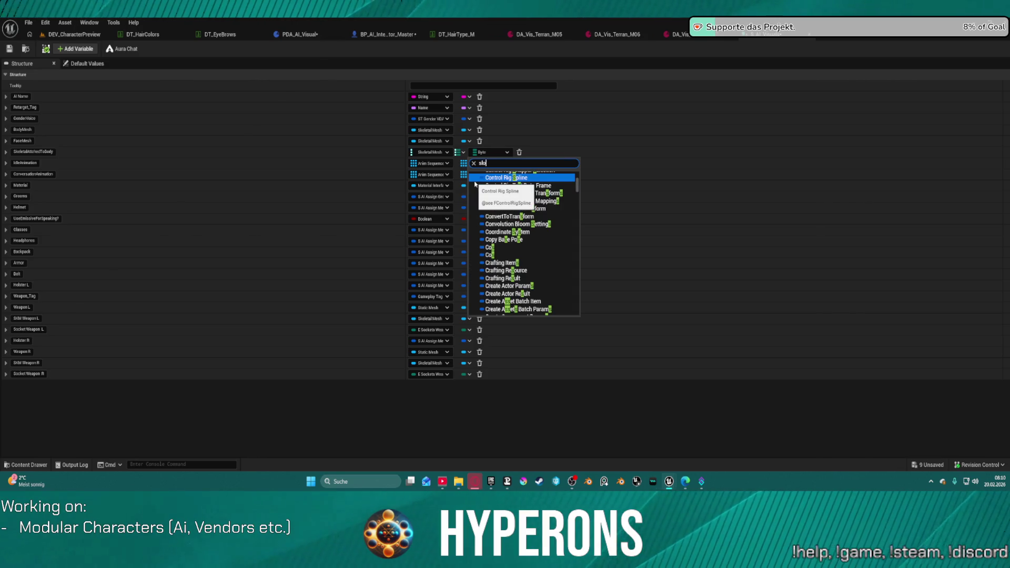
text(ts)
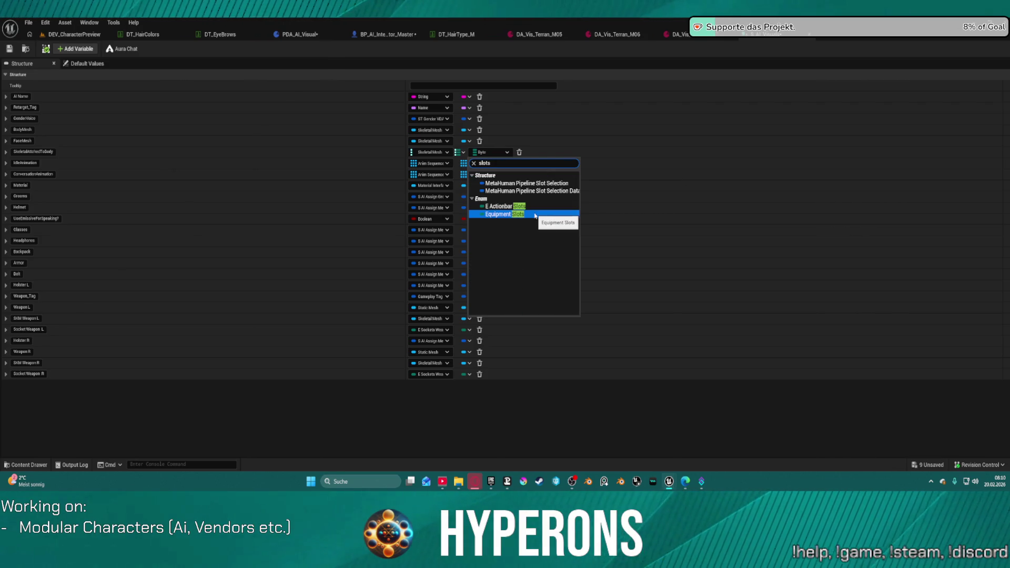
click(494, 215)
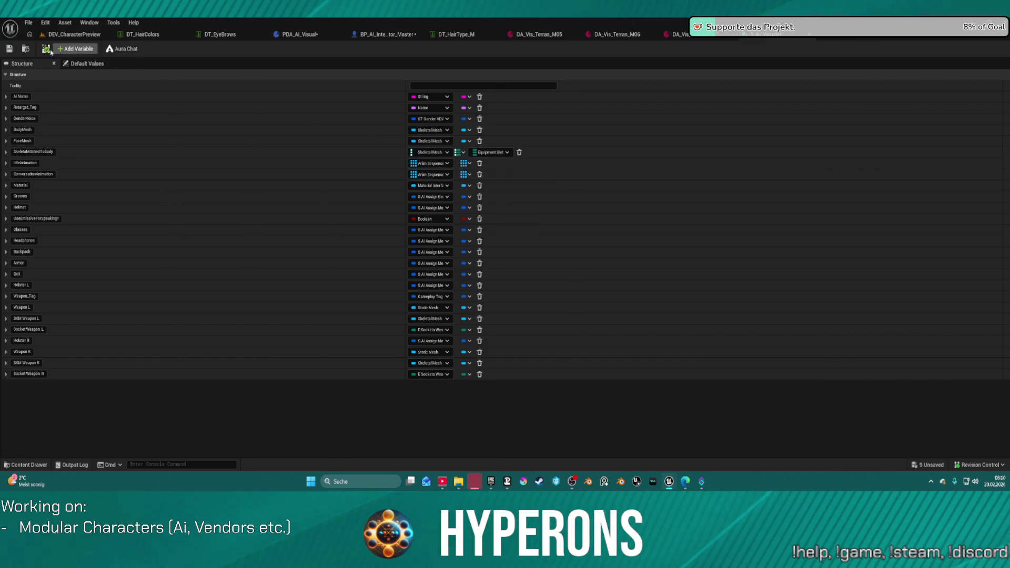
click(11, 49)
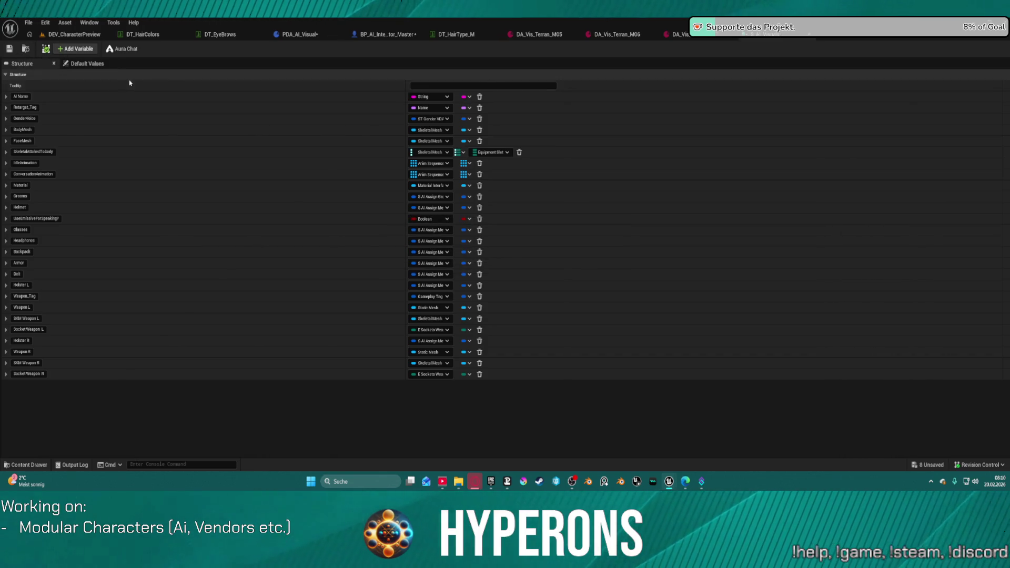
click(274, 34)
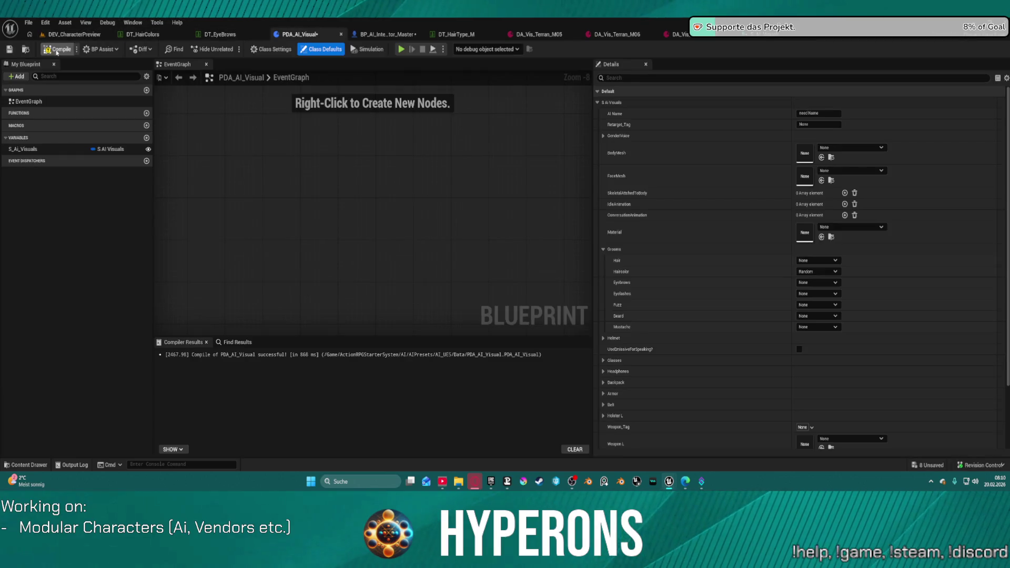
Compile PDA_AI_Visual and BP_AI_Interactor_Master, then locate and move the erroring Break S AI Visuals nodes.
key(F7)
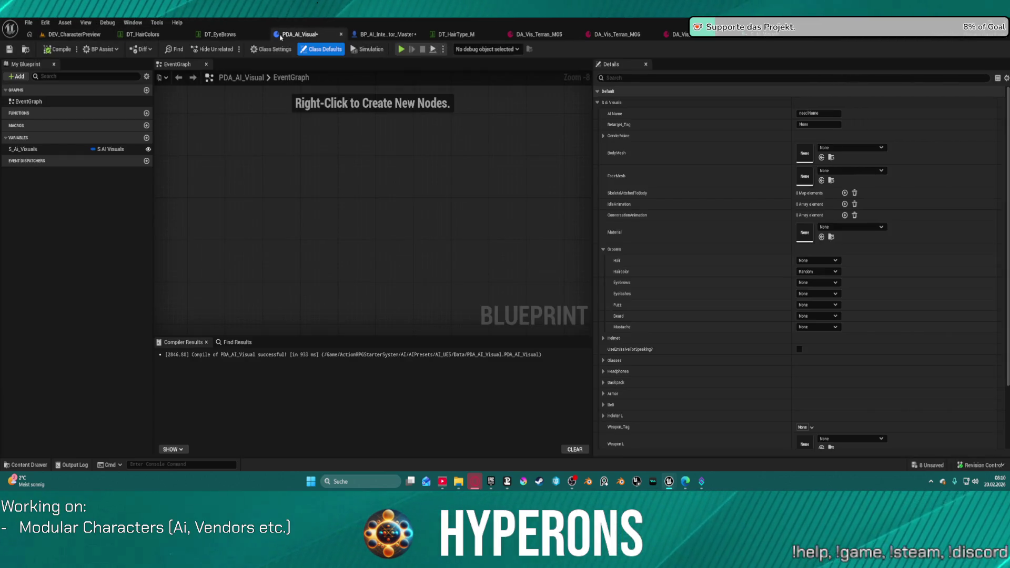
click(387, 34)
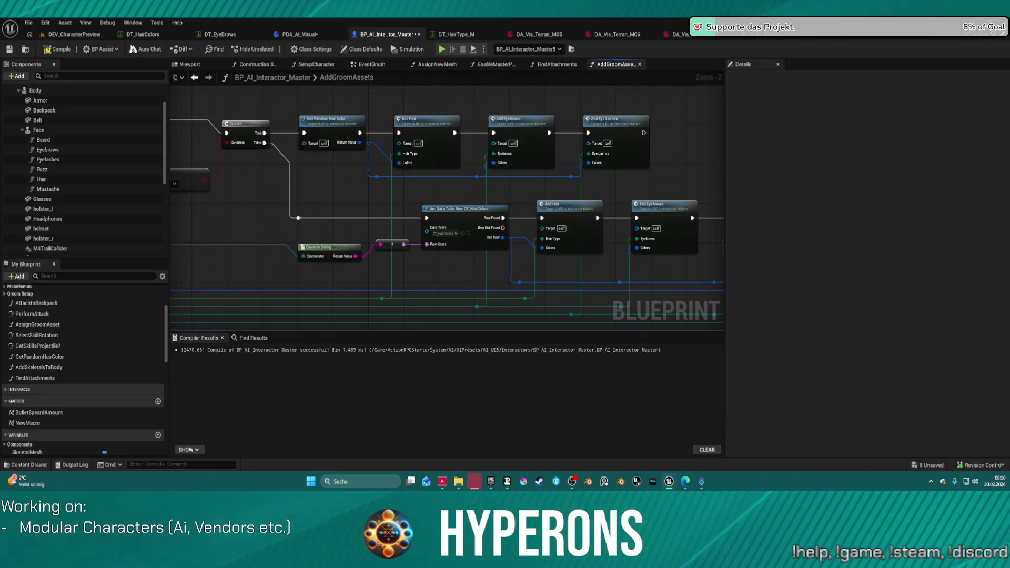
key(F7)
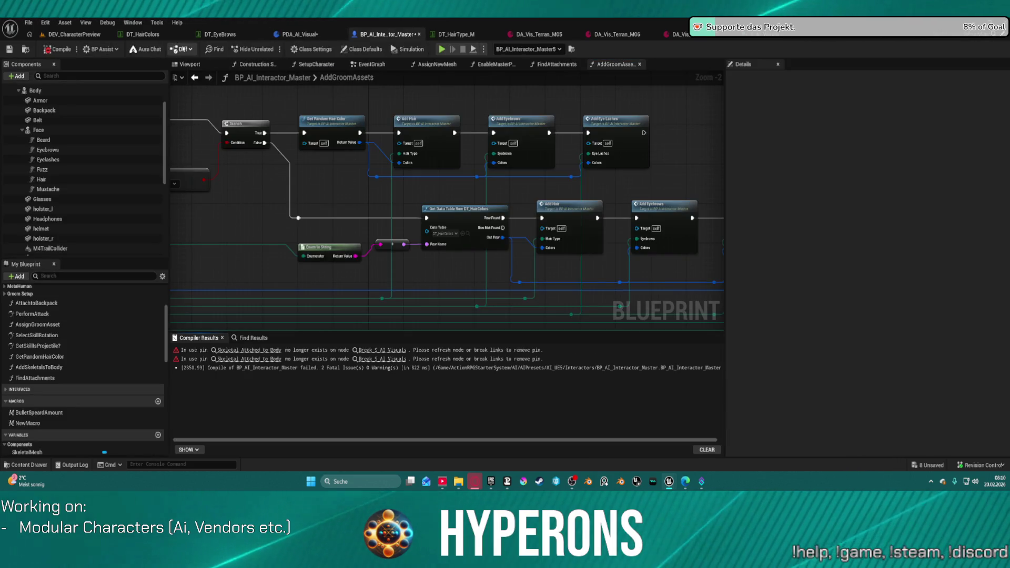
click(252, 351)
mouse_move(237, 183)
mouse_down()
mouse_move(503, 210)
mouse_move(409, 239)
mouse_up()
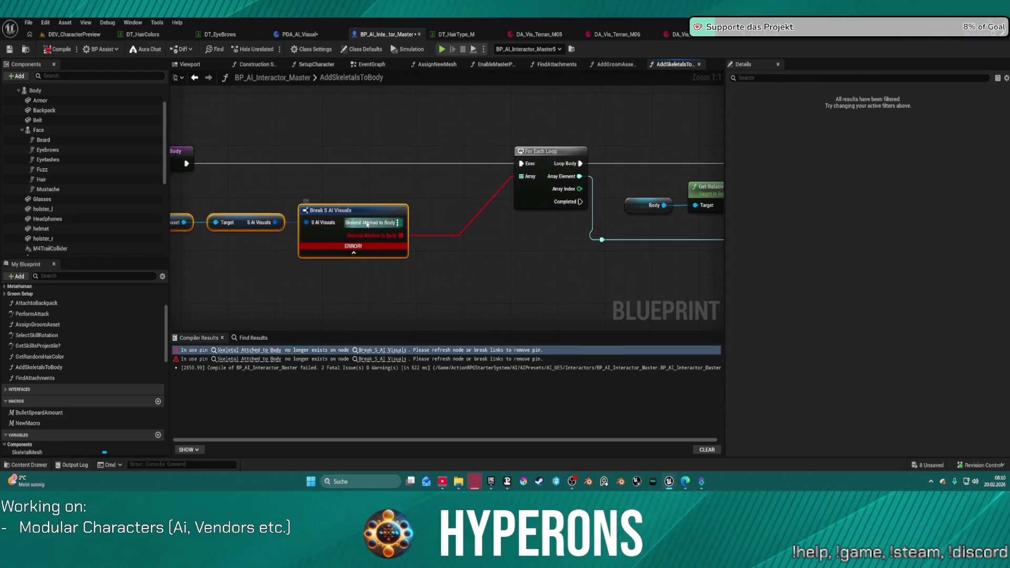
Replace the broken link with a Keys node off Skeletal Attached to Body, feeding For Each Loop's Array and exec.
click(415, 239)
alt+click(417, 237)
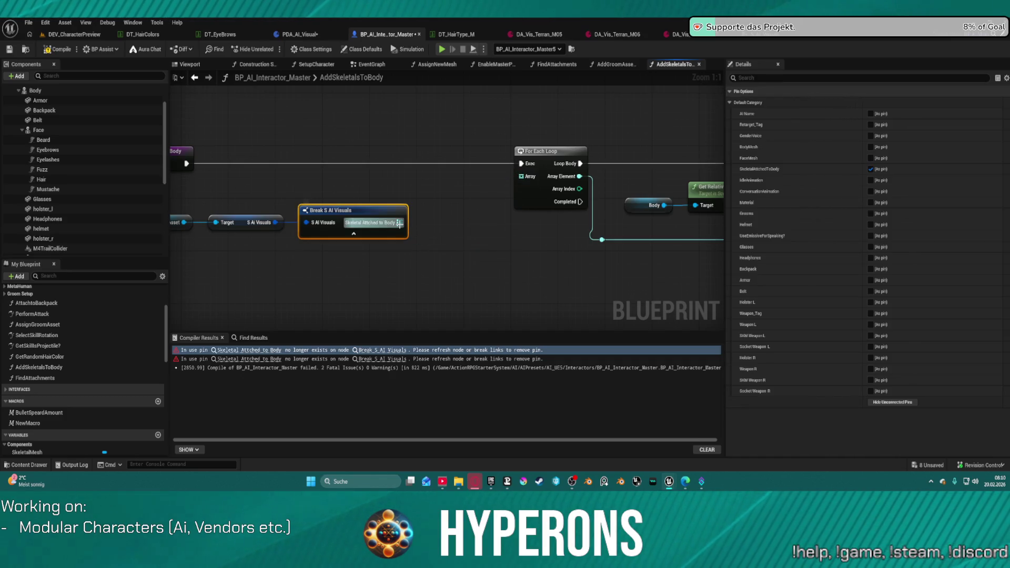
drag(399, 224, 430, 247)
text(keys)
key(Return)
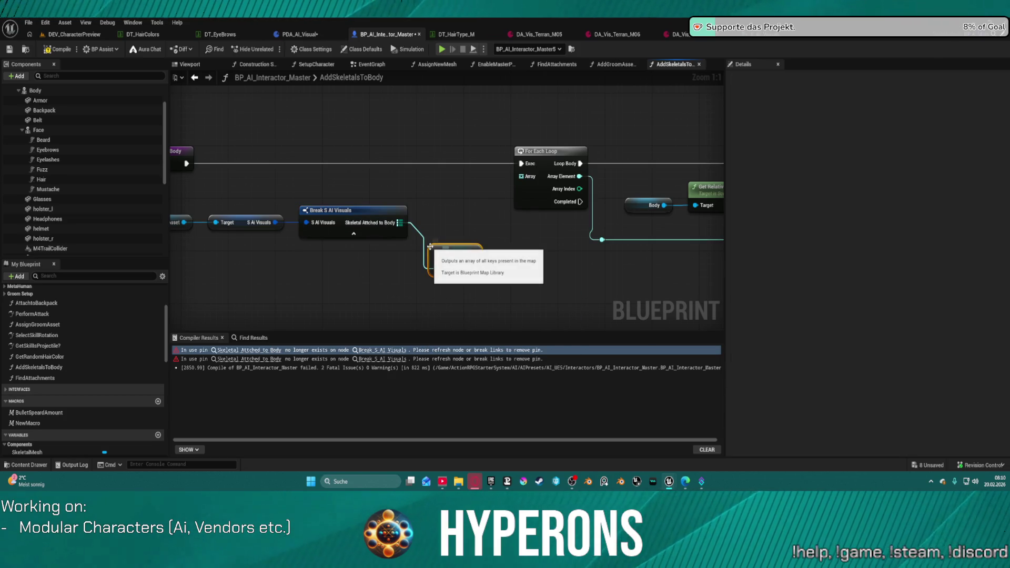
mouse_move(474, 267)
mouse_down()
mouse_move(507, 226)
mouse_move(520, 177)
mouse_up()
drag(436, 256, 187, 164)
mouse_move(475, 255)
mouse_down()
mouse_move(526, 179)
mouse_move(520, 164)
mouse_up()
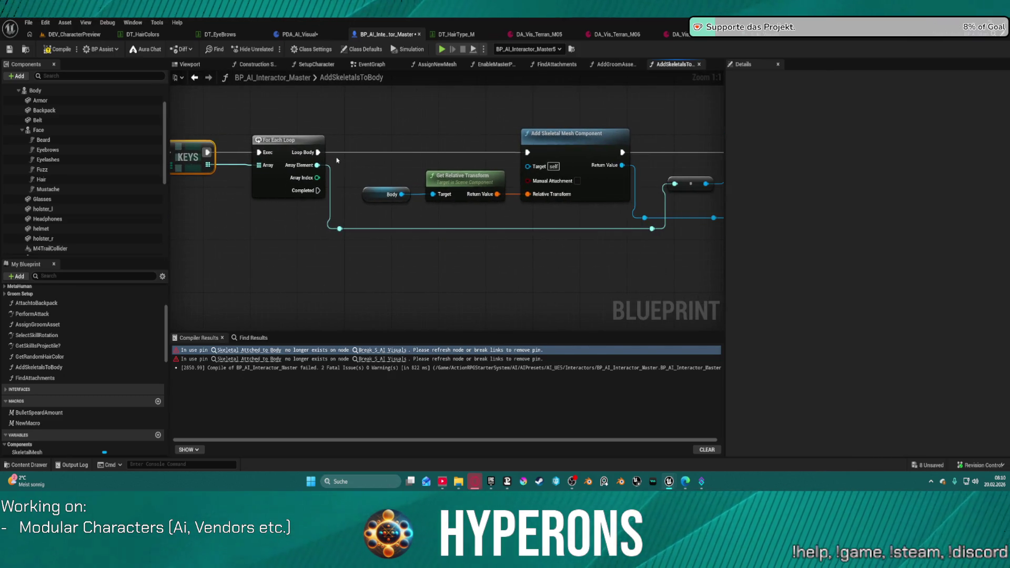
Rearrange the loop nodes, moving Resolve Soft Reference below the chain and discarding a misplaced Is Valid.
mouse_move(394, 153)
mouse_down()
mouse_move(132, 145)
mouse_move(554, 142)
mouse_up()
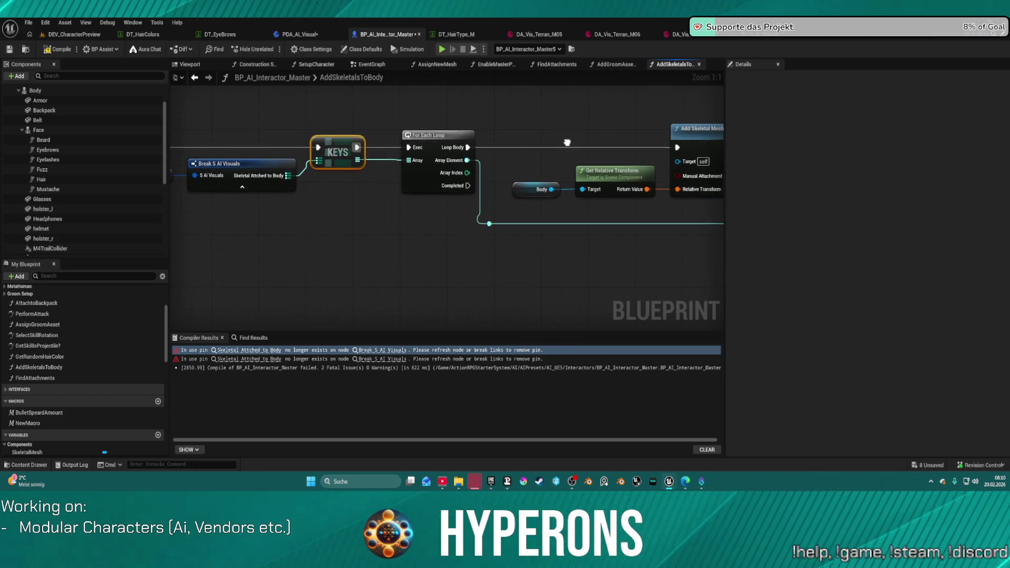
scroll(275, 119, down, 3)
drag(243, 127, 402, 164)
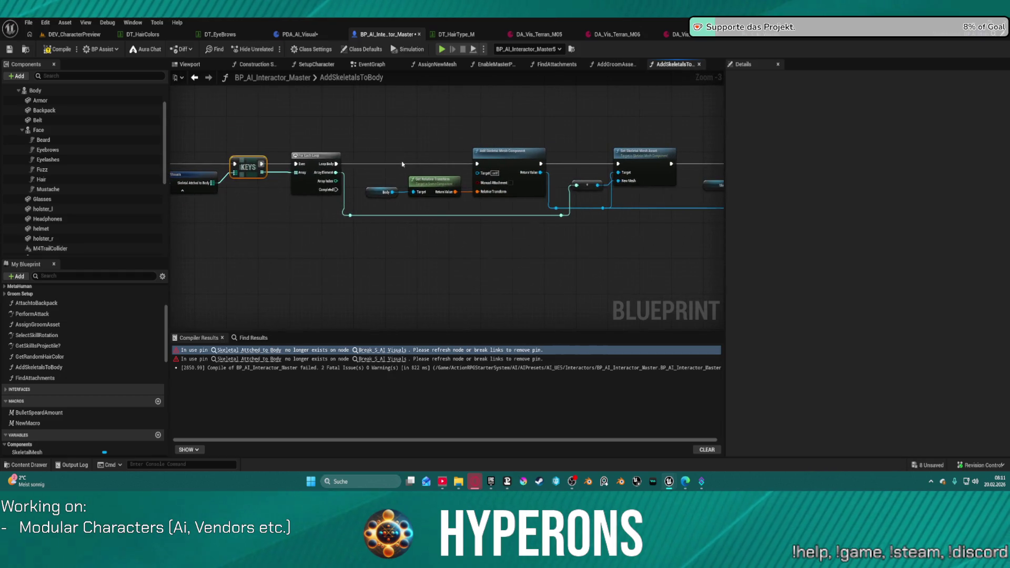
click(339, 172)
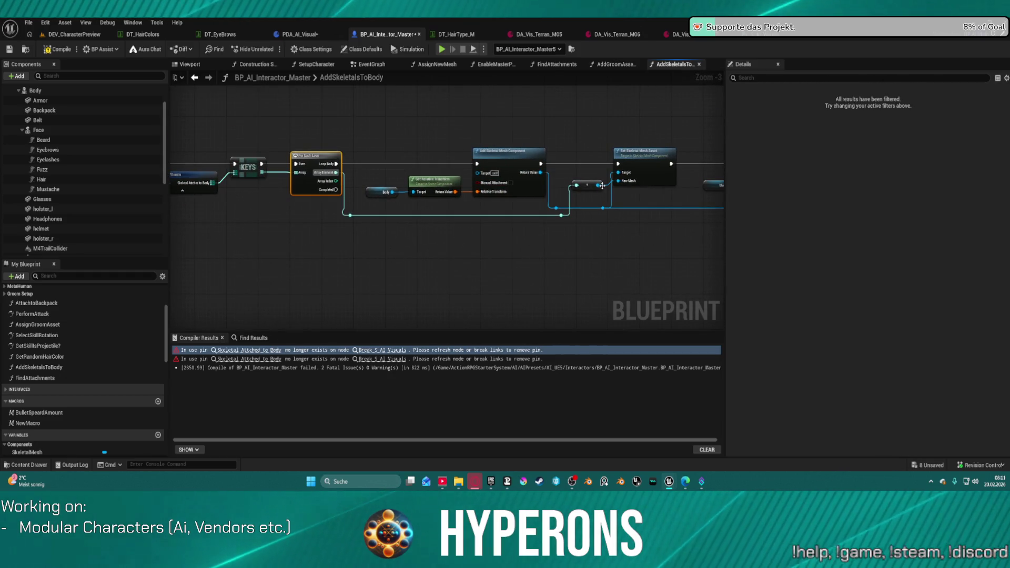
mouse_move(588, 185)
mouse_down()
mouse_move(484, 252)
mouse_move(391, 251)
mouse_move(452, 260)
mouse_up()
text(is valid)
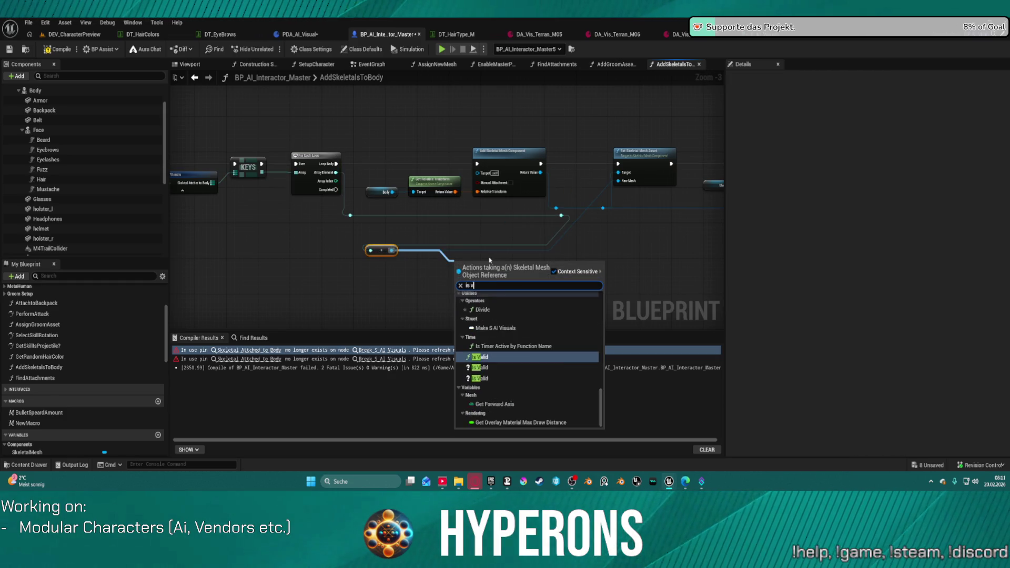
key(Return)
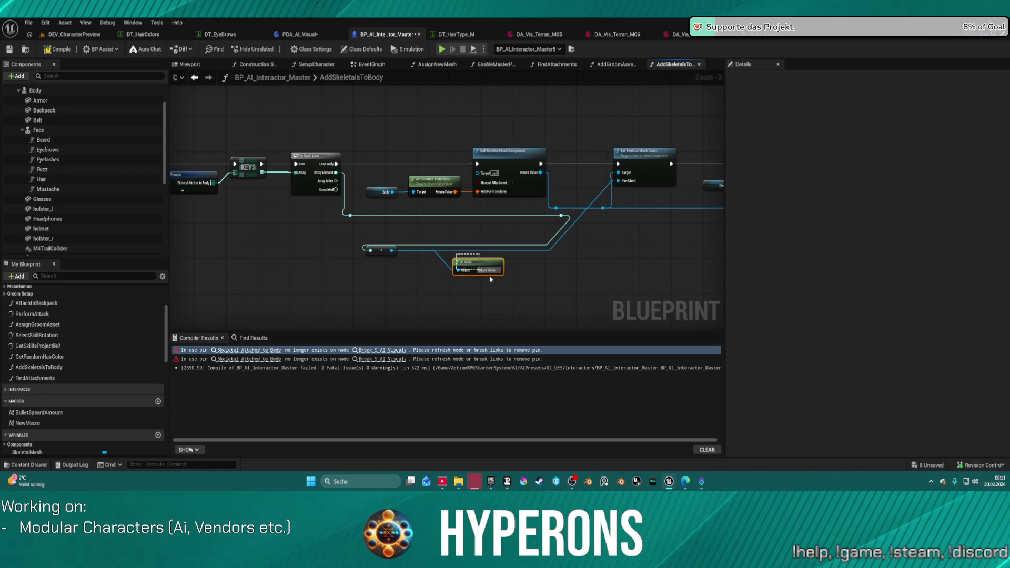
key(Delete)
drag(390, 254, 391, 258)
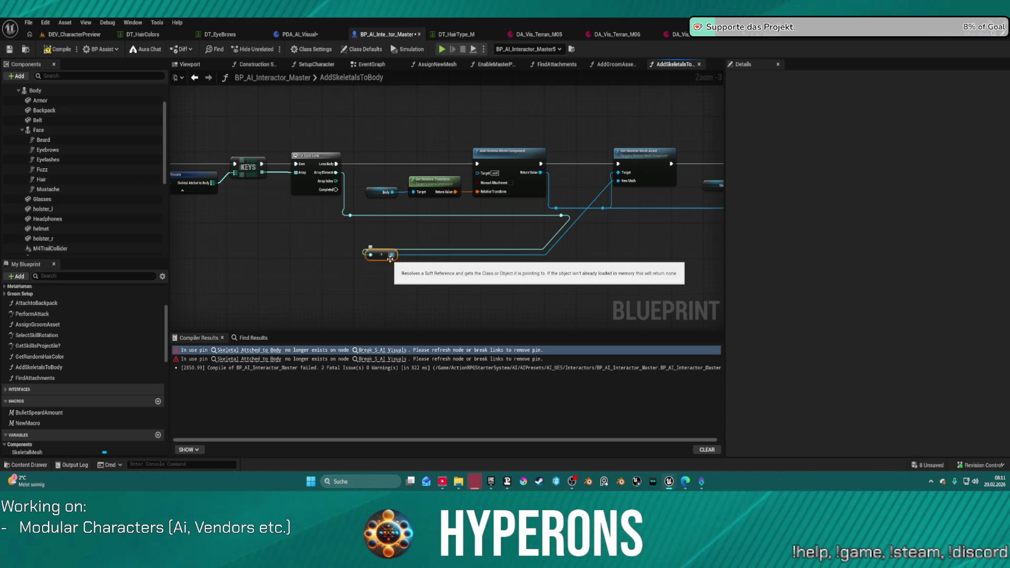
drag(335, 163, 371, 167)
Add an Is Valid check on the Loop Body with the reroute wired to its Input Object.
text(is valid)
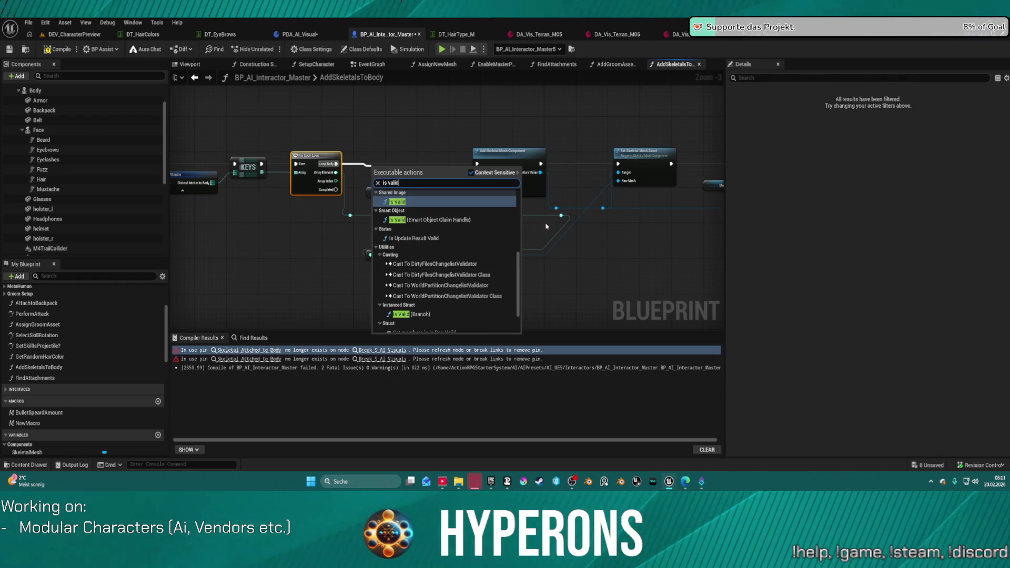
scroll(435, 316, down, 3)
click(435, 317)
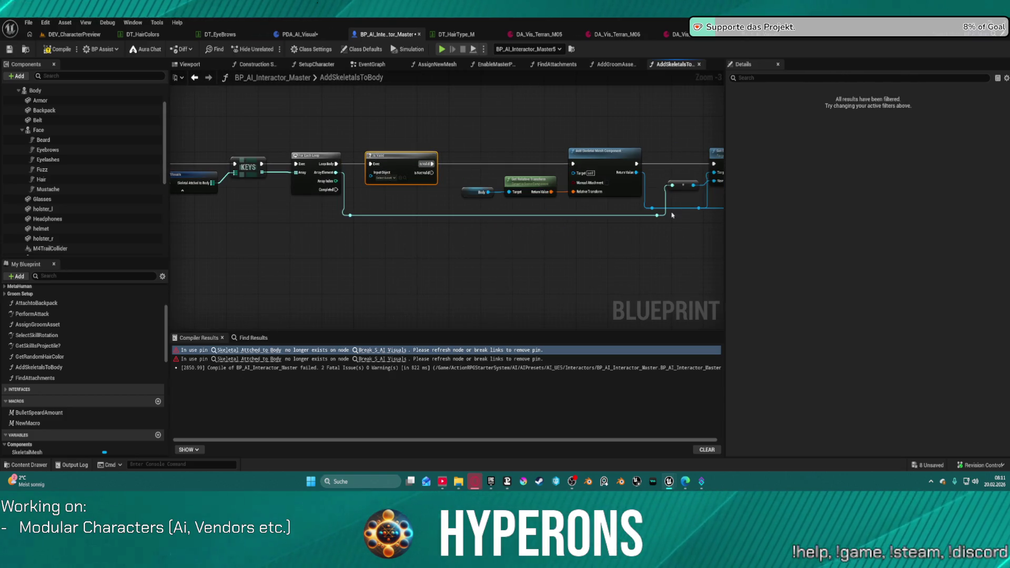
mouse_move(694, 184)
mouse_down()
mouse_move(368, 176)
mouse_move(378, 181)
mouse_move(371, 173)
mouse_move(591, 243)
mouse_move(475, 221)
mouse_move(522, 244)
mouse_move(401, 273)
mouse_up()
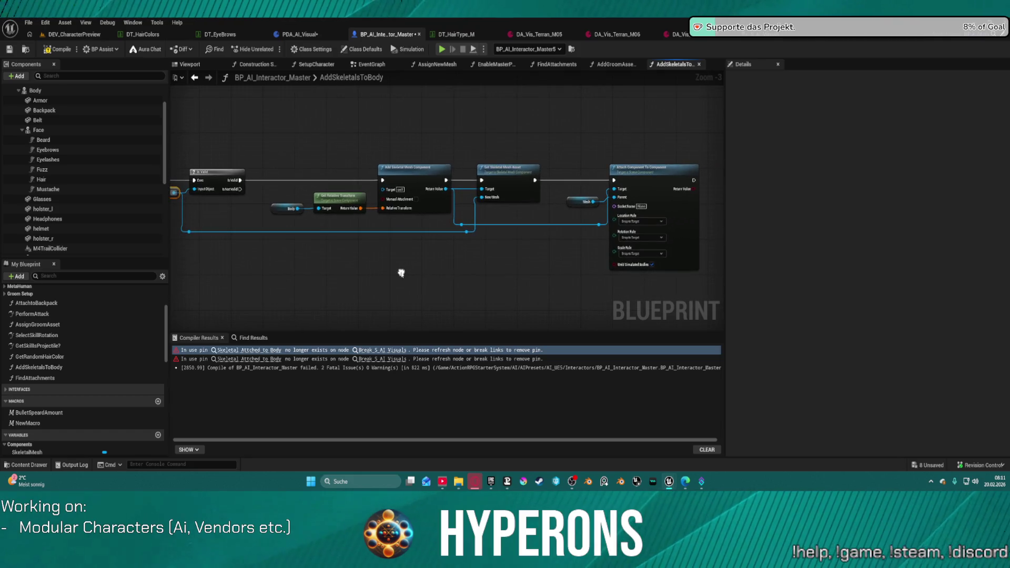
drag(323, 231, 345, 199)
mouse_move(624, 187)
mouse_down()
mouse_move(342, 184)
mouse_move(394, 184)
mouse_up()
drag(173, 179, 330, 176)
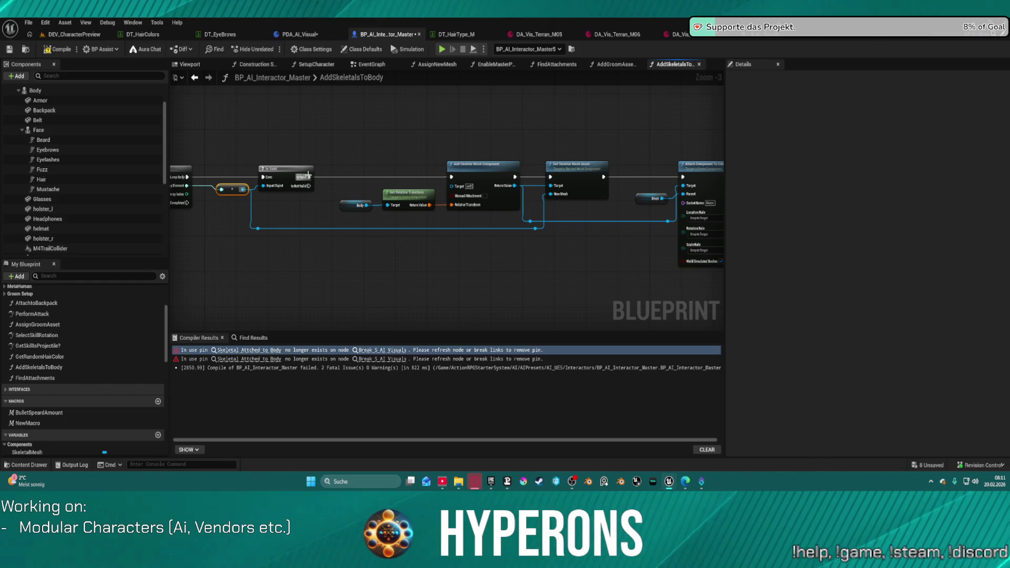
mouse_move(665, 155)
mouse_down()
mouse_move(466, 153)
mouse_move(633, 131)
mouse_up()
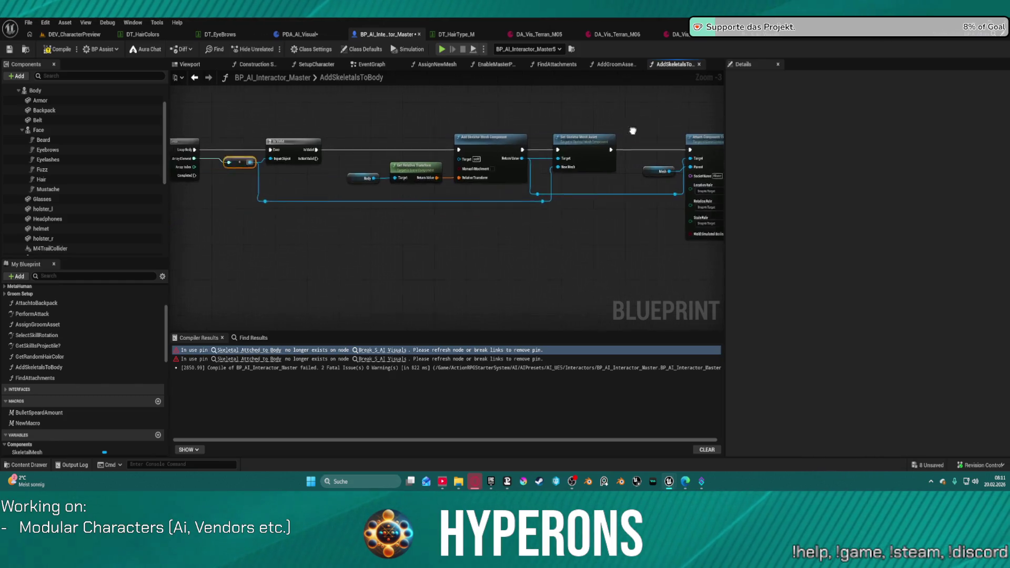
Add a map Values node after Is Valid, fed by the Skeletal Attached to Body map.
drag(304, 154, 343, 154)
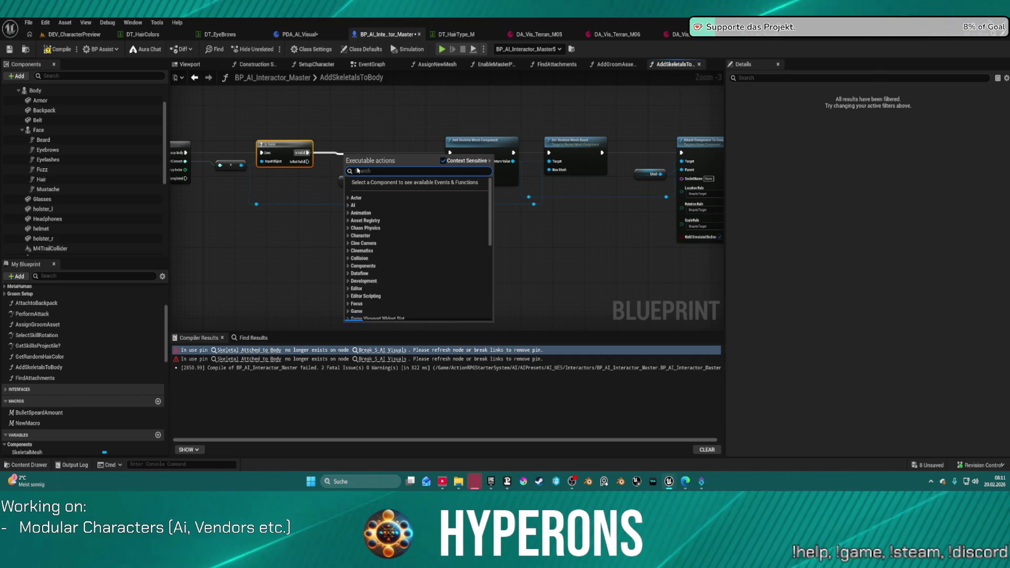
text(value)
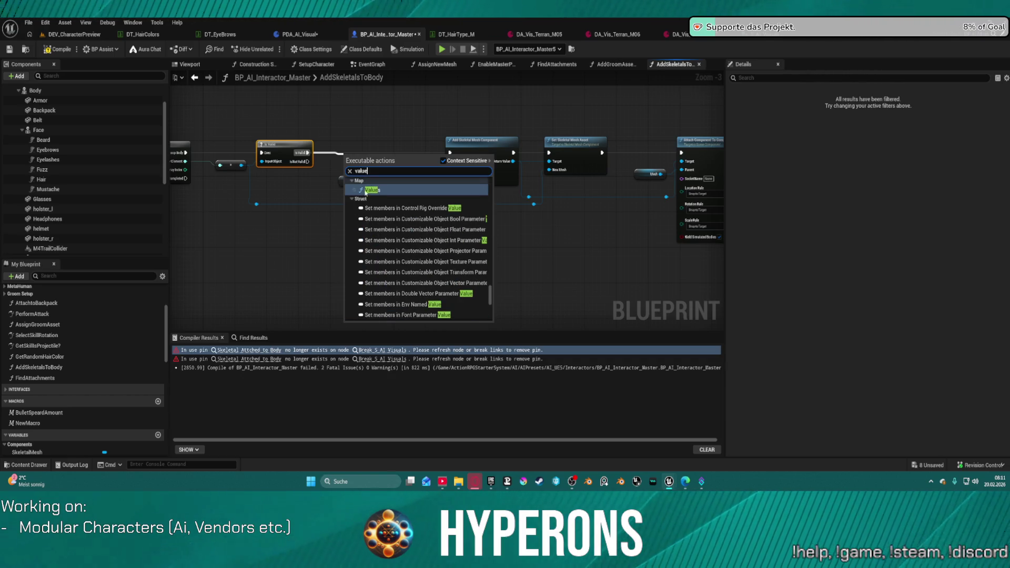
click(366, 192)
mouse_move(355, 149)
mouse_down()
mouse_move(387, 165)
mouse_move(475, 168)
mouse_up()
drag(258, 172, 543, 160)
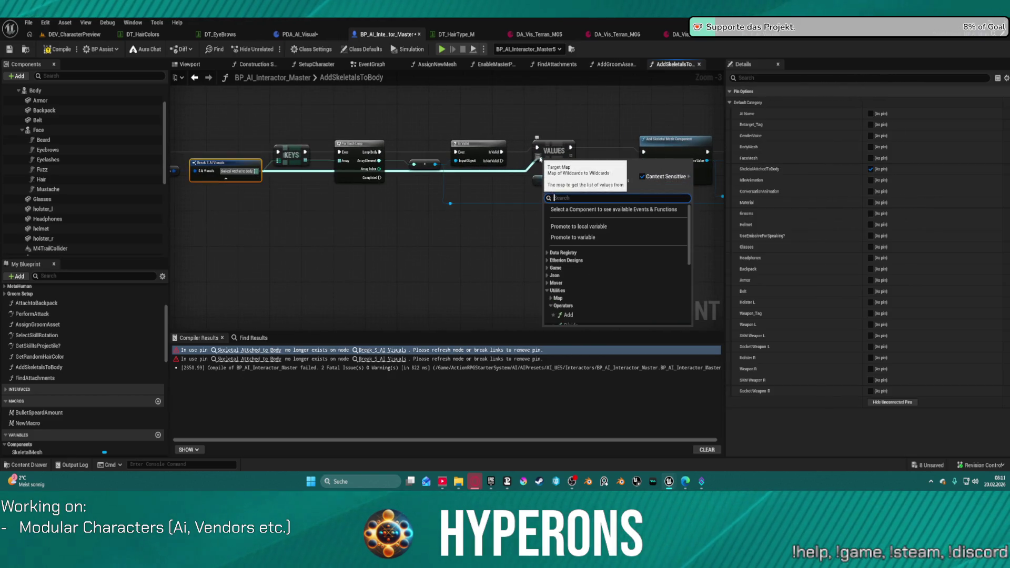
click(554, 150)
mouse_move(256, 171)
mouse_down()
mouse_move(860, 159)
mouse_move(541, 179)
mouse_up()
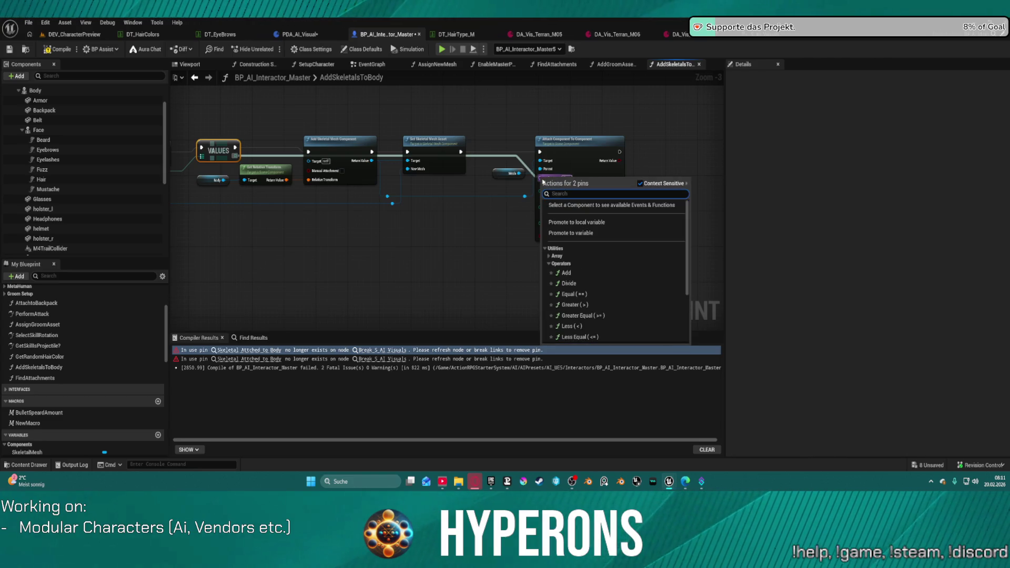
drag(352, 132, 562, 114)
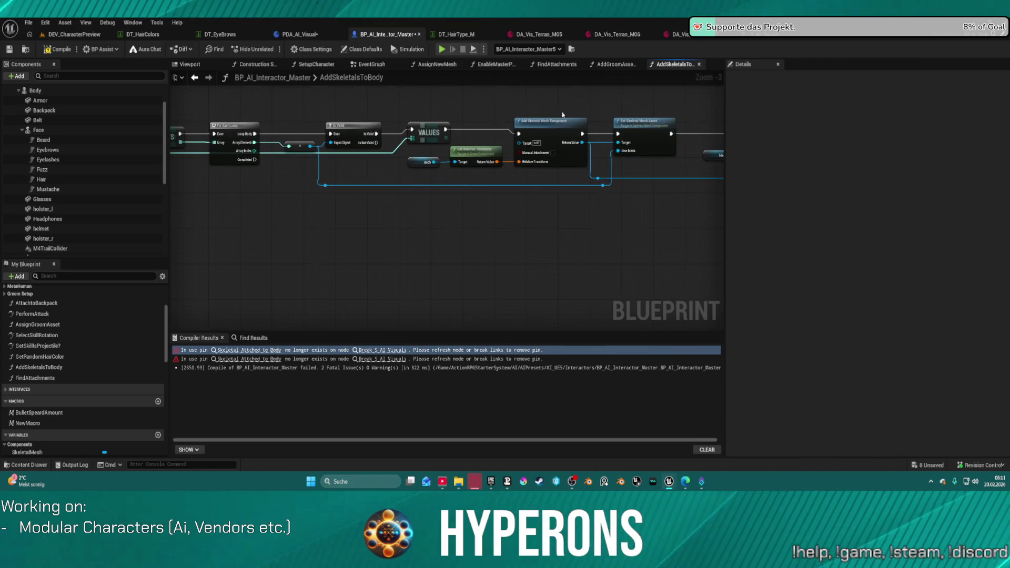
key(ctrl+space)
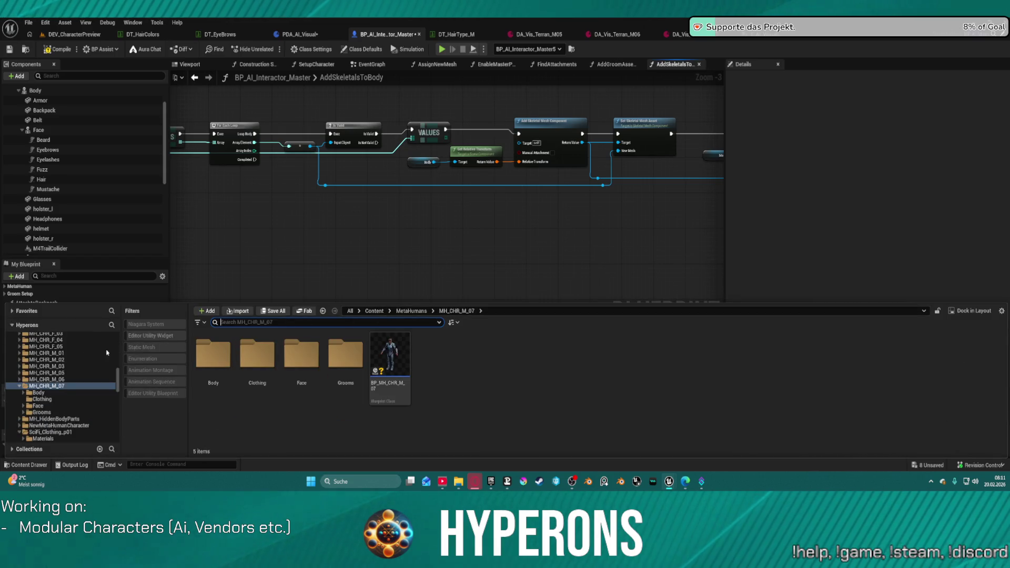
Filter Content to enumerations, search 'equi', and open EquipmentSlots to review its 16 slot entries.
scroll(107, 353, up, 15)
click(65, 342)
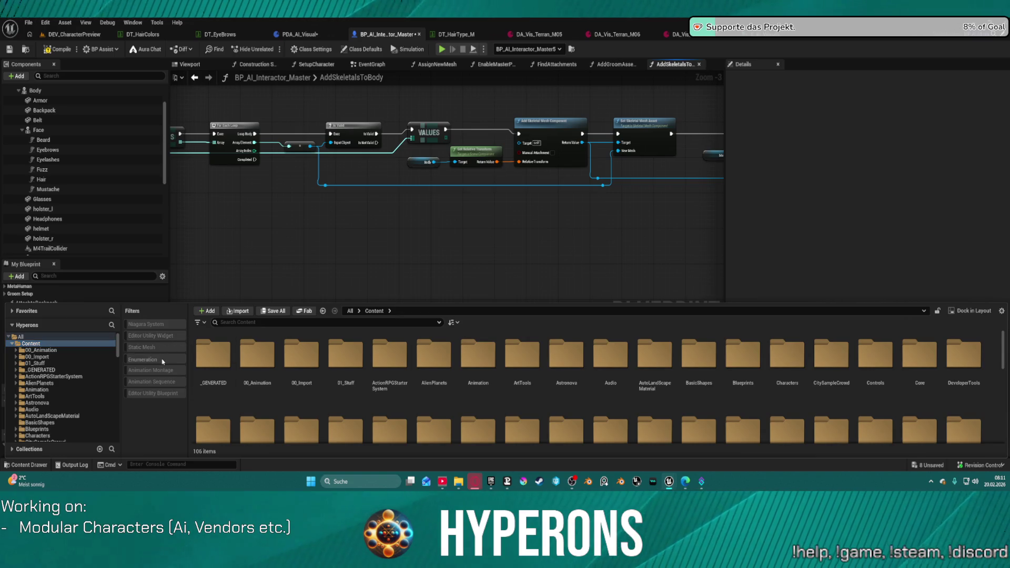
click(163, 361)
click(242, 323)
text(equi)
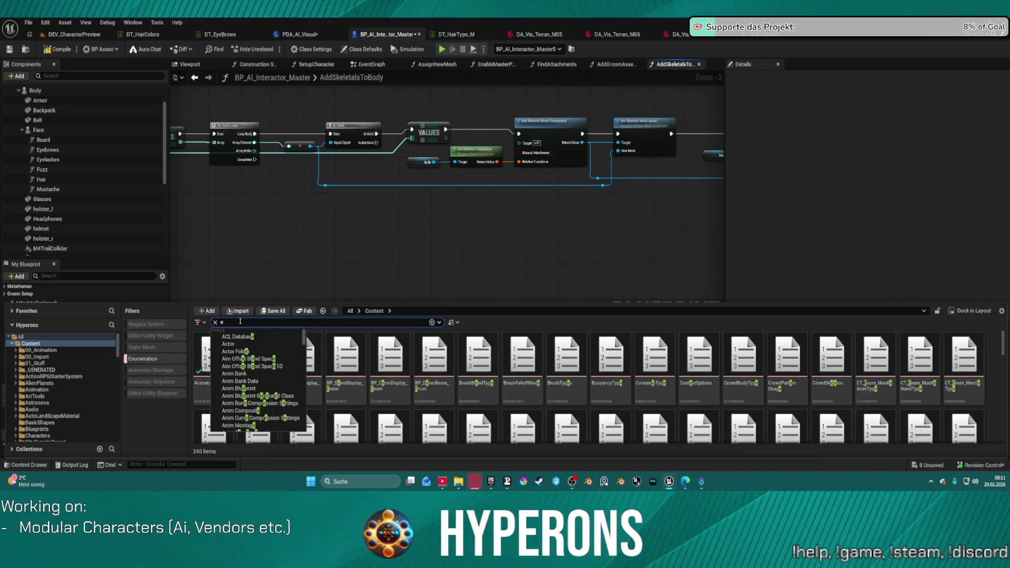
double_click(258, 363)
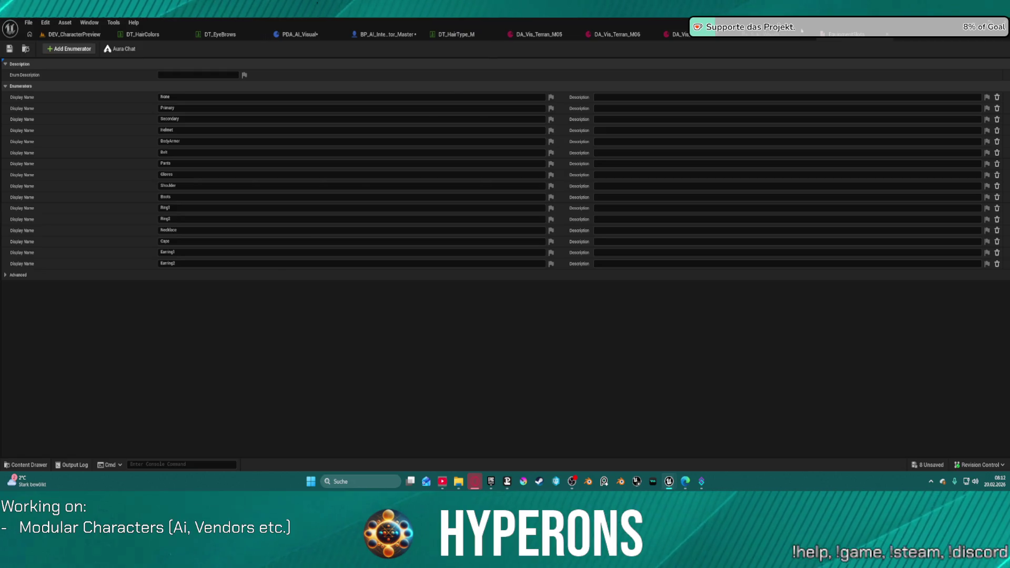
Switch to PDA_AI_Visual and select E_Sockets_Base among the AI_UE5 Data folder's 29 assets.
click(869, 34)
click(537, 35)
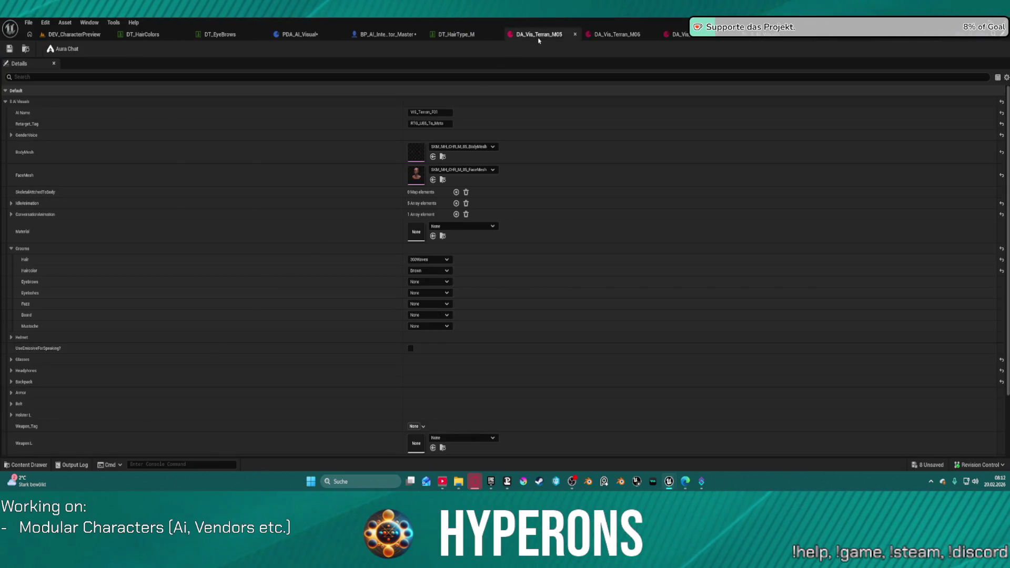
key(ctrl+space)
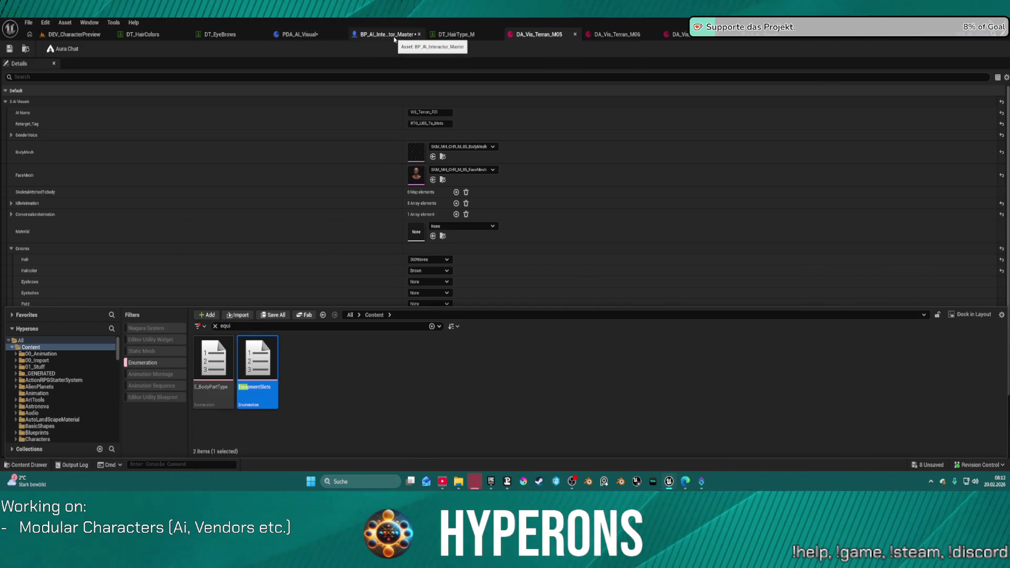
click(304, 35)
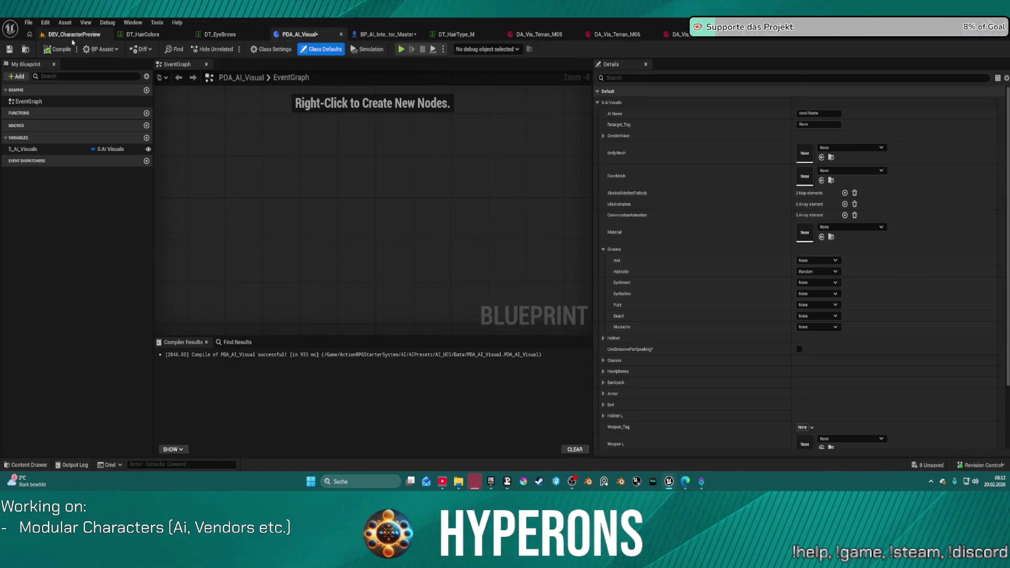
click(25, 49)
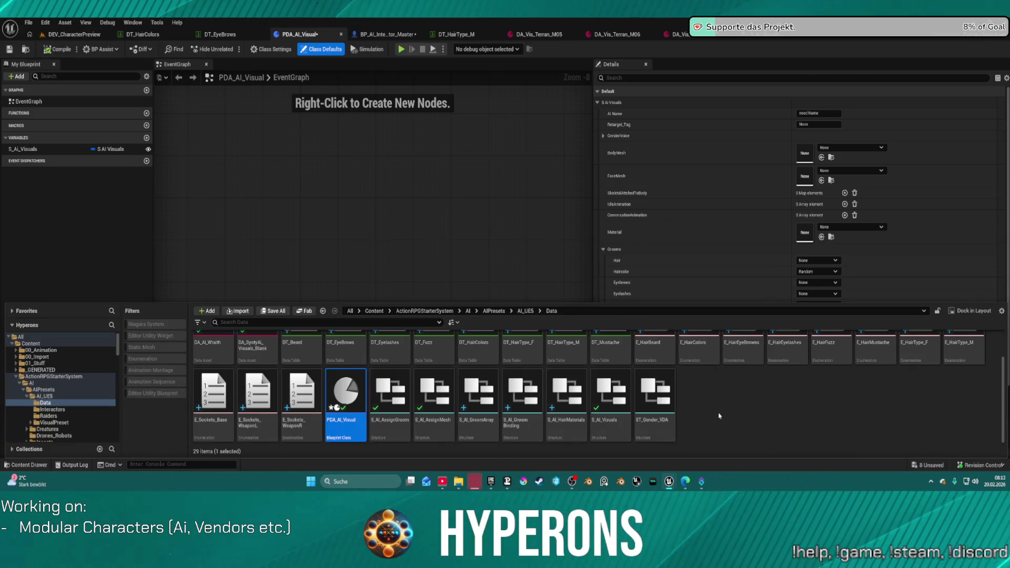
click(214, 398)
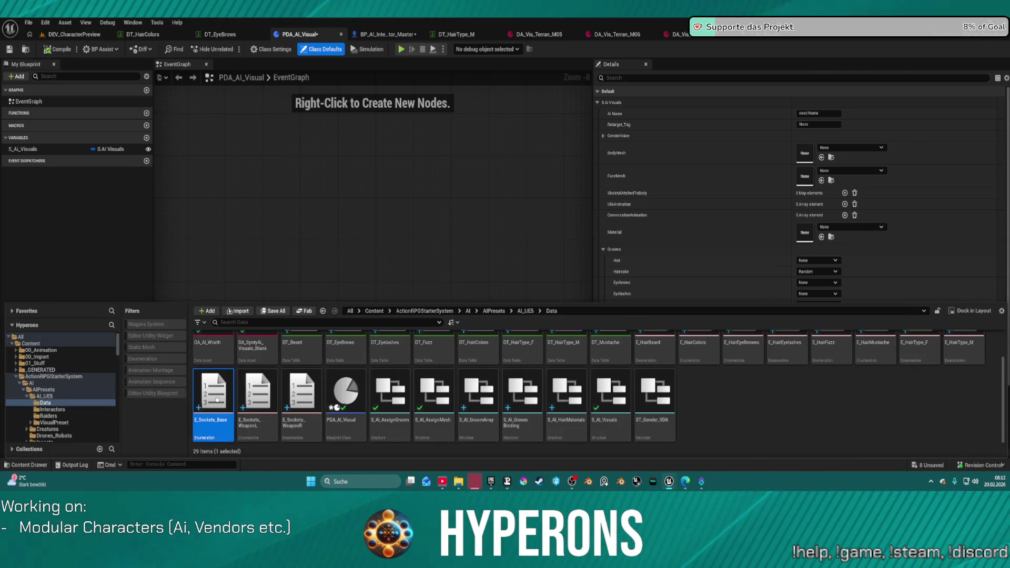
Inspect E_Sockets_Base's enumerators (Helmet, Armor, Backpack_1), then return to DEV_CharacterPreview.
double_click(214, 398)
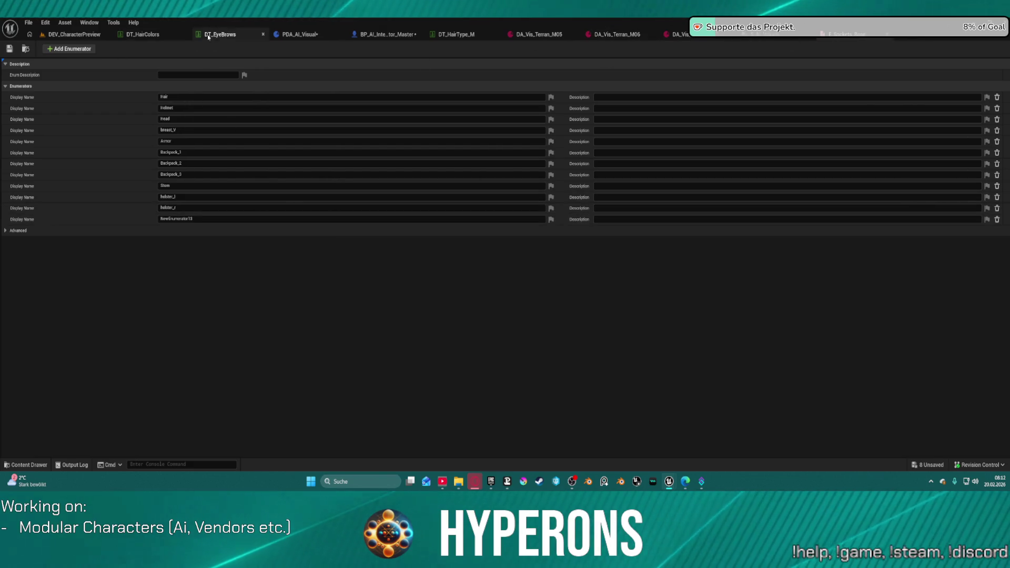
key(ctrl+space)
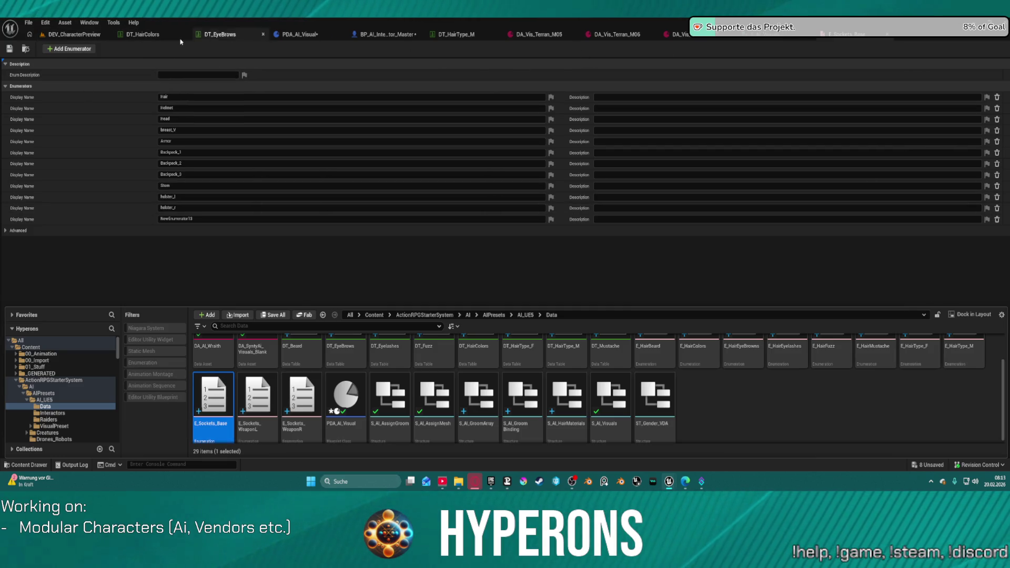
click(69, 36)
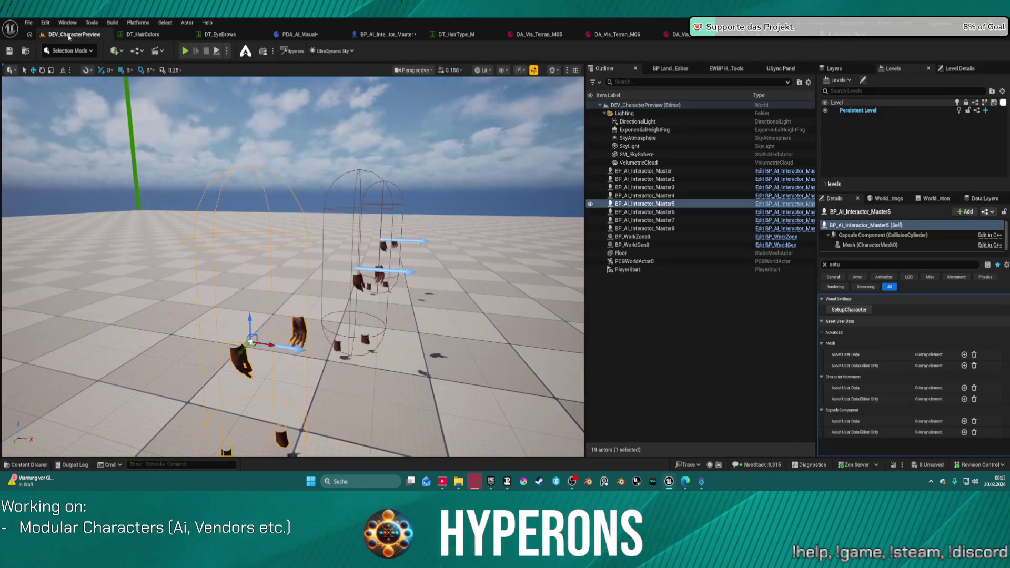
Change the SkeletalAttachedToBody map's value type in S_AI_Visuals to E_Sockets_Base and save.
click(398, 37)
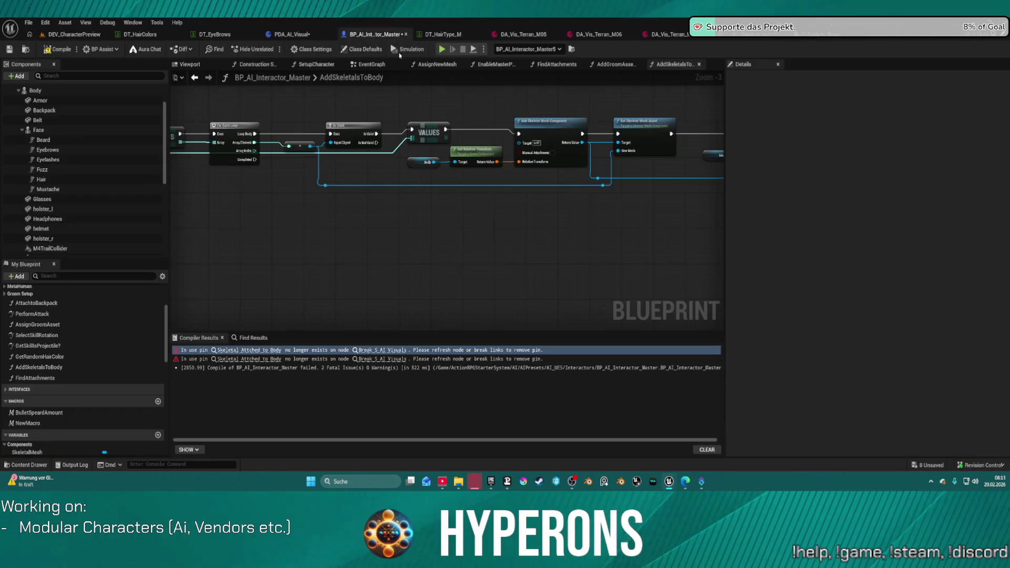
click(443, 139)
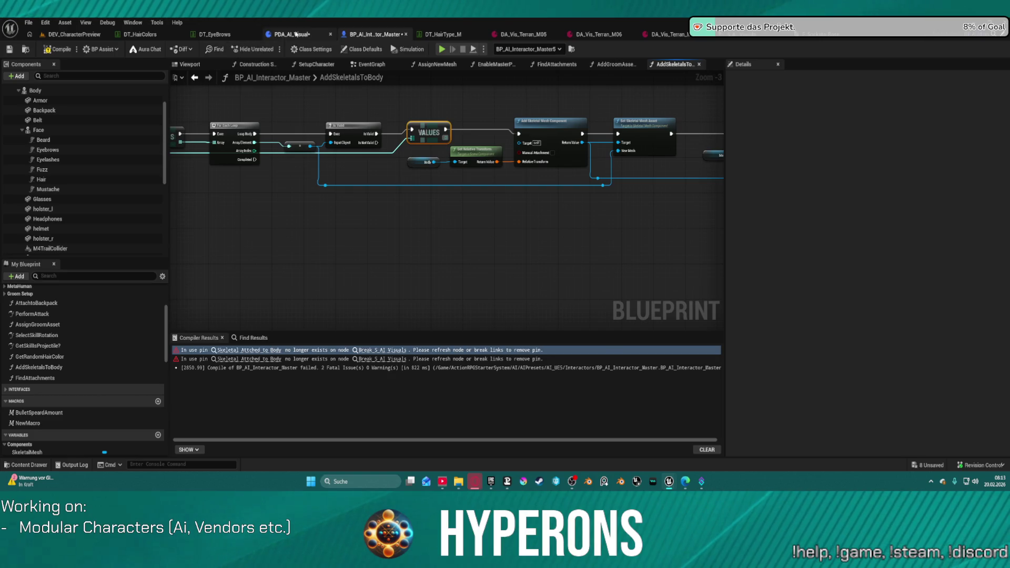
click(295, 34)
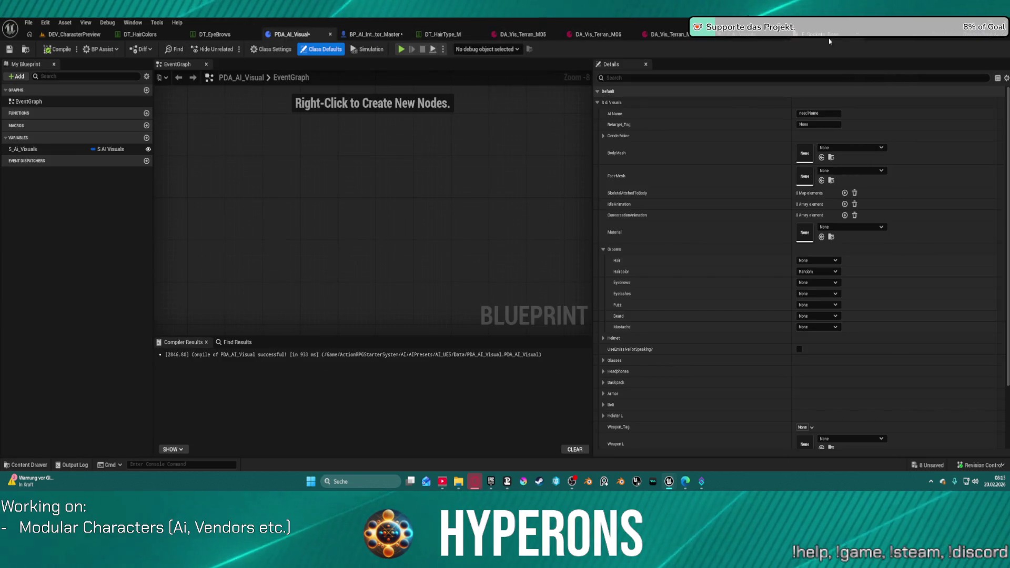
click(745, 34)
click(497, 153)
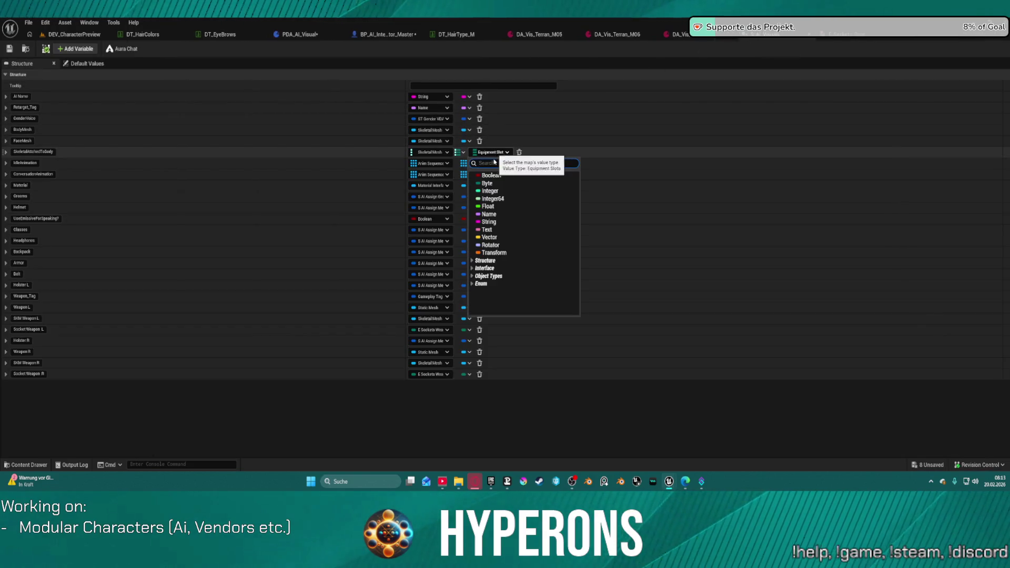
text(sockes)
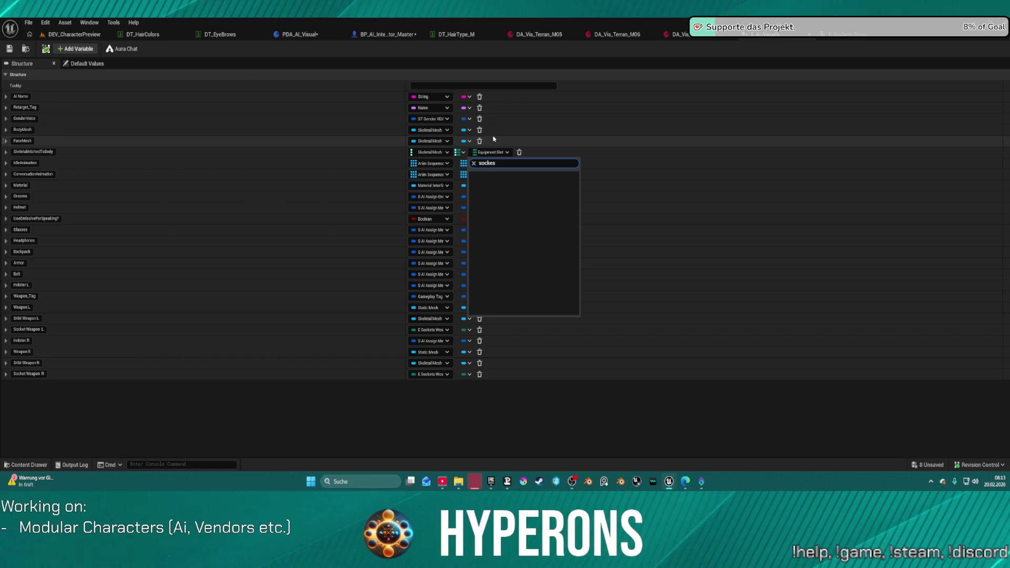
key(BackSpace)
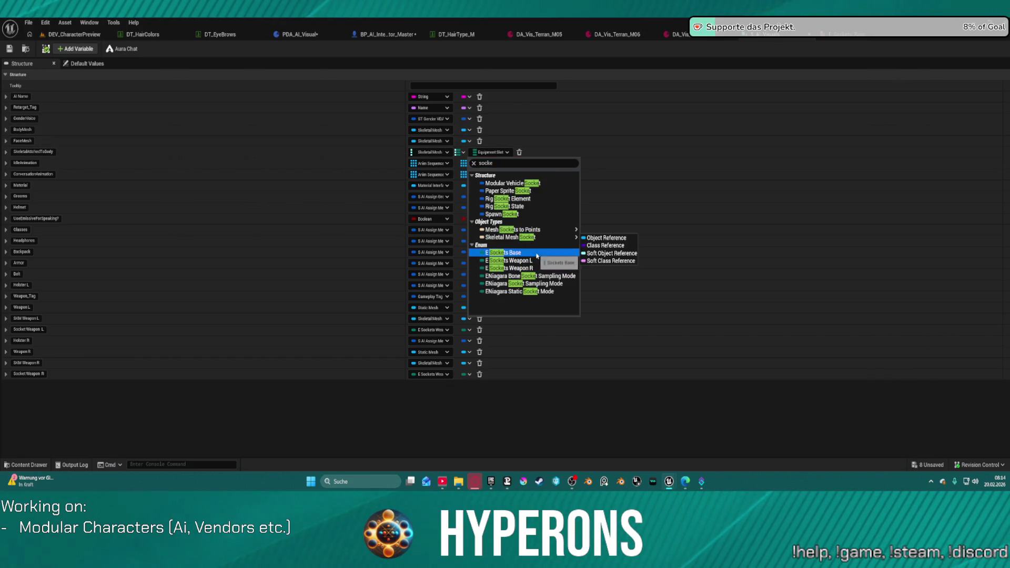
key(Escape)
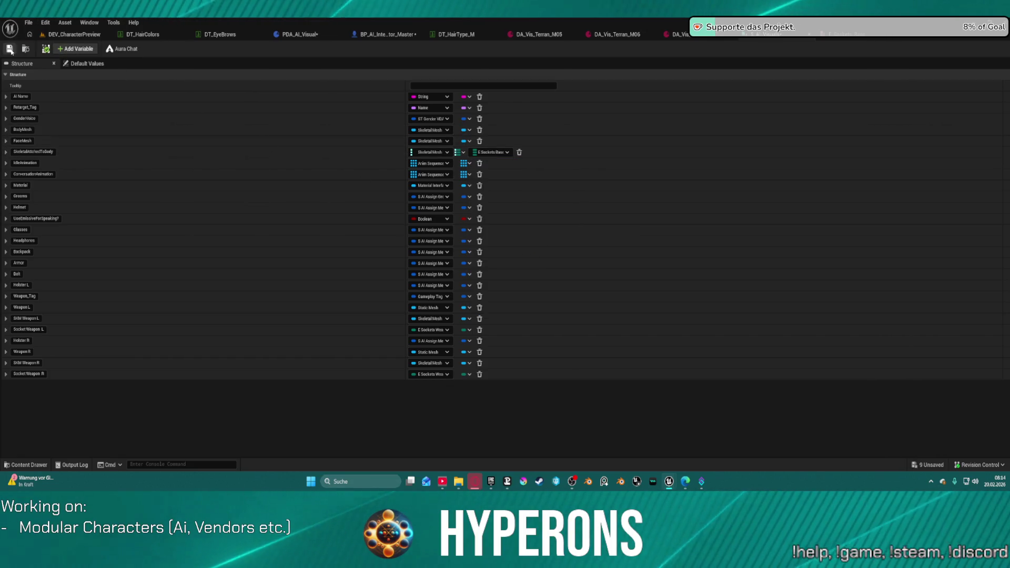
click(10, 50)
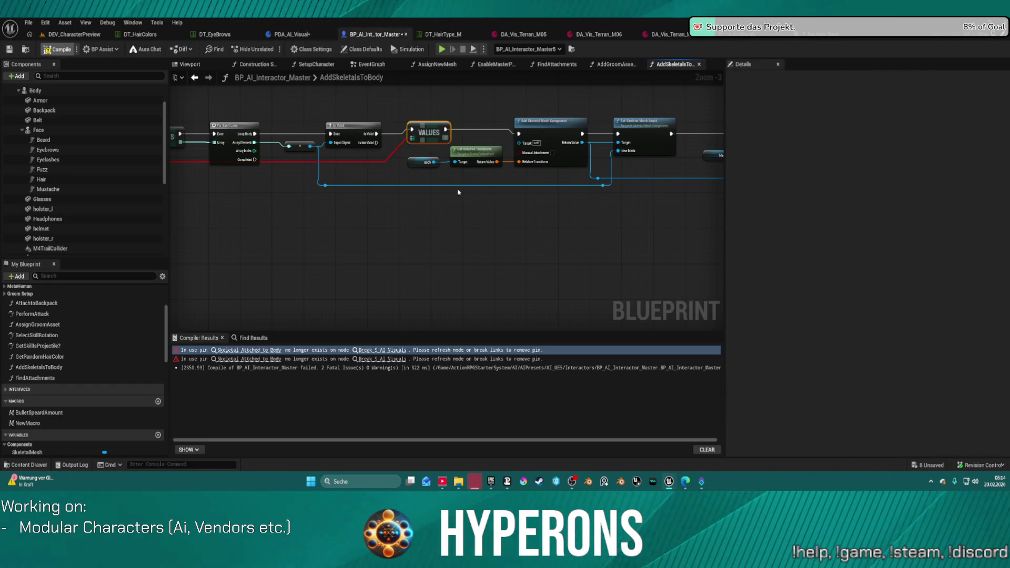
Jump to the errored Break S AI Visuals node and refresh the KEYS node.
click(250, 350)
drag(417, 197, 118, 164)
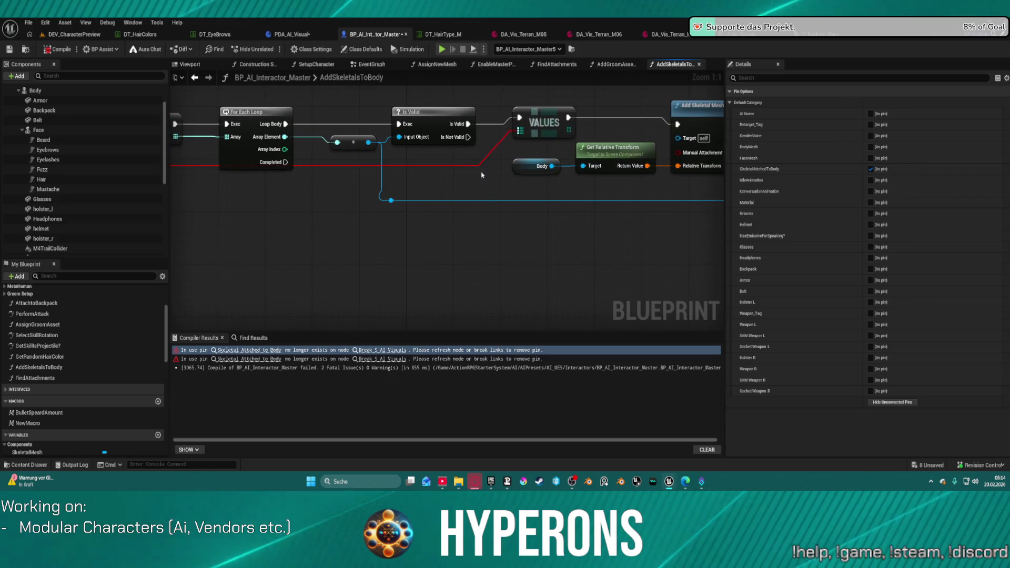
mouse_move(482, 175)
mouse_down()
mouse_move(453, 179)
mouse_move(507, 194)
mouse_move(476, 191)
mouse_up()
scroll(463, 184, down, 1)
mouse_move(302, 189)
mouse_down()
mouse_move(391, 207)
mouse_move(338, 191)
mouse_up()
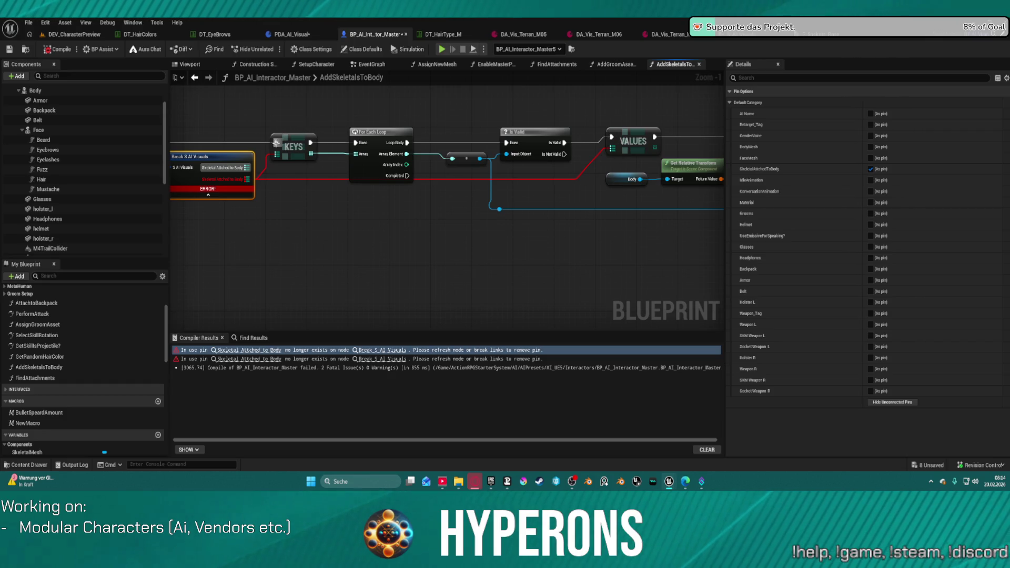
right_click(288, 137)
click(326, 201)
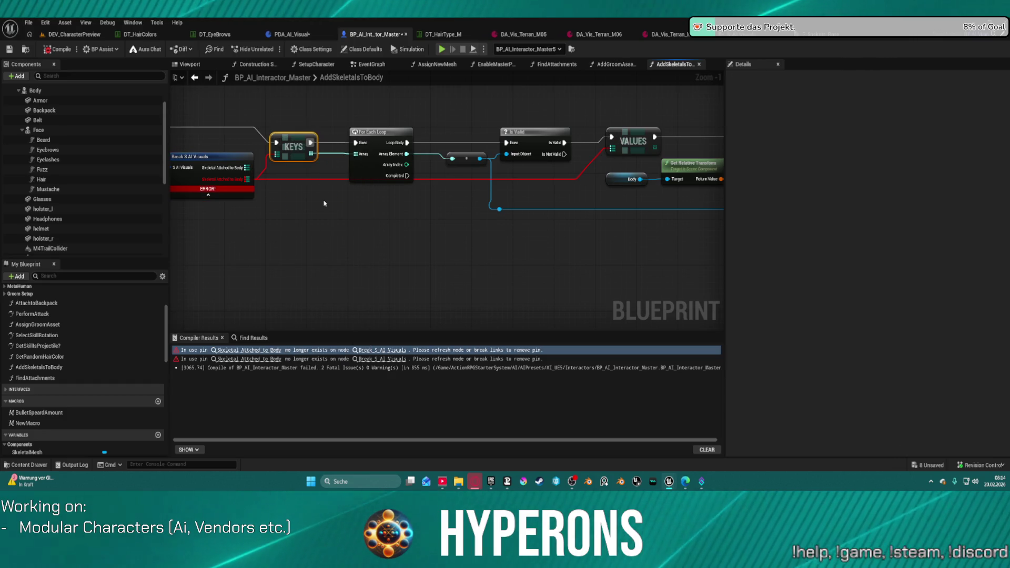
Remove the broken Break S AI Visuals wire and pull a new connection from VALUES.
click(266, 170)
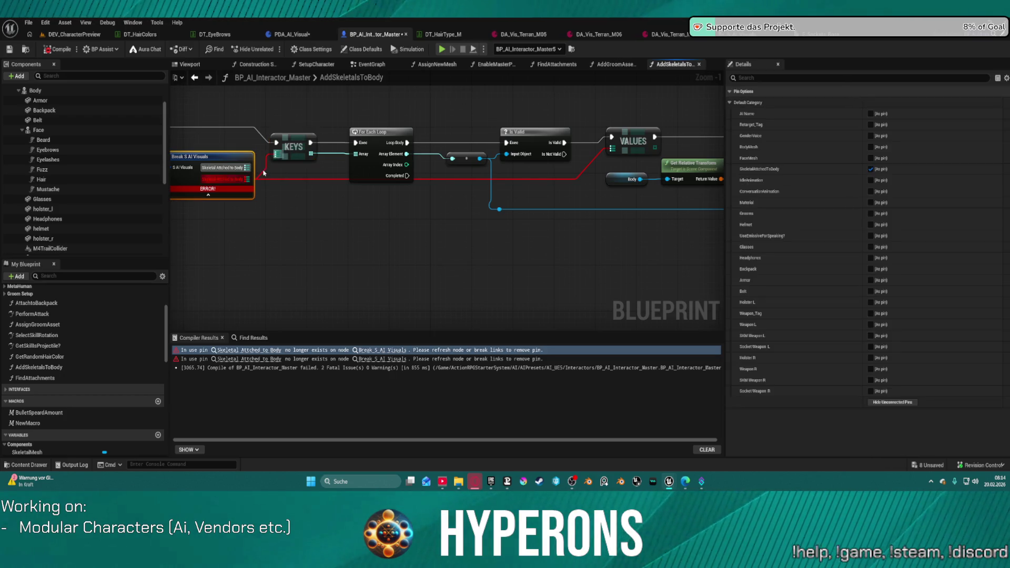
click(327, 156)
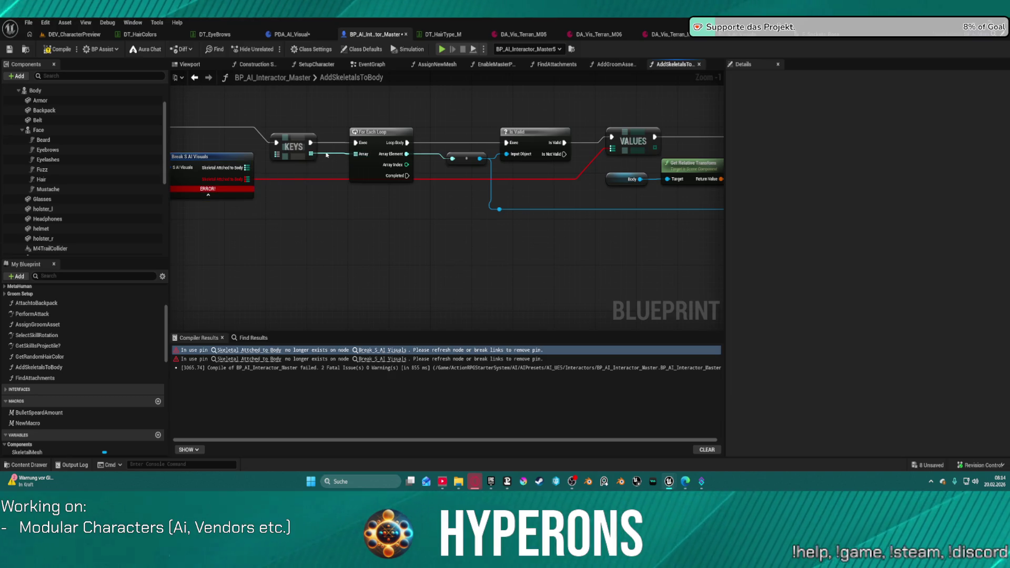
alt+click(308, 180)
mouse_move(247, 166)
mouse_down()
mouse_move(272, 151)
mouse_move(257, 170)
mouse_move(311, 176)
mouse_move(613, 149)
mouse_up()
key(Escape)
mouse_move(401, 119)
mouse_down()
mouse_move(669, 216)
mouse_move(505, 190)
mouse_move(486, 174)
mouse_move(489, 162)
mouse_up()
key(Escape)
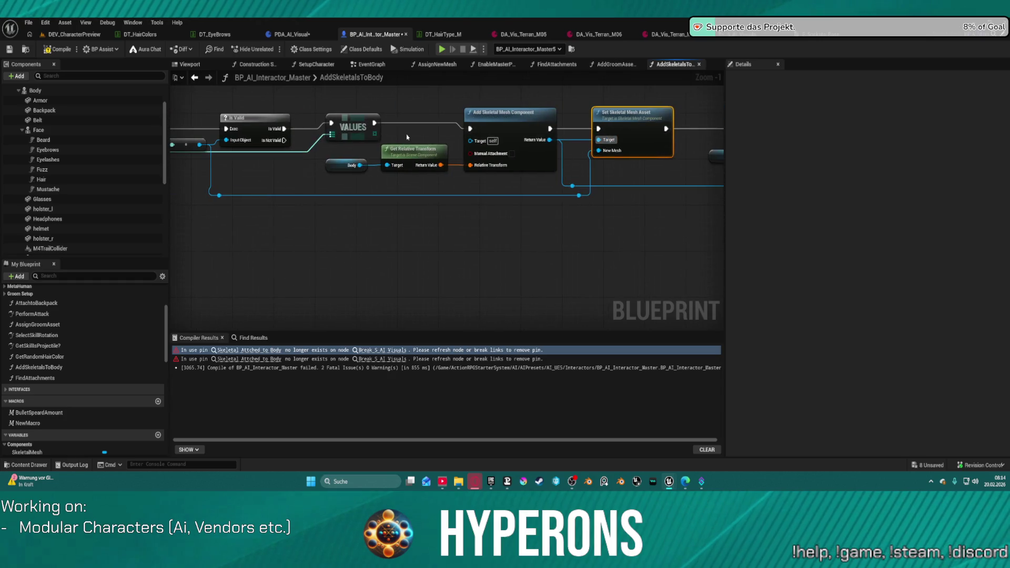
mouse_move(375, 135)
mouse_down()
mouse_move(490, 193)
mouse_move(541, 245)
mouse_move(539, 231)
mouse_up()
Add a Get (a copy) node on VALUES, indexed by the loop index, feeding Socket Name.
text(get co)
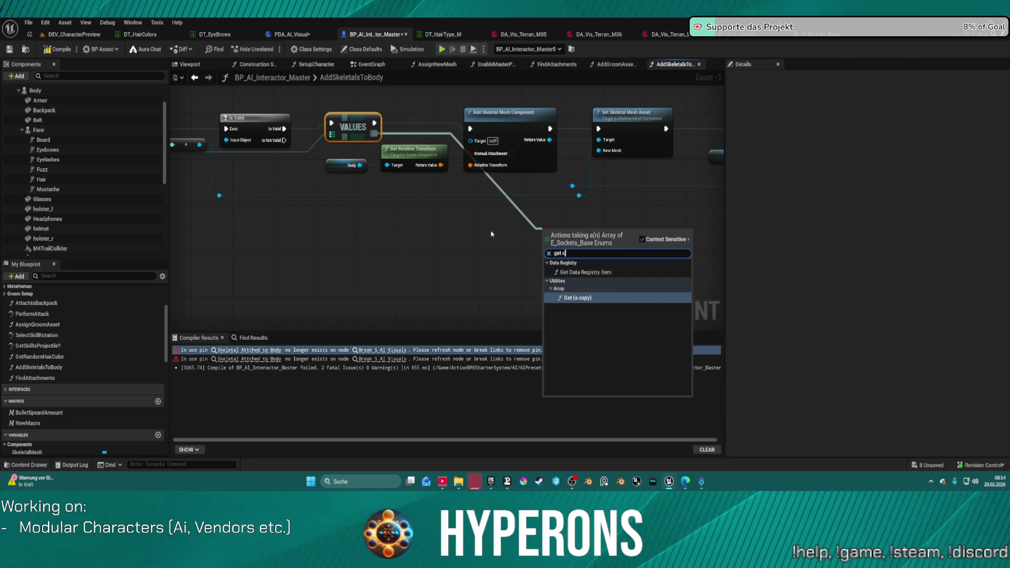
key(Return)
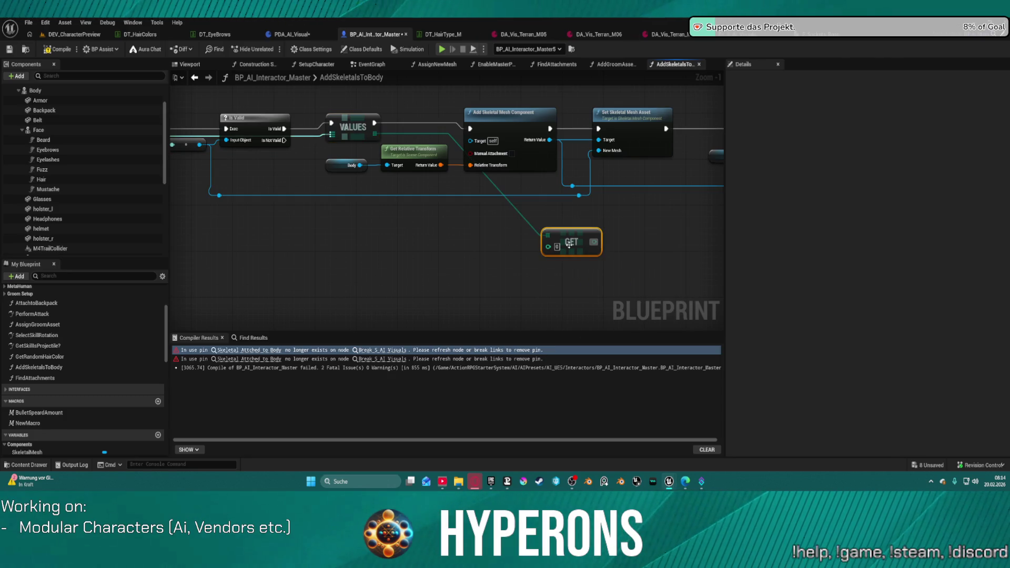
mouse_move(548, 246)
mouse_down()
mouse_move(366, 206)
mouse_move(271, 150)
mouse_move(236, 166)
mouse_move(365, 151)
mouse_up()
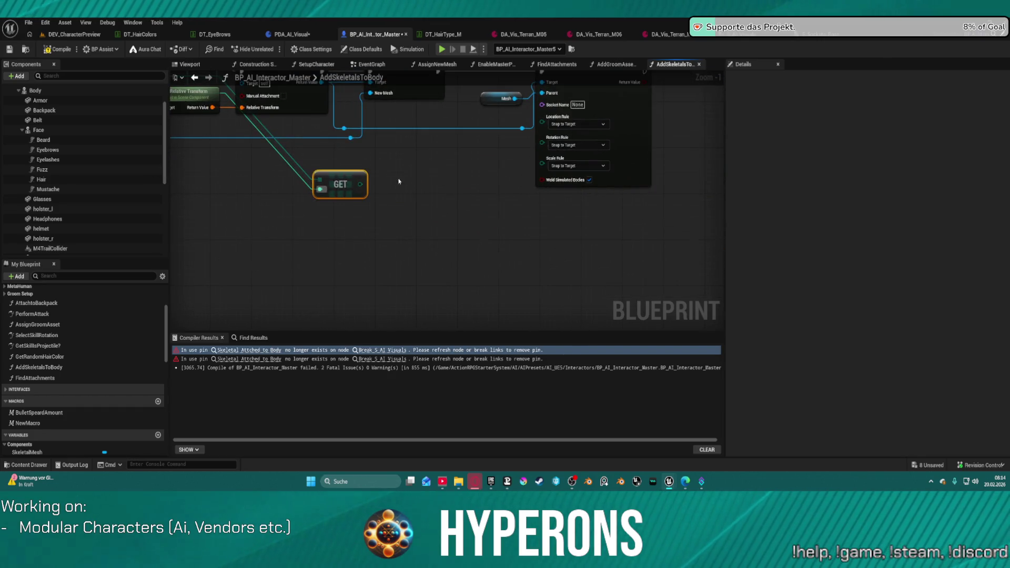
mouse_move(363, 185)
mouse_down()
mouse_move(531, 124)
mouse_move(542, 104)
mouse_up()
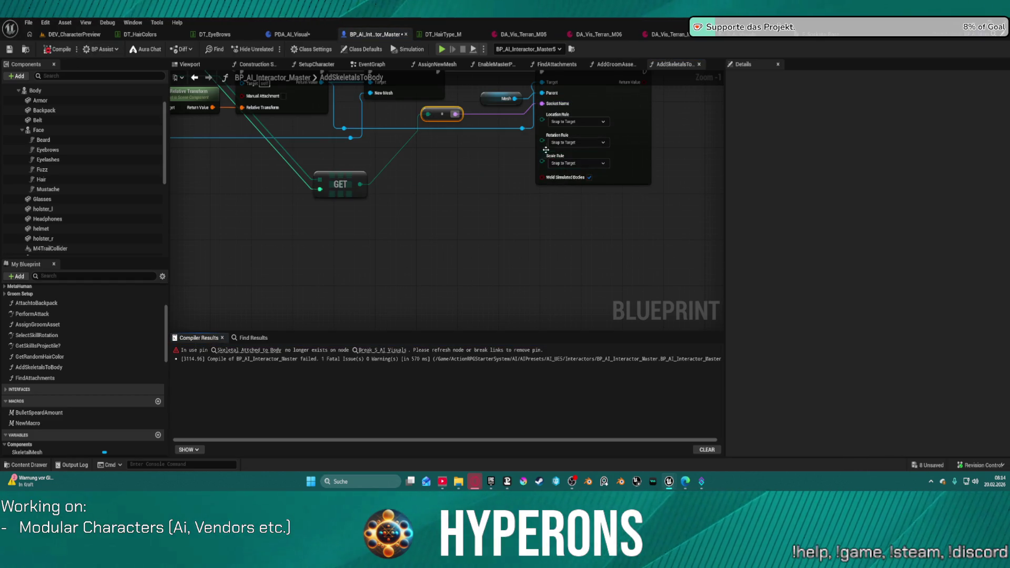
mouse_move(456, 160)
mouse_down()
mouse_move(484, 211)
mouse_move(758, 192)
mouse_move(944, 200)
mouse_move(889, 171)
mouse_up()
drag(554, 210, 238, 221)
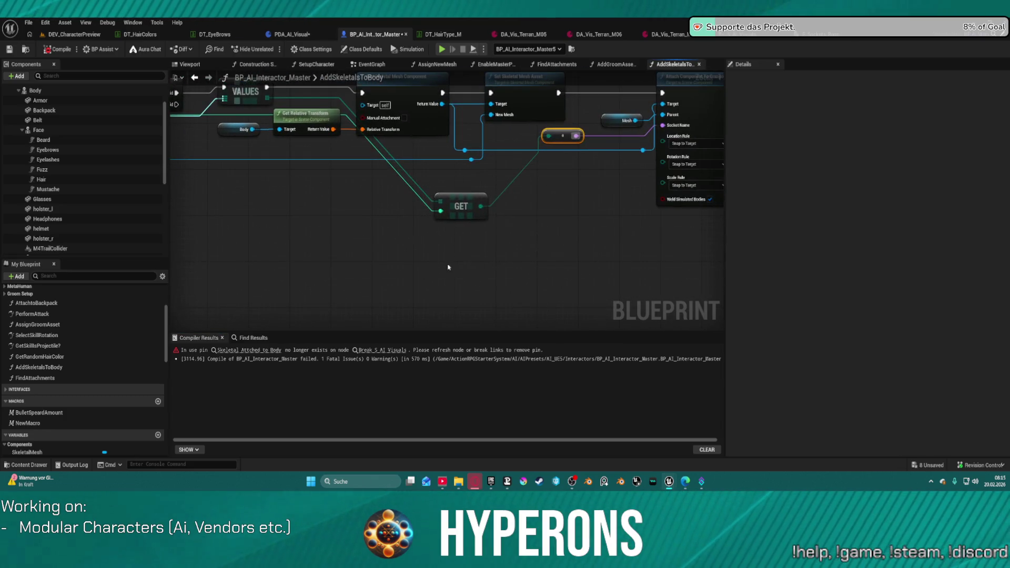
click(235, 351)
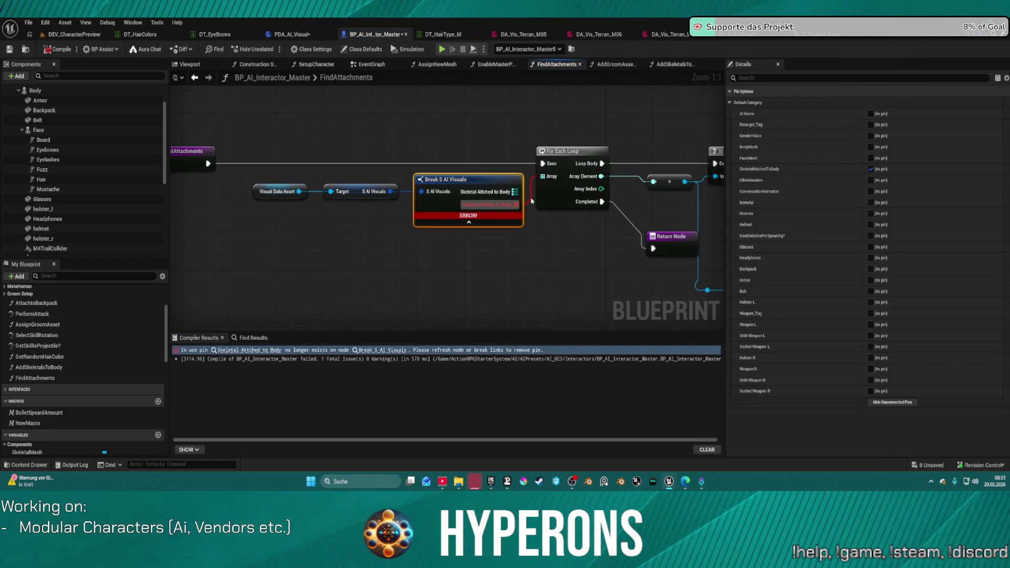
Review the FindAttachments graph, then the KEYS, VALUES and GET nodes in AddSkeletalsToBody.
drag(545, 199, 251, 165)
scroll(296, 170, down, 2)
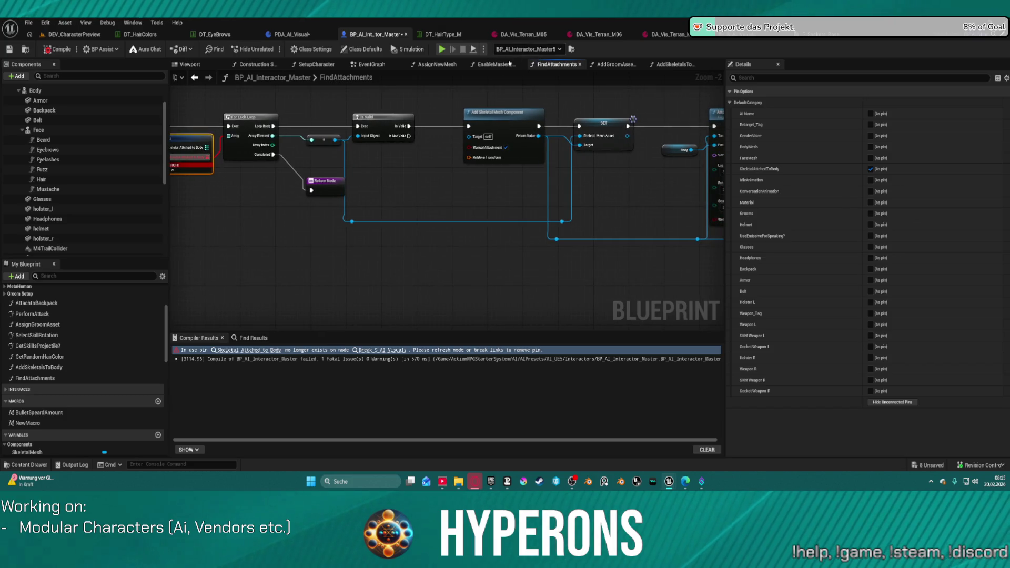
click(195, 78)
mouse_move(378, 168)
mouse_down()
mouse_move(490, 158)
mouse_move(754, 168)
mouse_move(579, 165)
mouse_move(679, 169)
mouse_up()
click(377, 78)
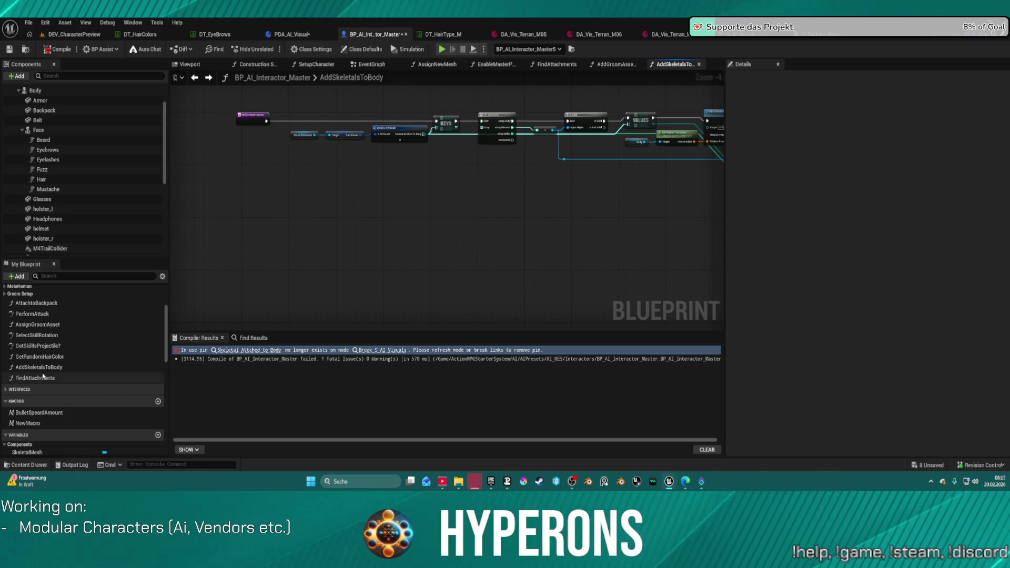
mouse_move(551, 163)
mouse_down()
mouse_move(308, 188)
mouse_move(542, 185)
mouse_up()
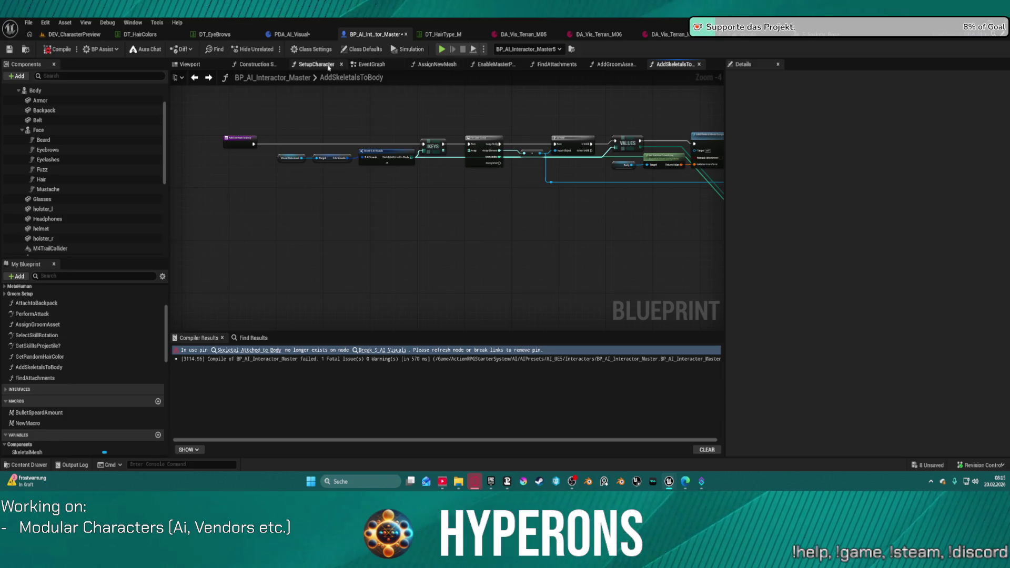
Trace the construction script's SetupCharacter call into FindAttachments, then return to AddSkeletalsToBody.
click(266, 64)
mouse_move(369, 158)
mouse_down()
mouse_move(408, 144)
mouse_move(443, 197)
mouse_move(703, 203)
mouse_up()
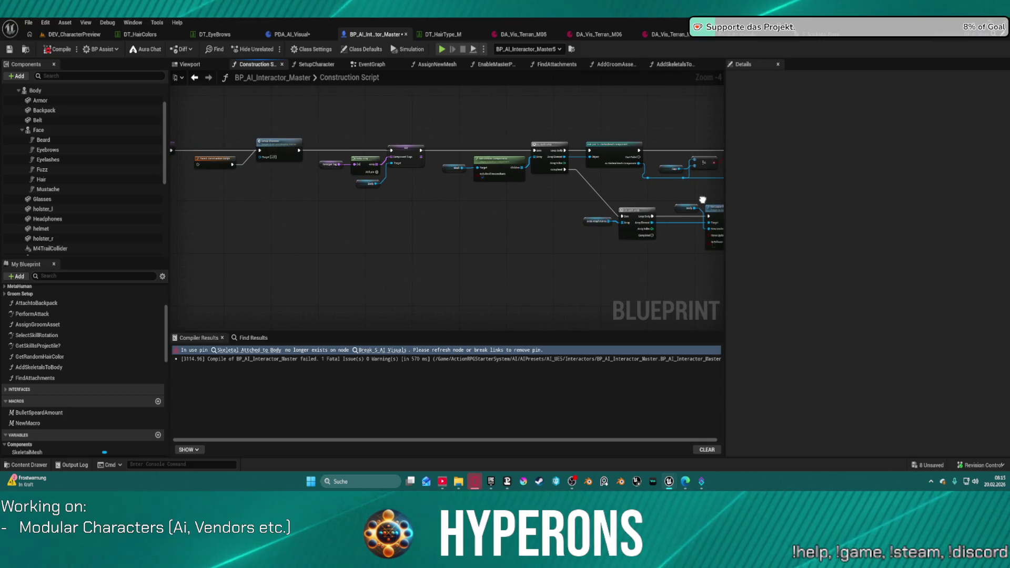
double_click(265, 146)
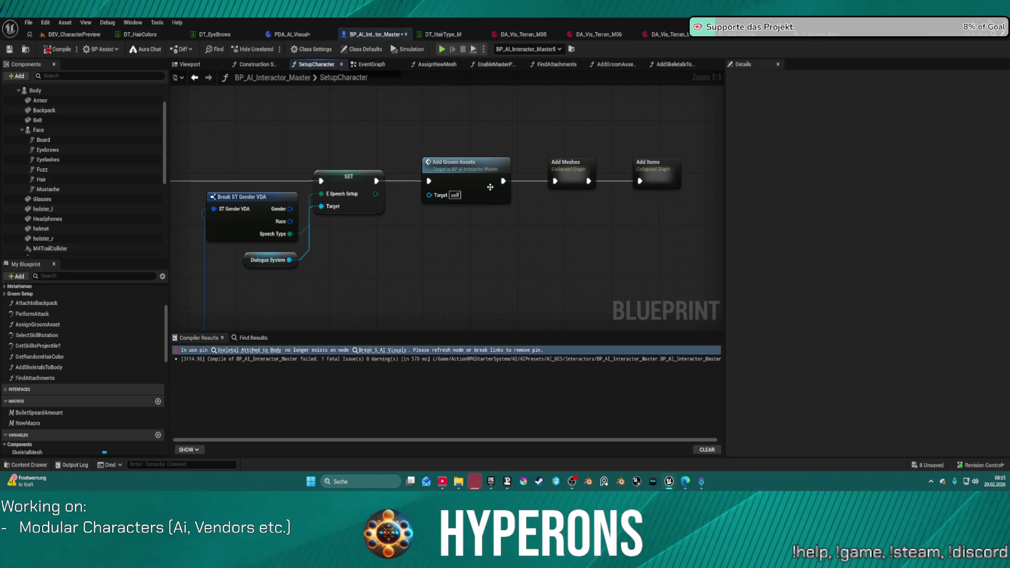
drag(293, 222, 634, 219)
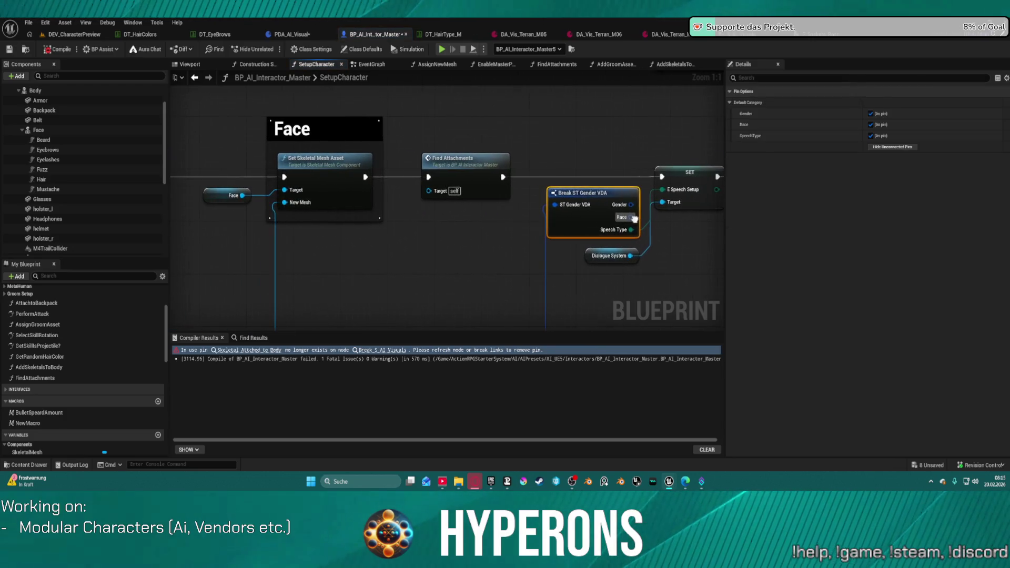
double_click(464, 168)
mouse_move(443, 187)
mouse_down()
mouse_move(543, 185)
mouse_move(403, 198)
mouse_move(149, 200)
mouse_move(515, 185)
mouse_up()
scroll(404, 198, down, 1)
click(663, 67)
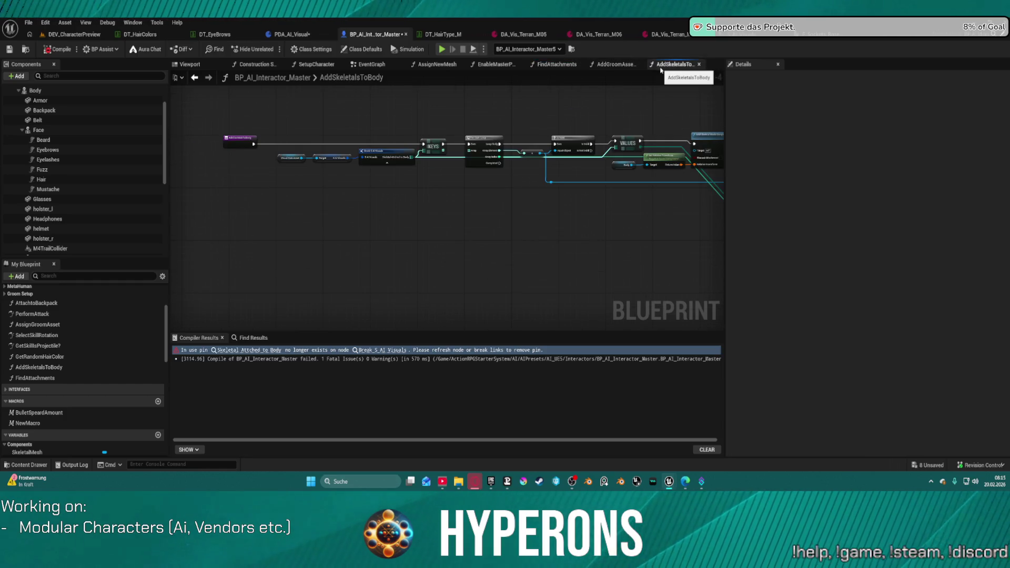
Delete the AddSkeletalsToBody function from BP_AI_Interactor_Master and return to FindAttachments.
click(40, 367)
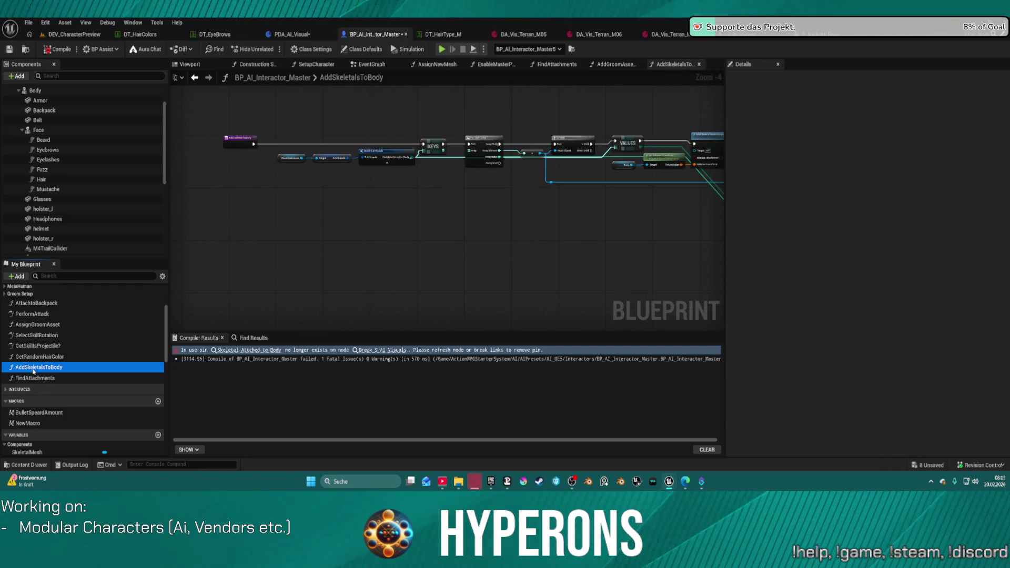
drag(535, 224, 449, 234)
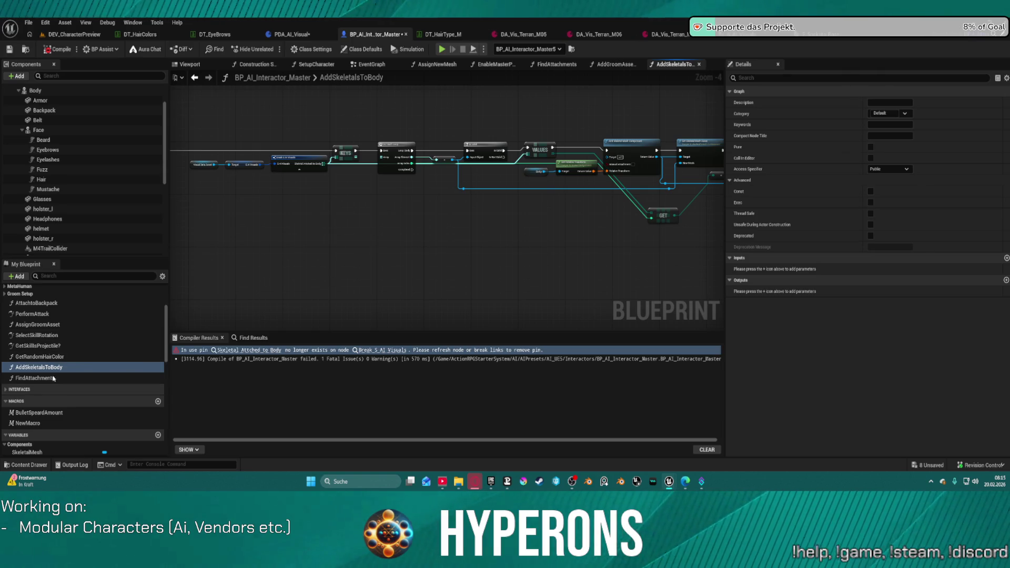
click(40, 367)
right_click(53, 368)
click(73, 392)
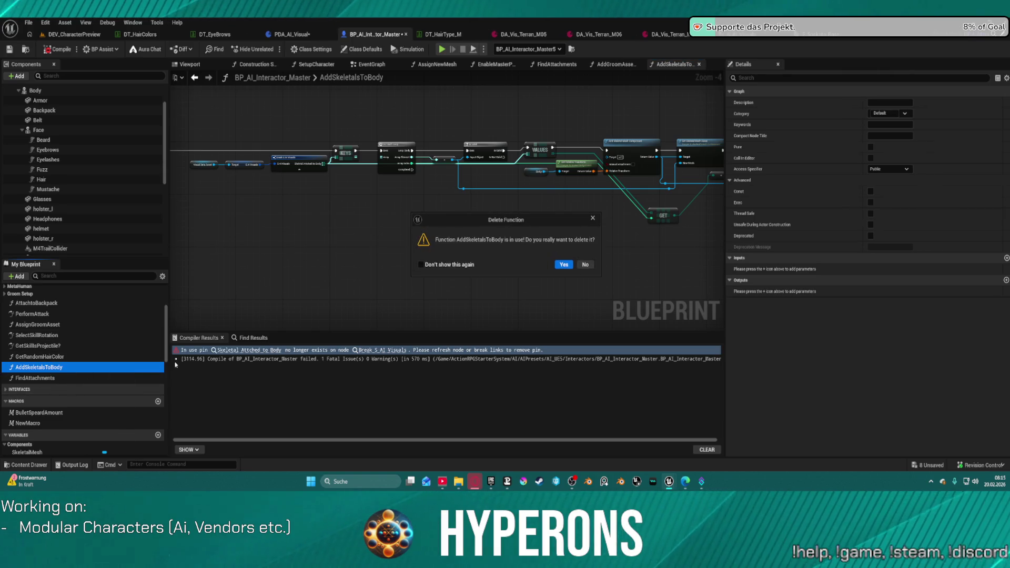
click(561, 265)
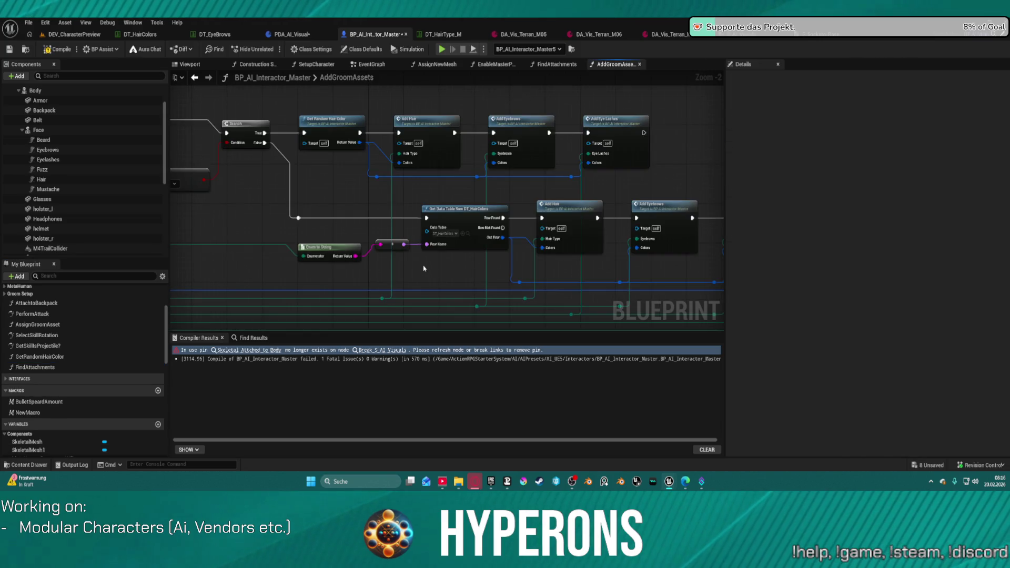
click(557, 64)
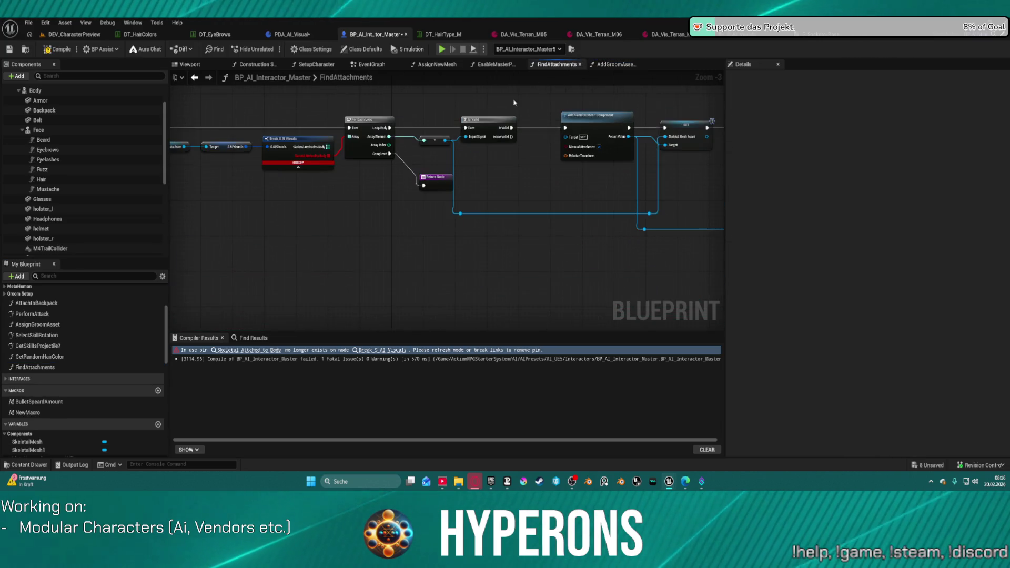
scroll(469, 169, up, 3)
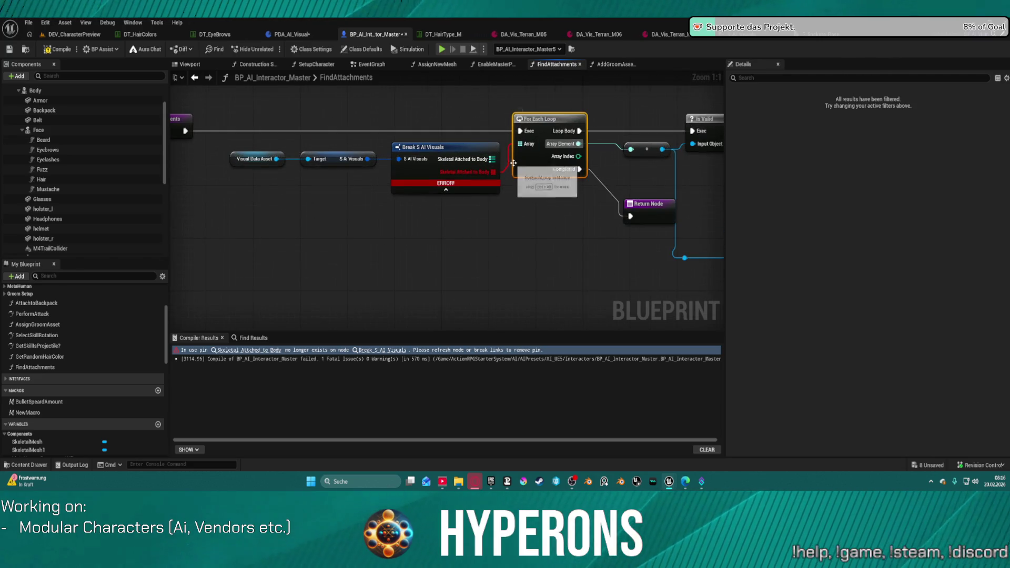
Add a Keys node on Skeletal Attached to Body, feeding the For Each Loop's array and execution.
click(463, 159)
mouse_move(492, 159)
mouse_down()
mouse_move(520, 144)
mouse_move(517, 245)
mouse_up()
text(val)
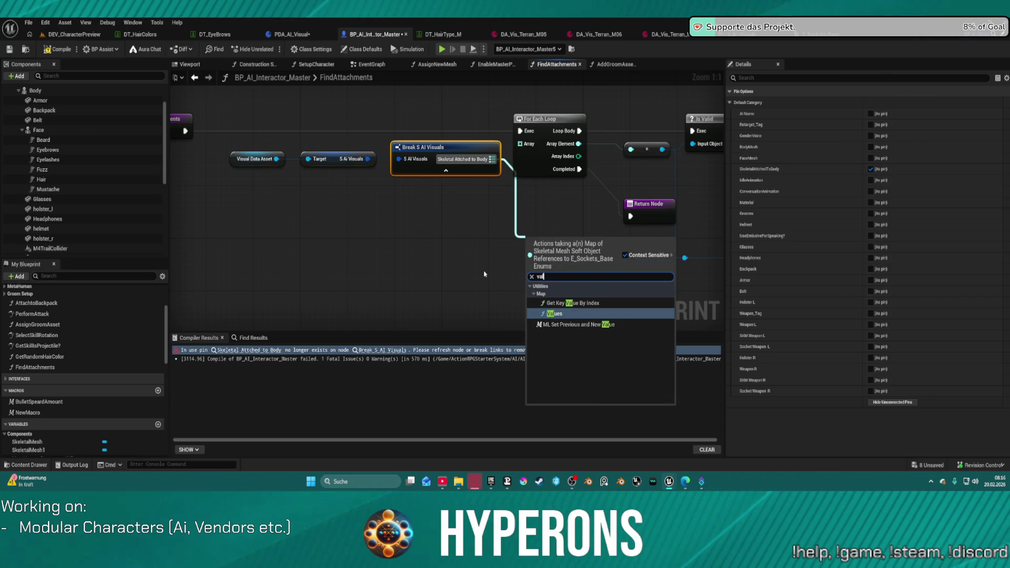
key(BackSpace)
key(BackSpace)
key(BackSpace)
text(keys)
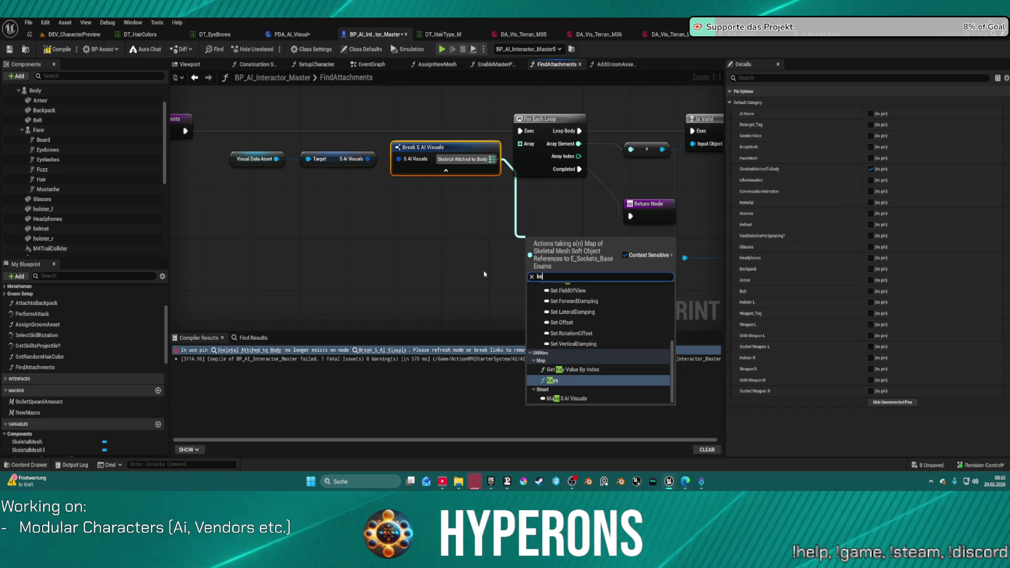
key(Return)
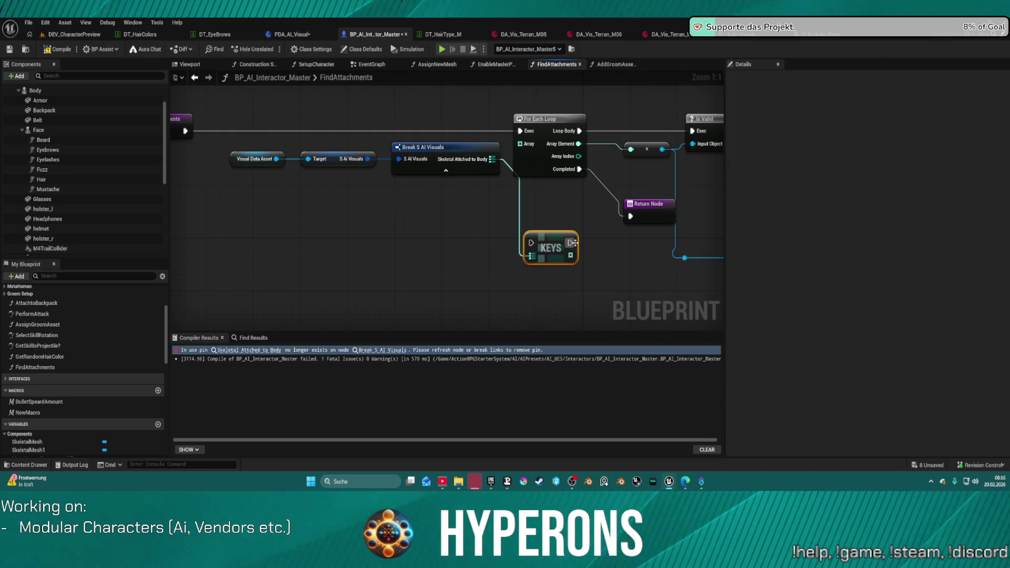
drag(570, 243, 519, 160)
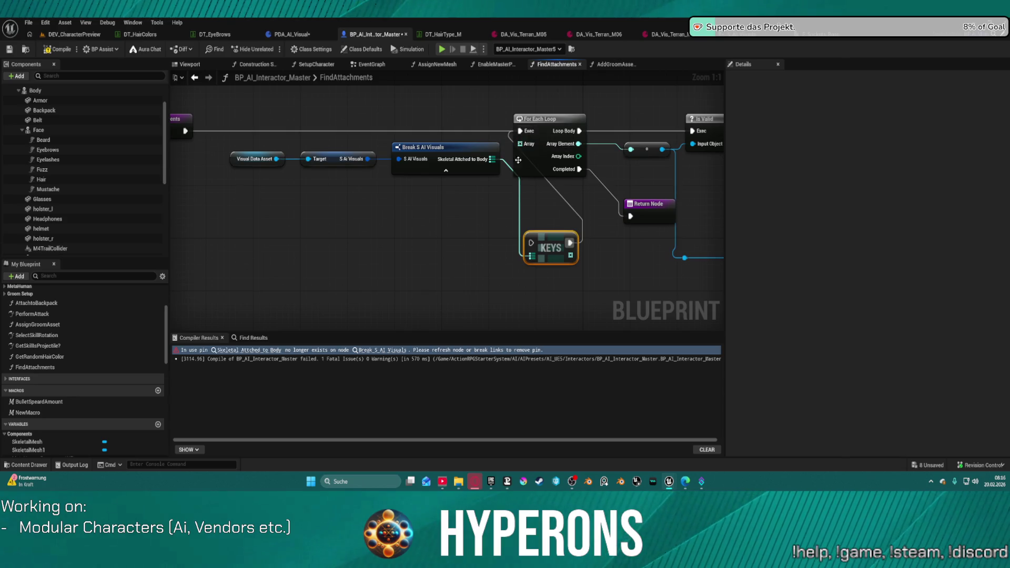
mouse_move(532, 243)
mouse_down()
mouse_move(435, 198)
mouse_move(185, 131)
mouse_up()
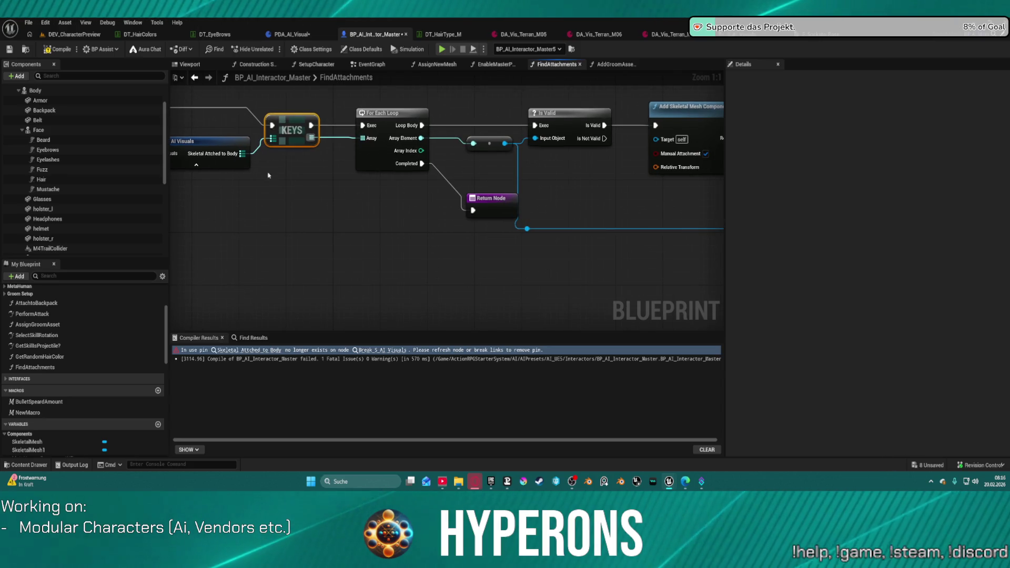
Add a Values node on Skeletal Attached to Body and place it after the Is Valid check.
drag(242, 154, 335, 230)
text(value)
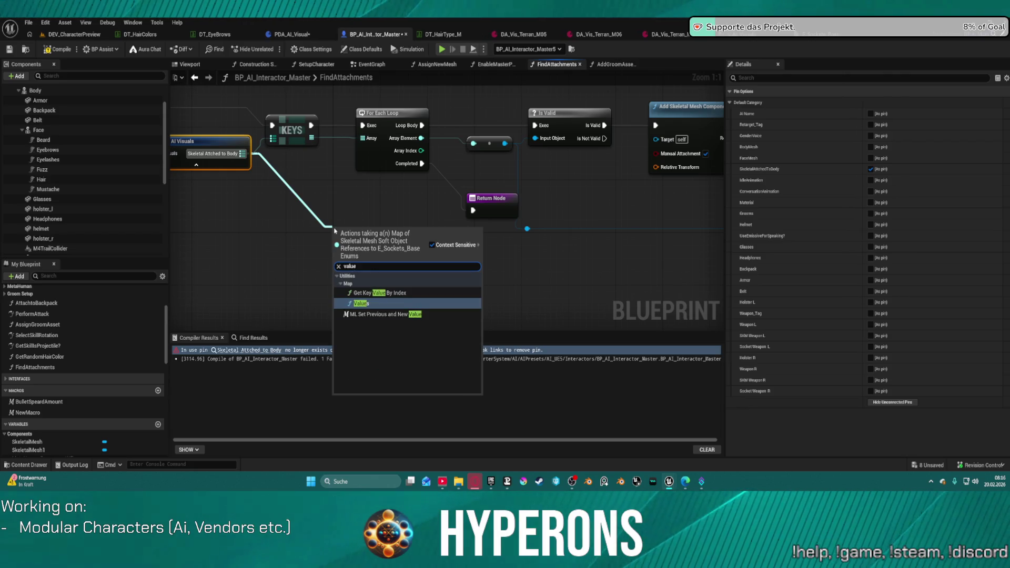
key(Return)
mouse_move(334, 238)
mouse_down()
mouse_move(529, 215)
mouse_move(518, 220)
mouse_up()
key(Escape)
drag(363, 250, 639, 177)
mouse_move(605, 126)
mouse_down()
mouse_move(612, 199)
mouse_move(656, 126)
mouse_up()
key(ctrl+z)
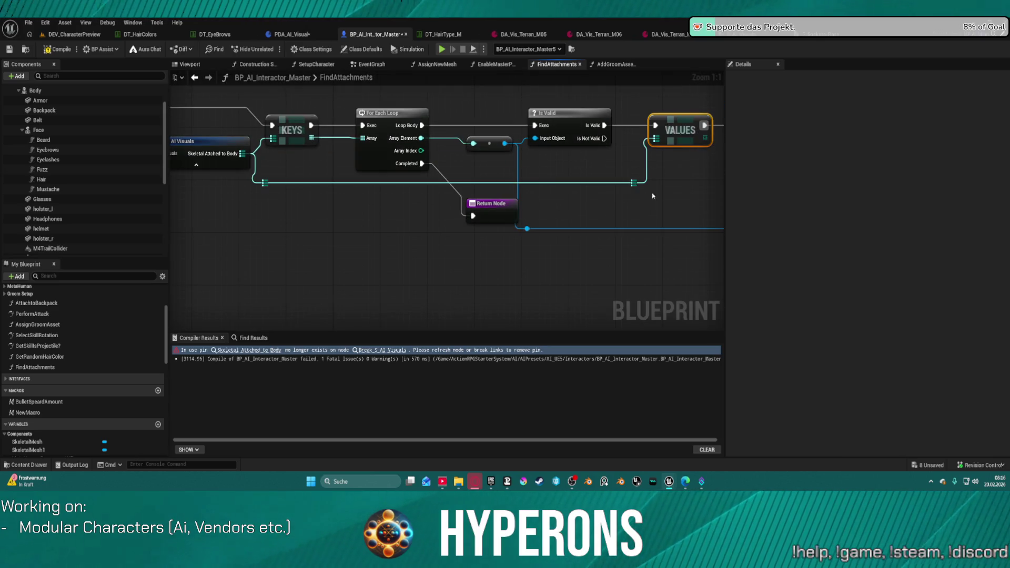
mouse_move(671, 179)
mouse_down()
mouse_move(348, 140)
mouse_move(394, 168)
mouse_up()
Add a Get (a copy) node on the values array output.
drag(427, 128, 431, 159)
text(get)
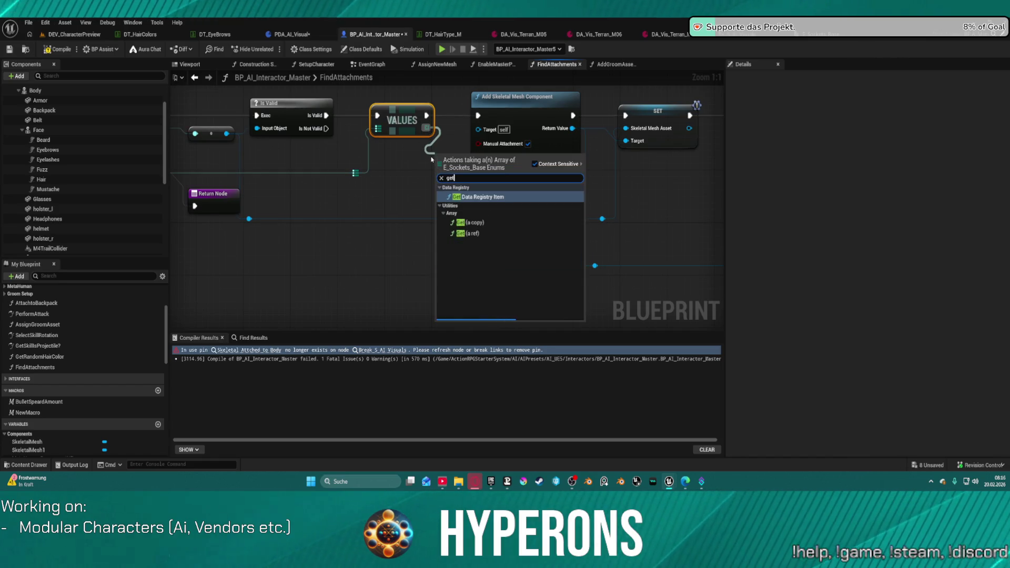
text( copy)
key(Return)
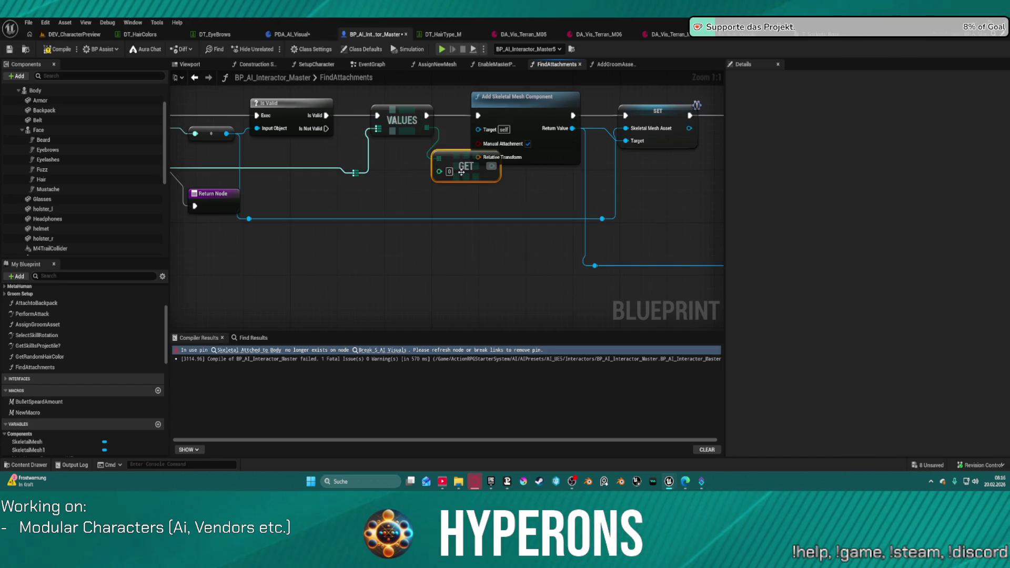
mouse_move(442, 177)
mouse_down()
mouse_move(715, 171)
mouse_move(367, 146)
mouse_move(478, 182)
mouse_up()
text(enum)
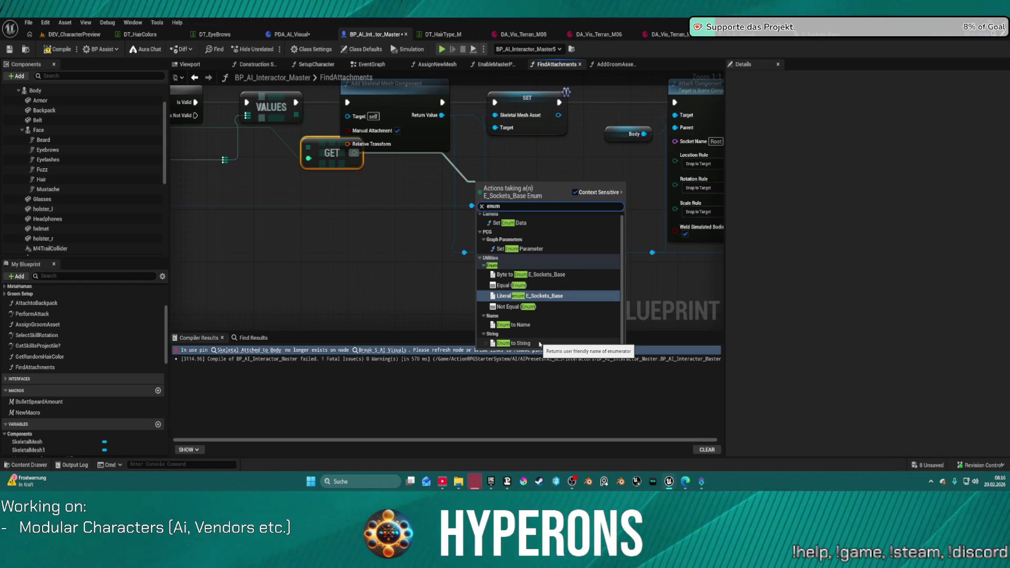
Try an enum node from the GET output, then delete the unwanted Literal enum E_Sockets_Base node.
click(538, 294)
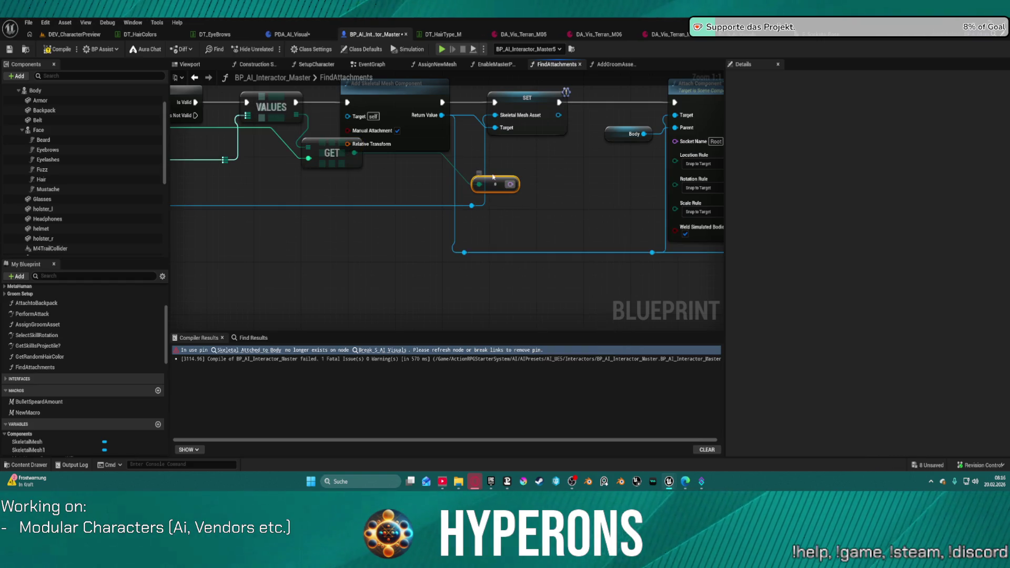
drag(353, 153, 432, 202)
text(enum)
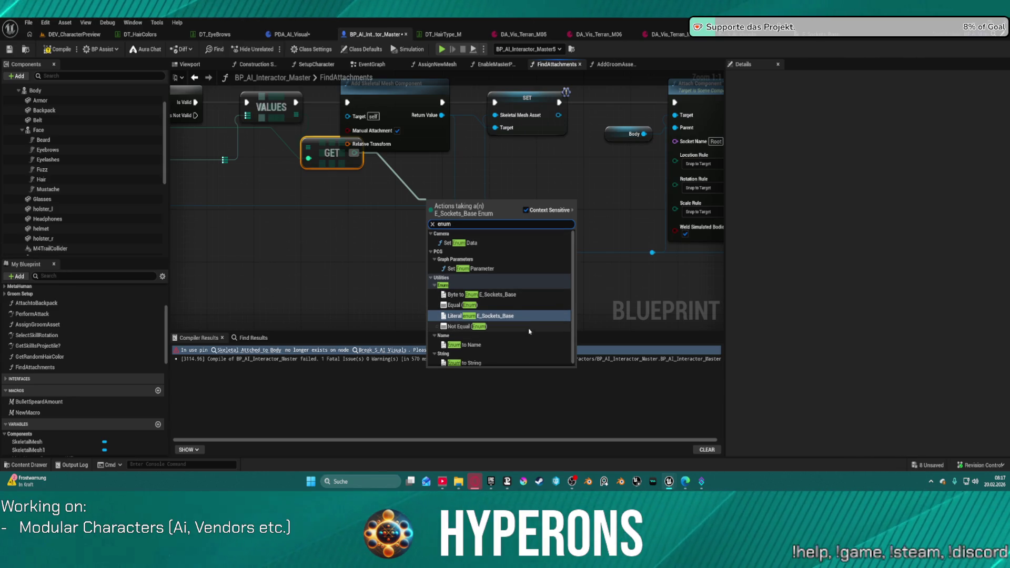
click(498, 314)
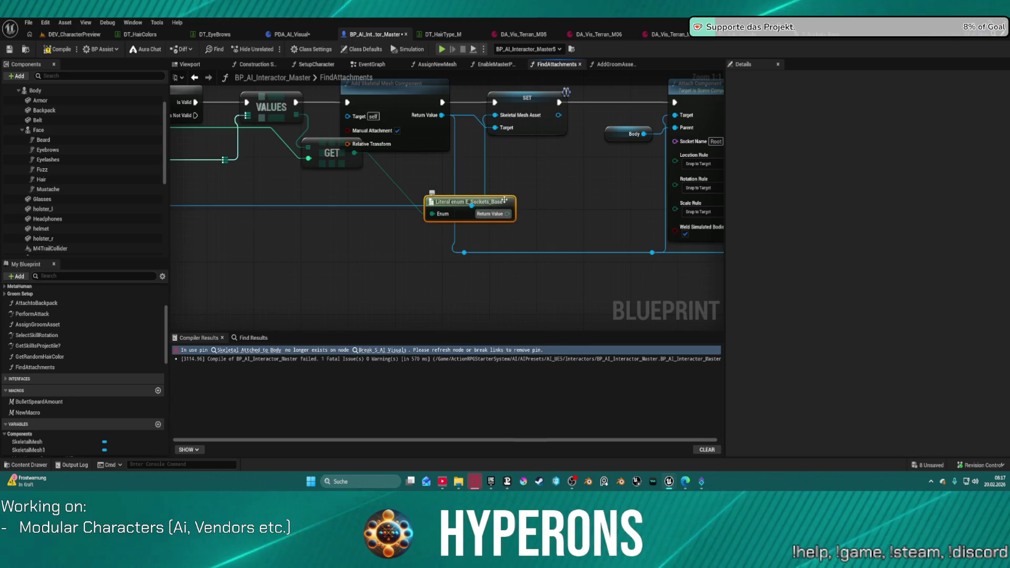
key(Delete)
Convert the GET enum via Enum to String into Socket Name and compile the blueprint.
mouse_move(325, 148)
mouse_down()
mouse_move(344, 195)
mouse_move(473, 208)
mouse_move(478, 219)
mouse_up()
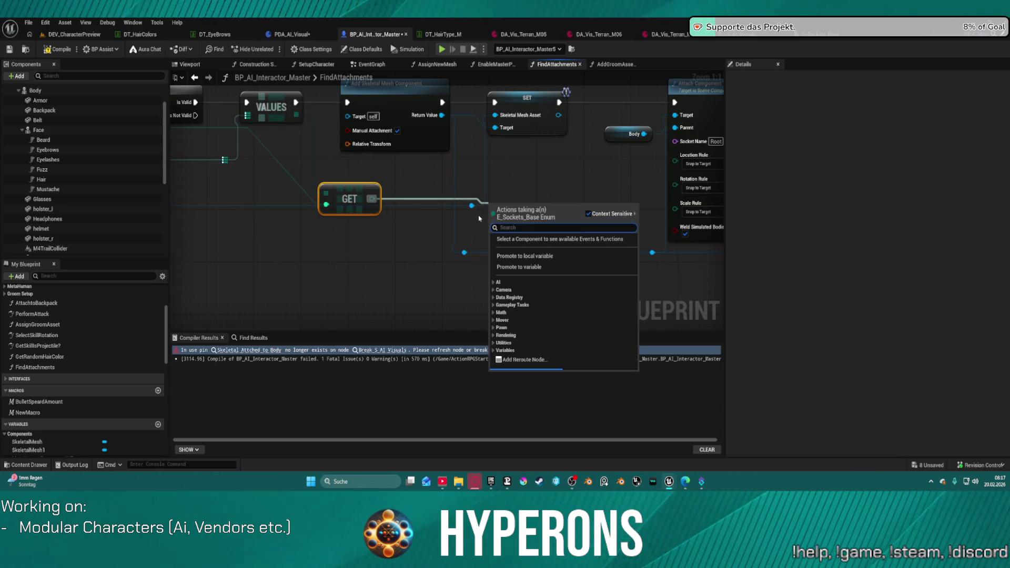
text(st)
key(BackSpace)
key(BackSpace)
text(tost)
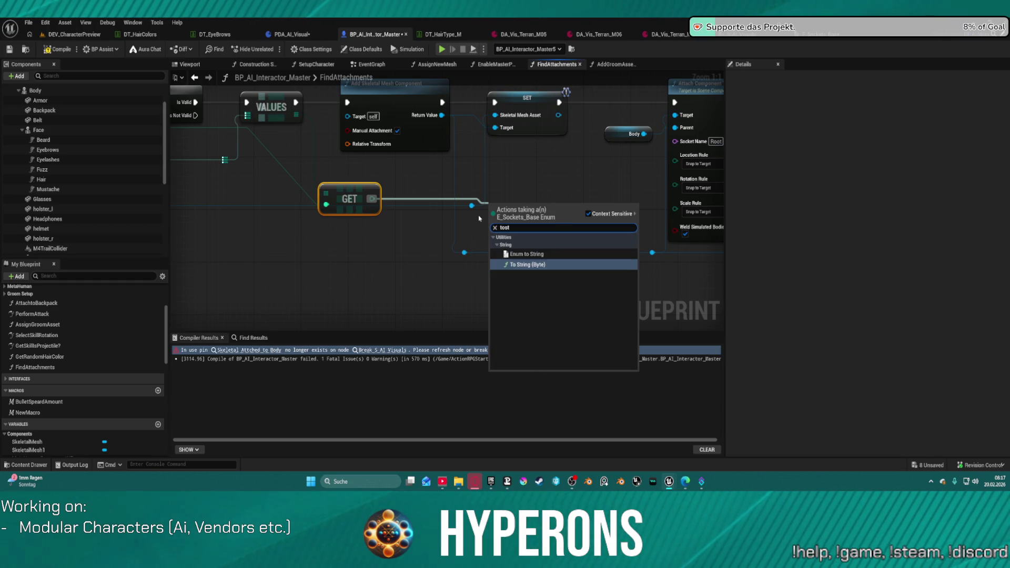
click(541, 255)
mouse_move(562, 220)
mouse_down()
mouse_move(672, 163)
mouse_move(675, 141)
mouse_up()
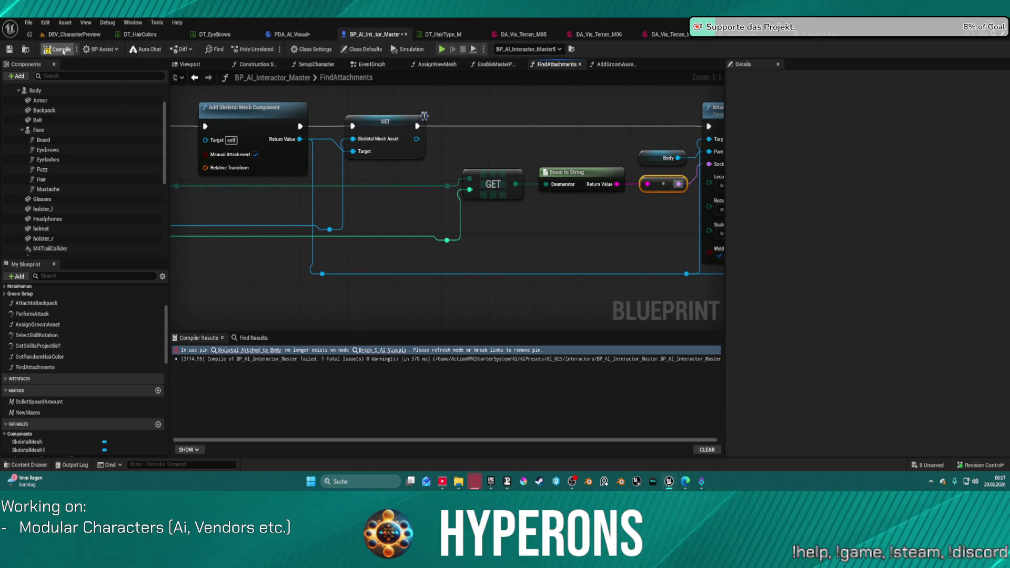
key(F7)
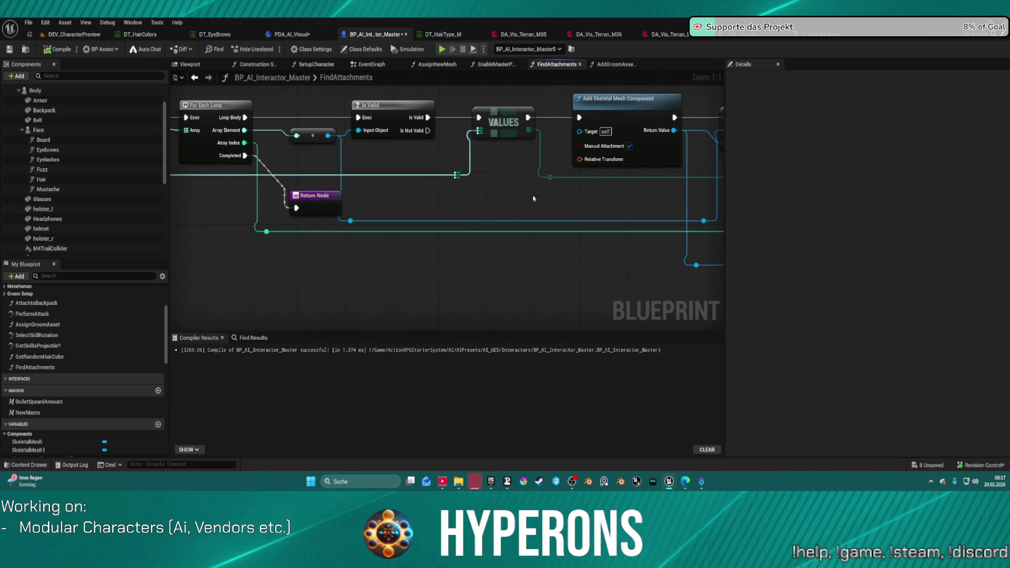
drag(495, 197, 588, 195)
click(804, 36)
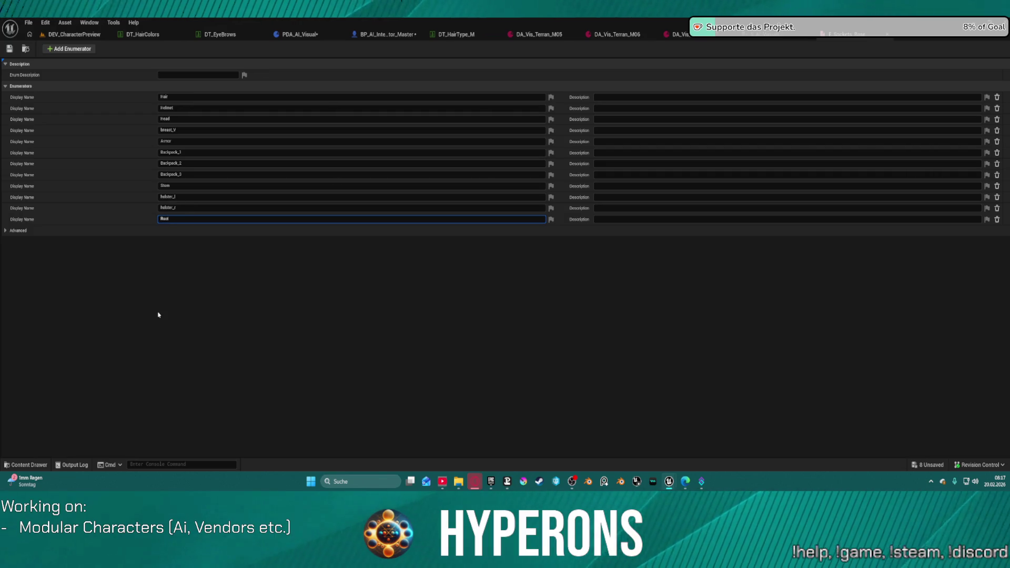
Name the new E_Sockets_Base entry Root, save the enum, and return to S_AI_Visuals.
key(Return)
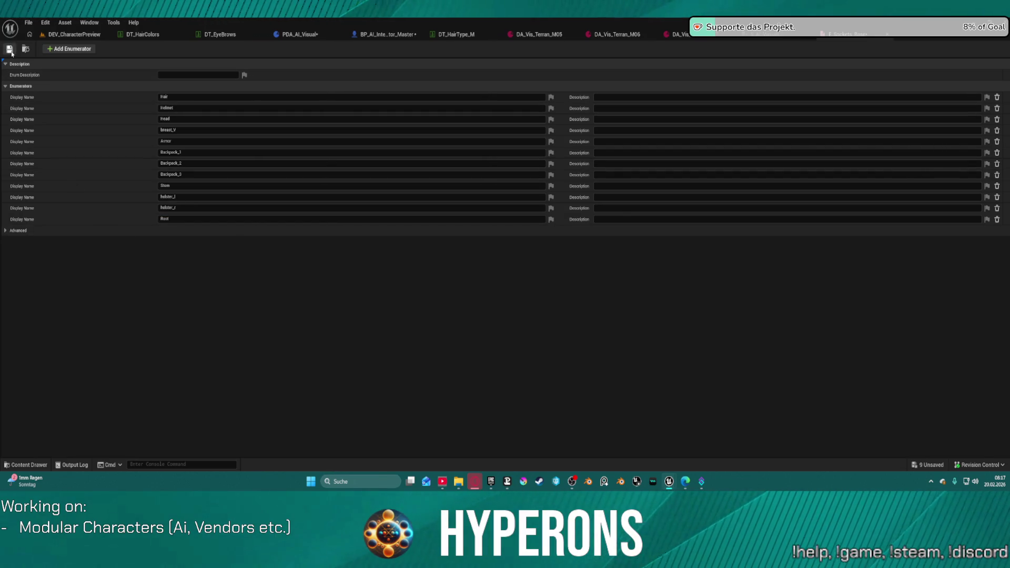
click(10, 50)
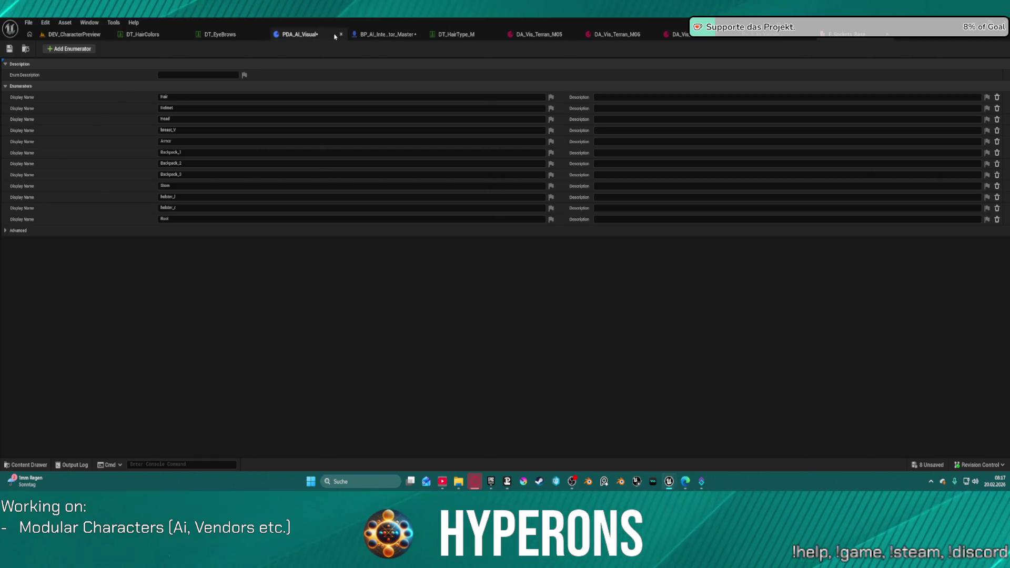
click(760, 37)
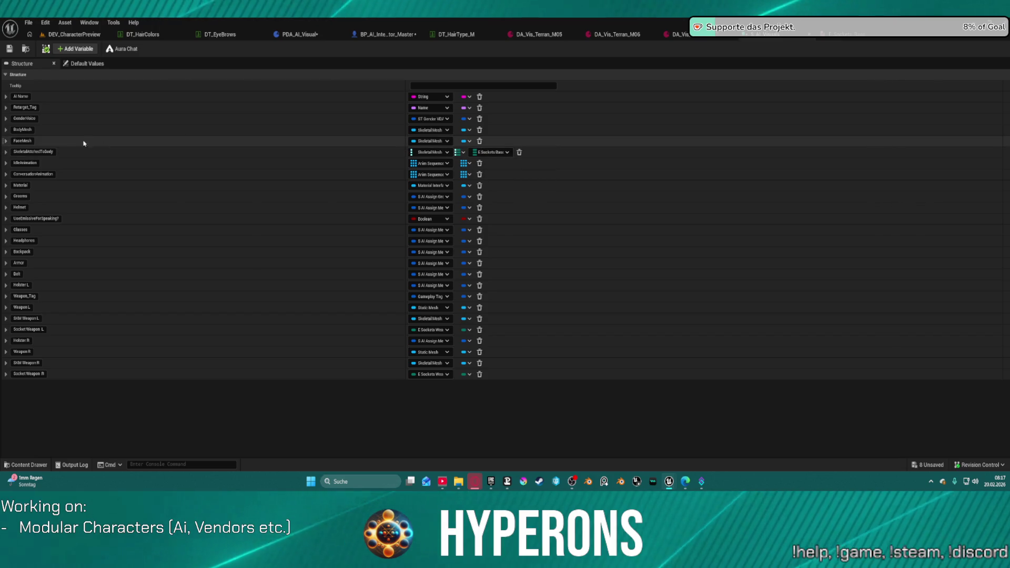
Add a SkeletalAttachedToBody entry keyed Root to DA_Vis_Terran_M06.
click(88, 63)
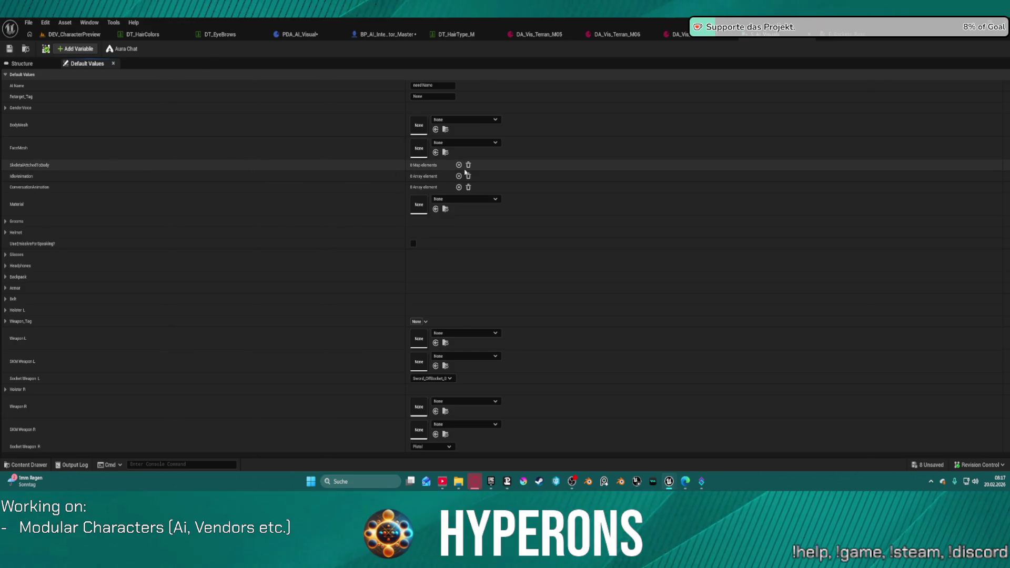
click(545, 34)
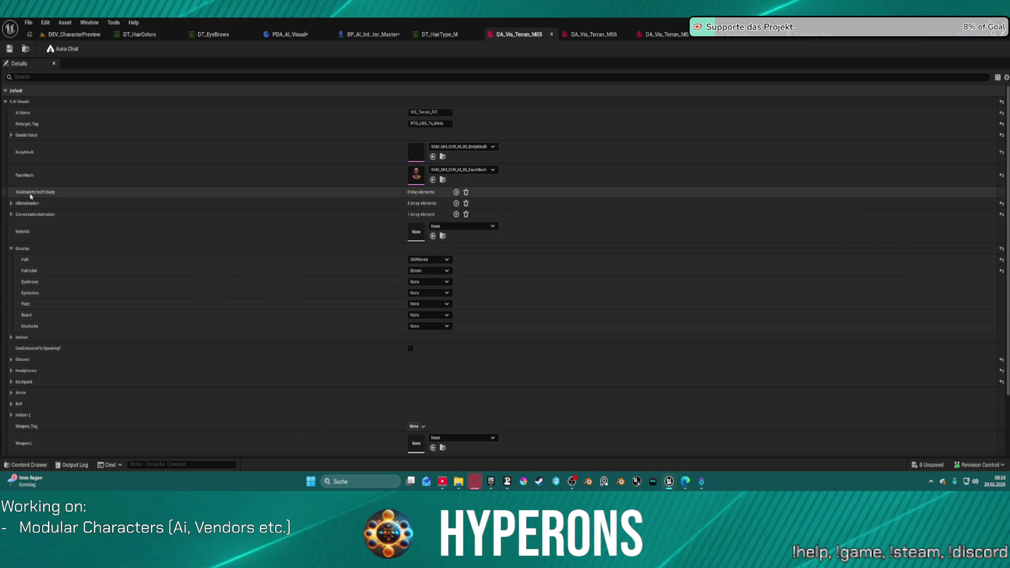
click(584, 36)
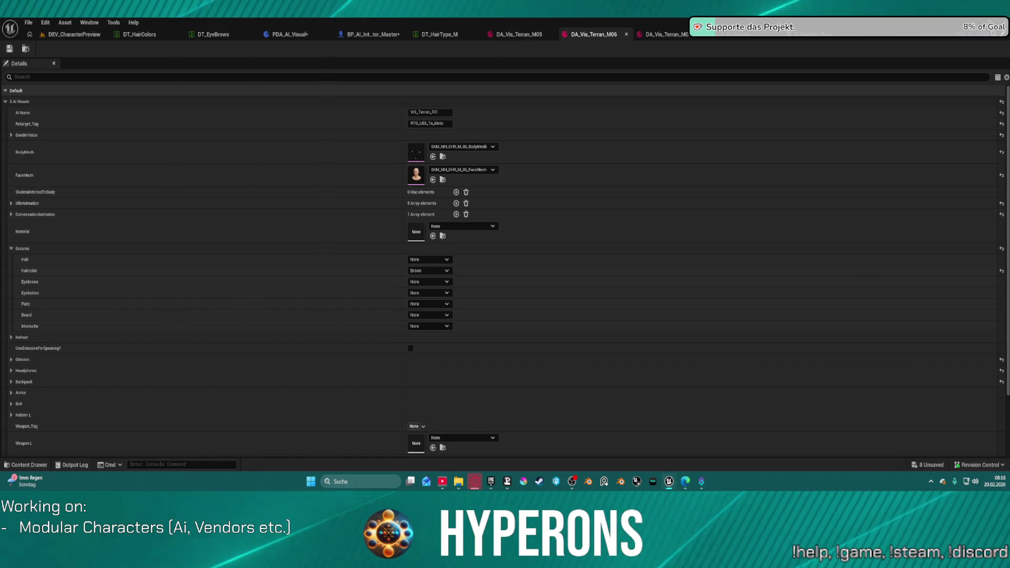
click(457, 193)
click(456, 193)
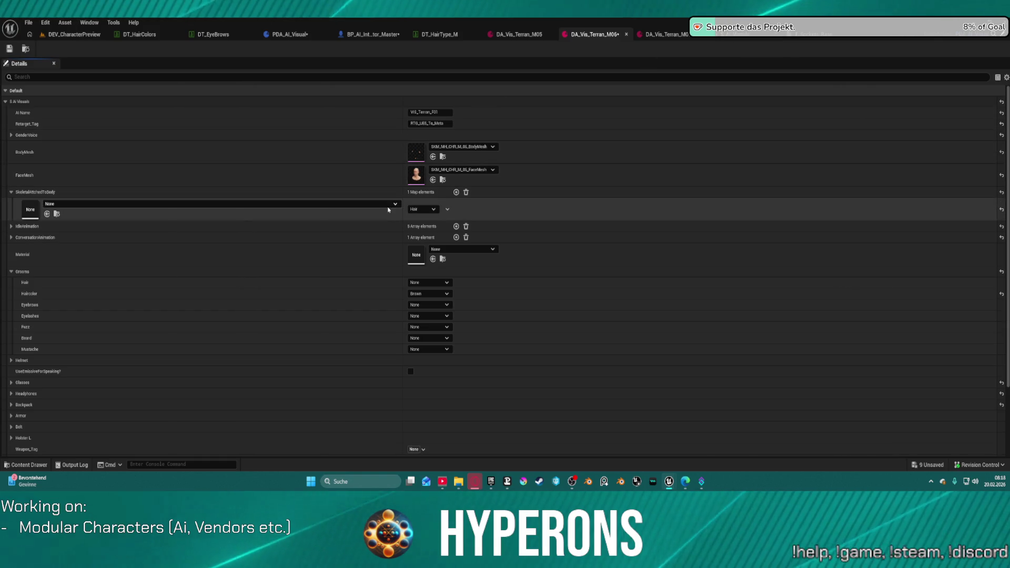
click(430, 211)
click(424, 298)
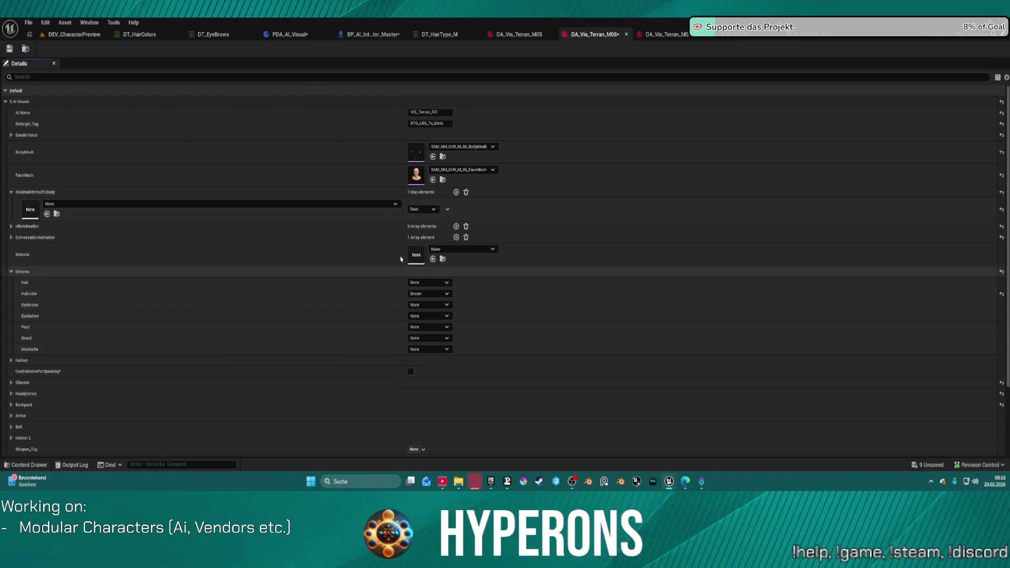
Add a Root-keyed default SkeletalAttachedToBody entry in S_AI_Visuals and save the struct.
click(753, 35)
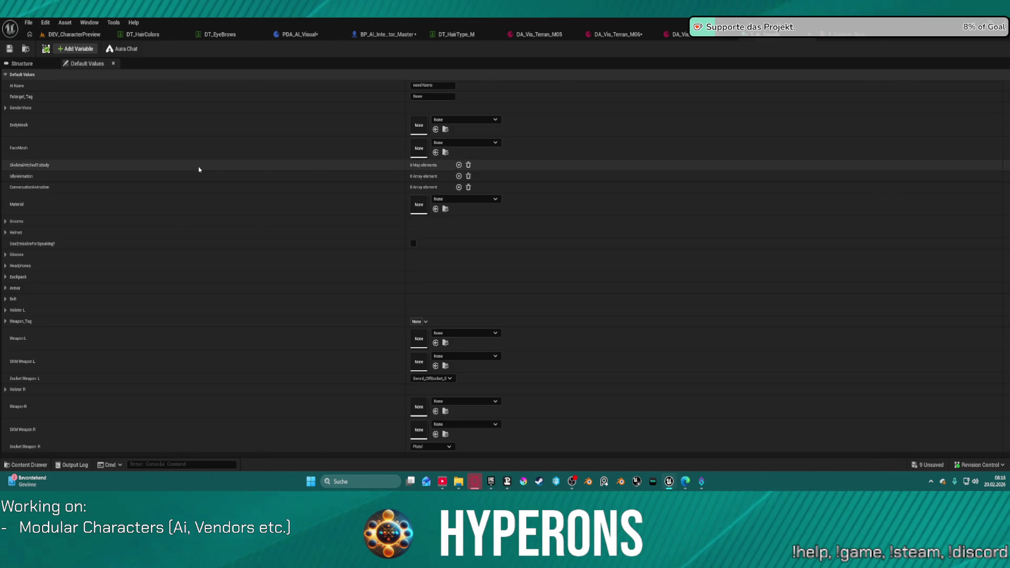
click(458, 165)
click(430, 182)
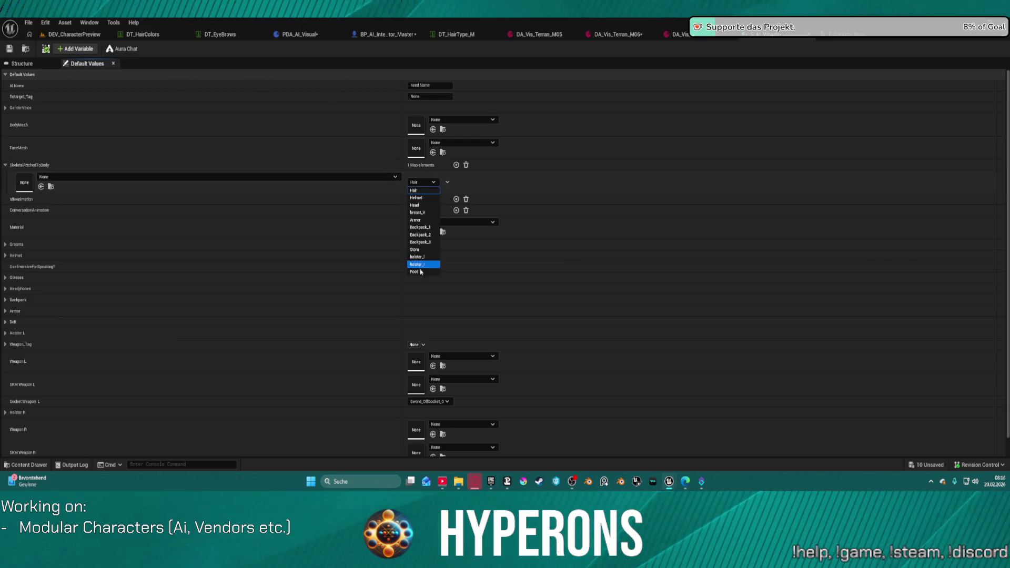
click(421, 271)
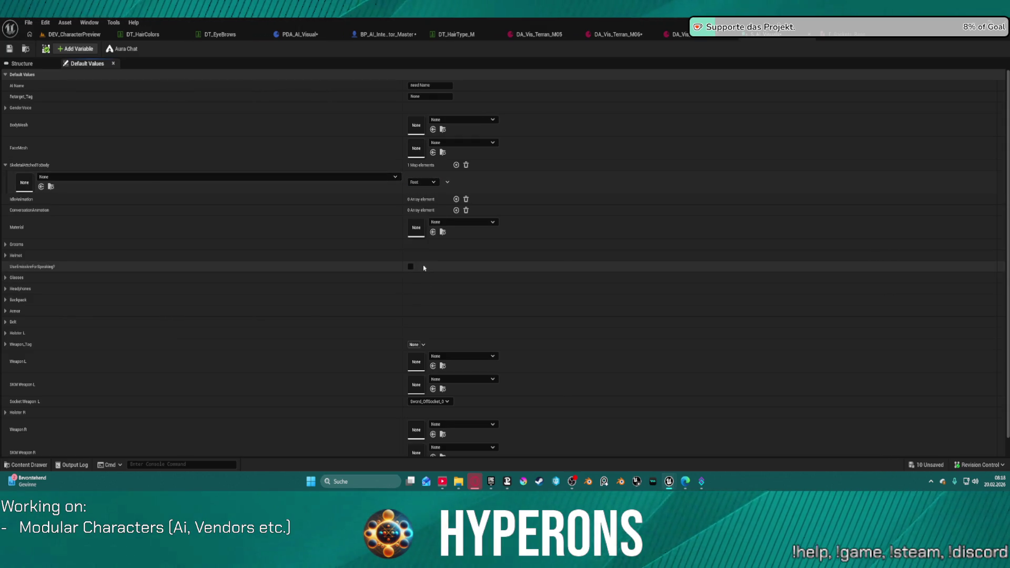
click(10, 50)
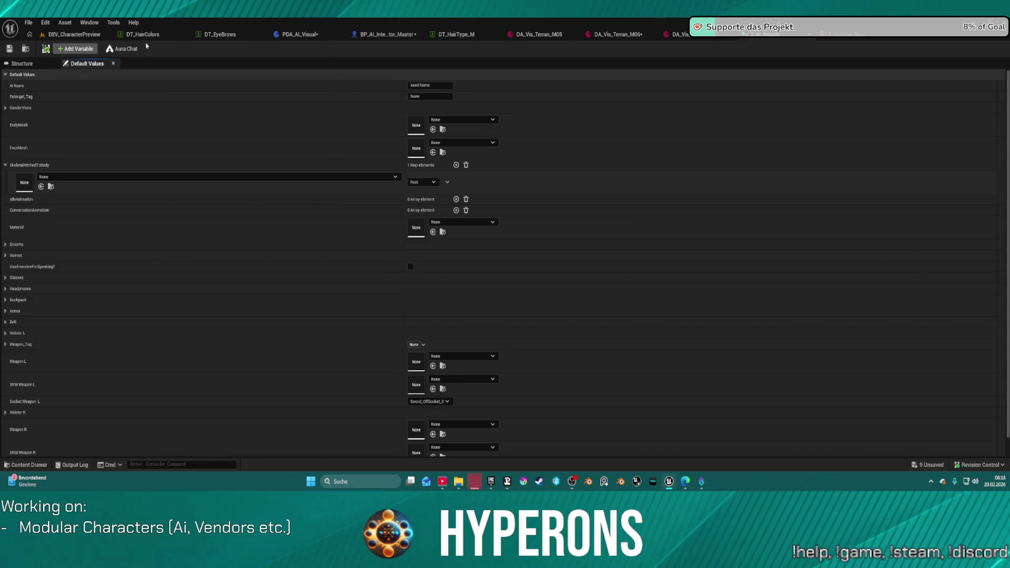
click(300, 36)
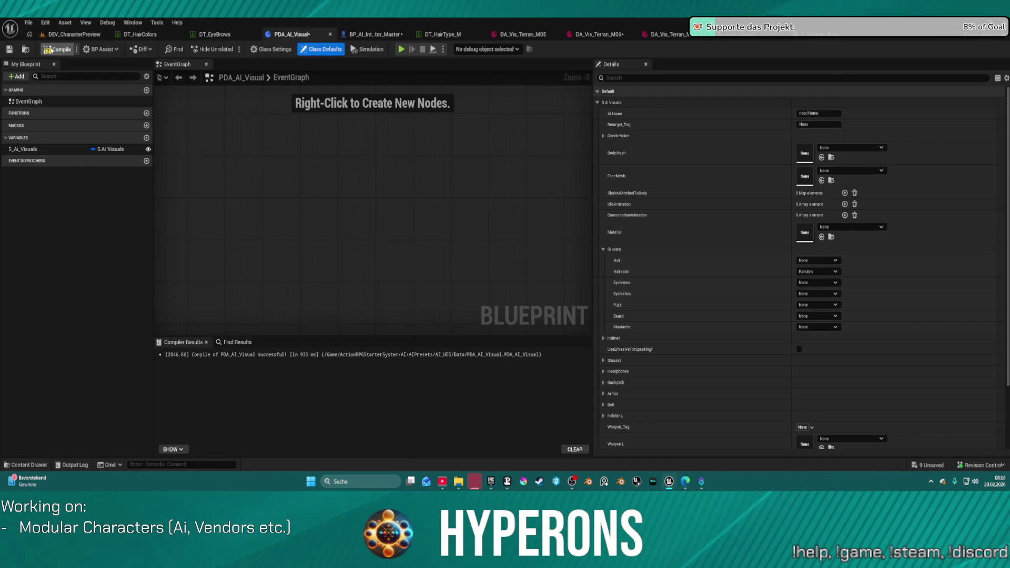
Review the FindAttachments graph, then expand SkeletalAttachedToBody in DA_Vis_Terran_M05.
click(377, 35)
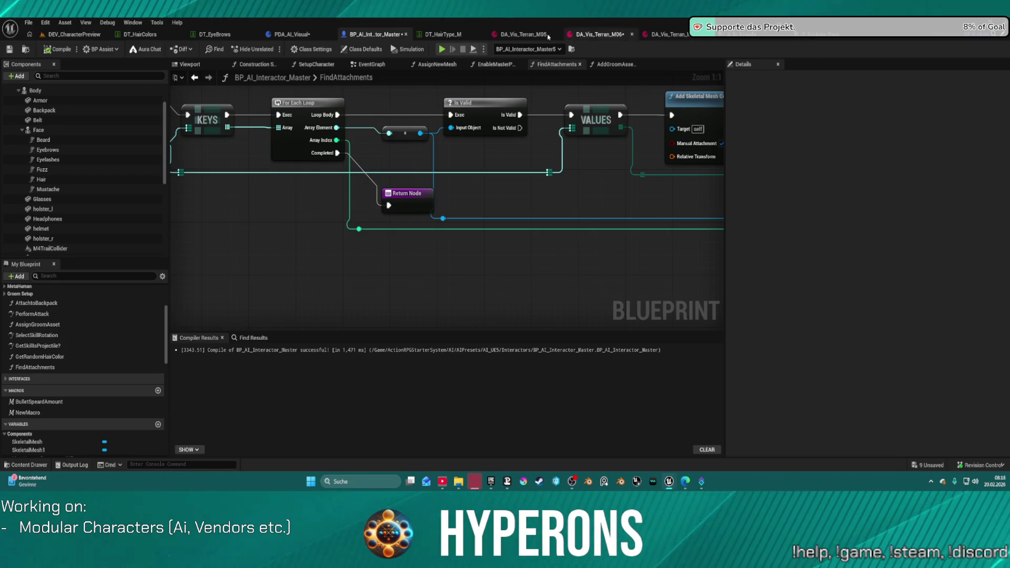
click(571, 36)
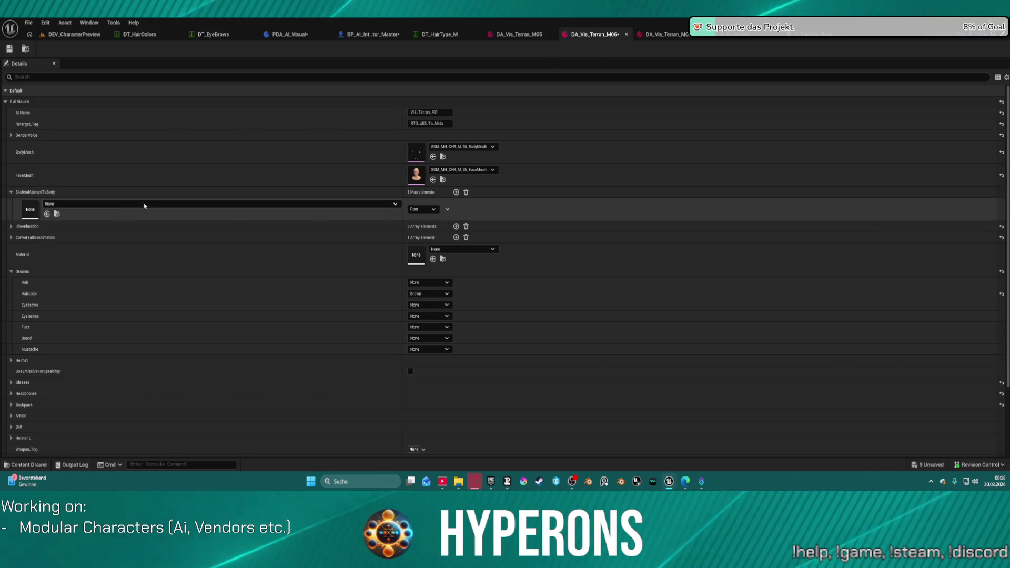
click(526, 37)
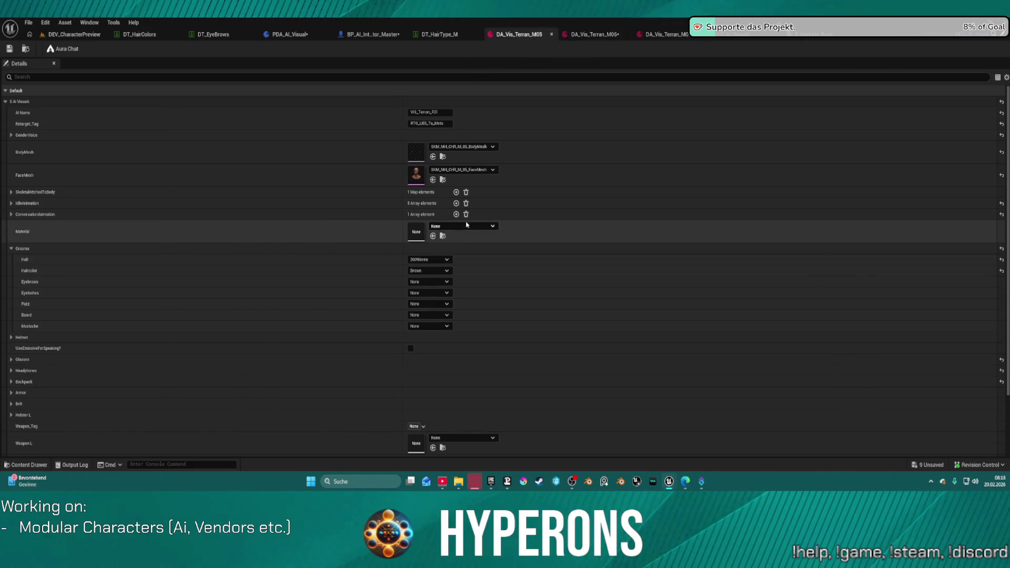
click(12, 192)
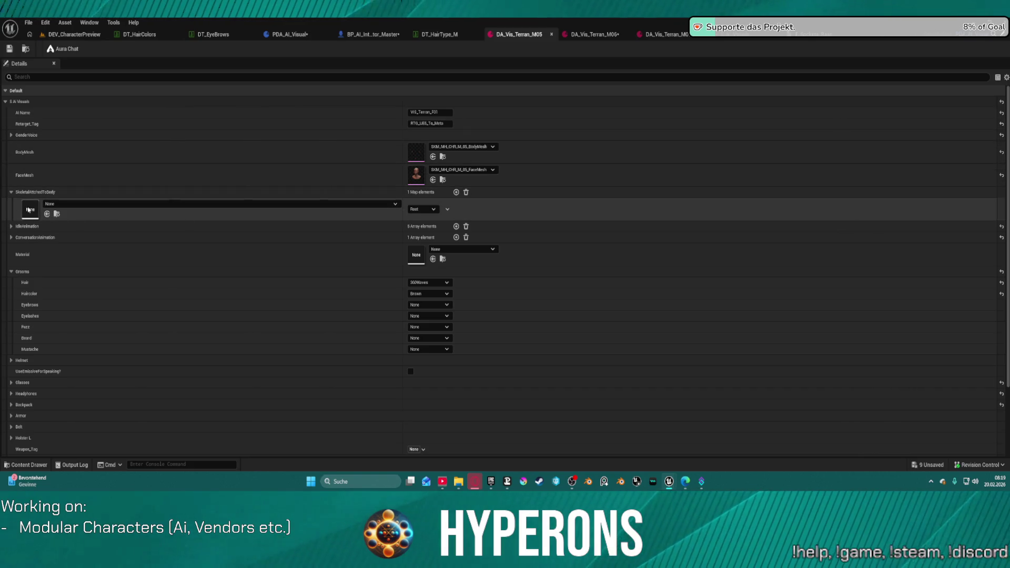
Leave the Root entry's mesh empty and view the S_AI_Visuals member variable types.
click(47, 214)
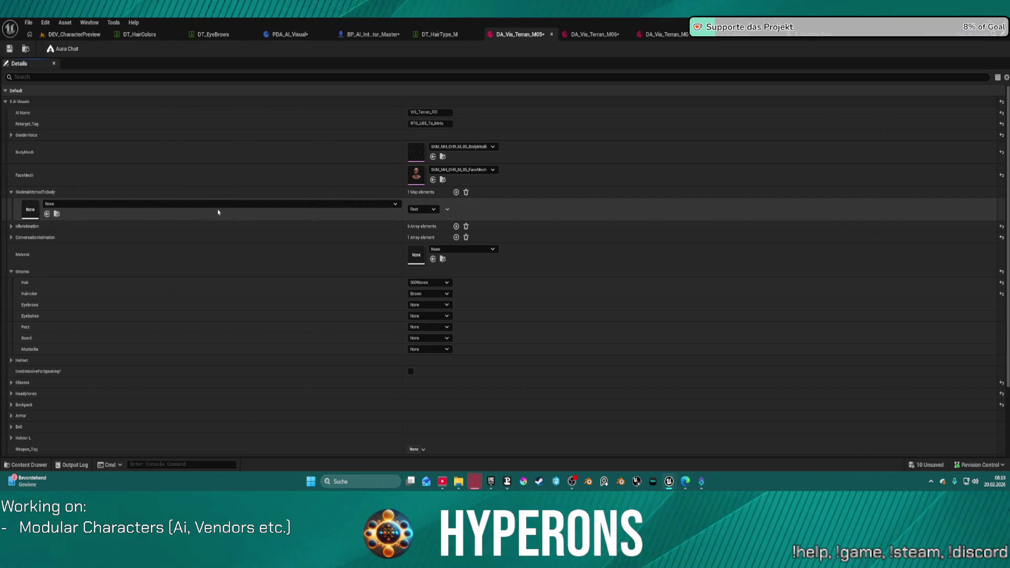
click(241, 206)
click(241, 206)
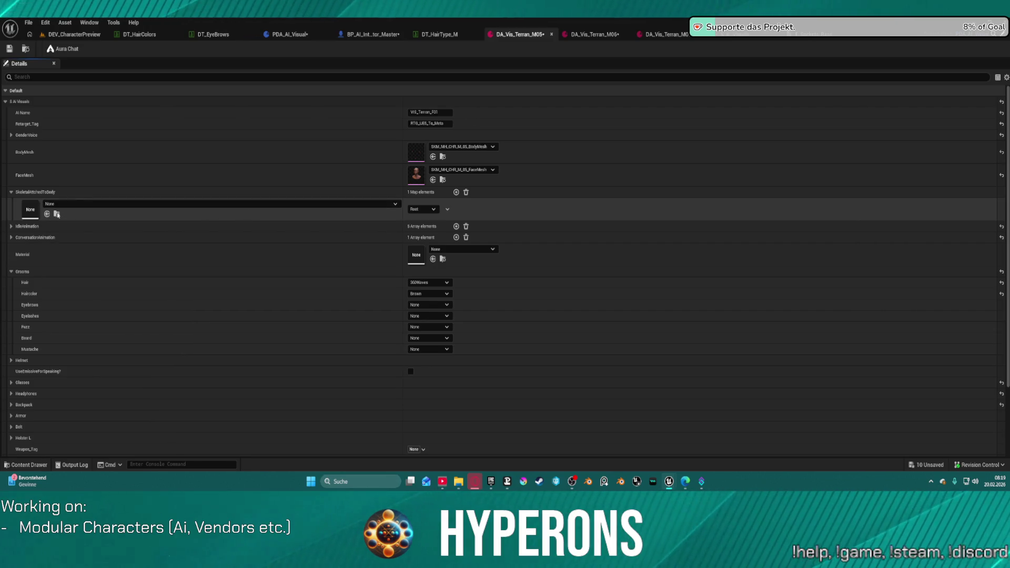
click(384, 204)
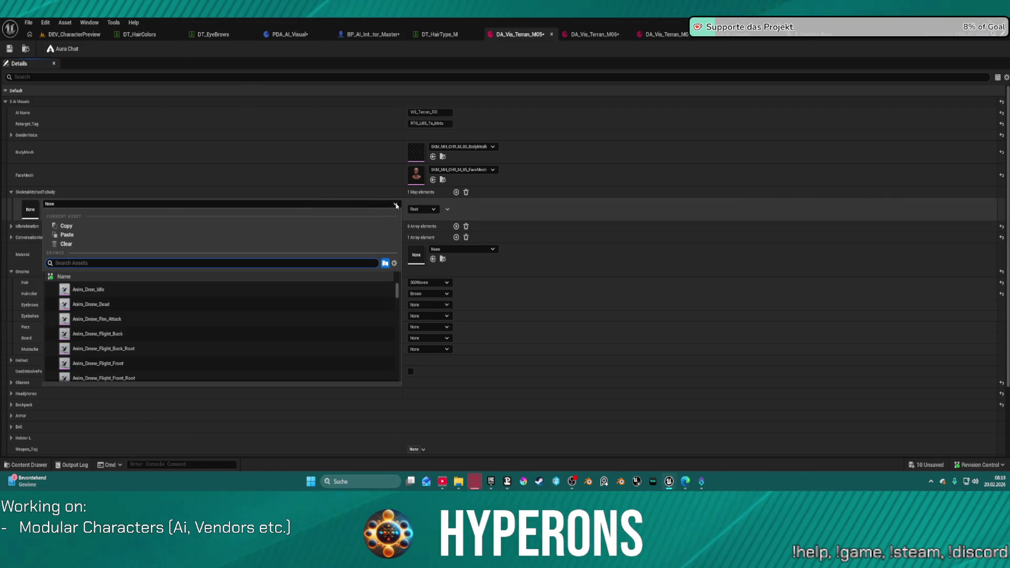
click(282, 194)
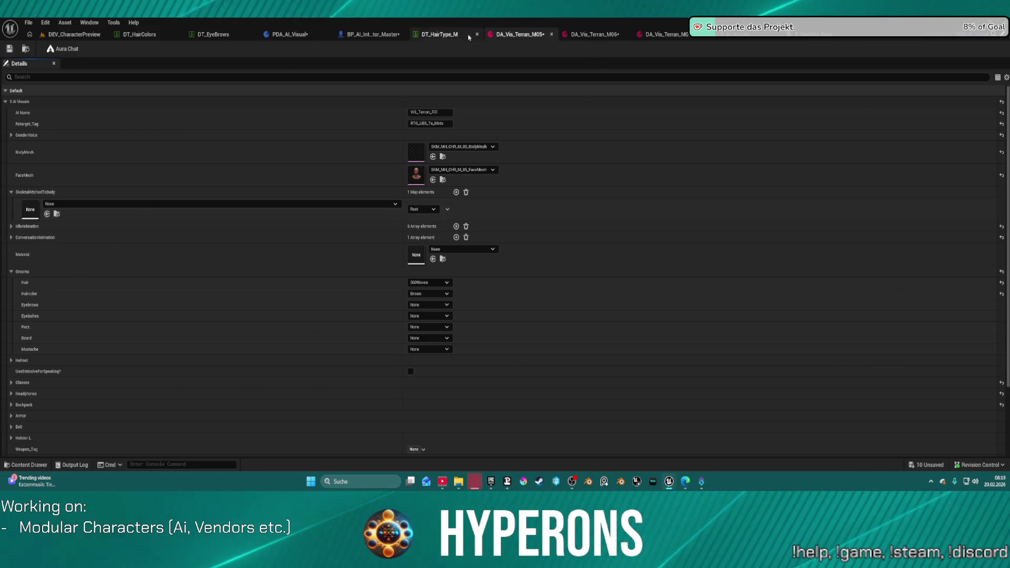
click(775, 37)
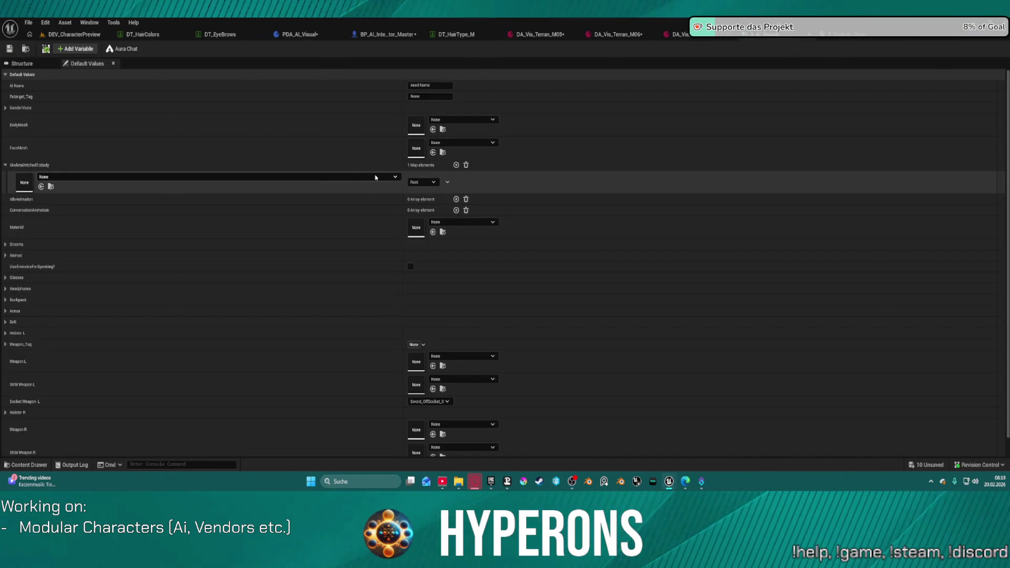
click(22, 63)
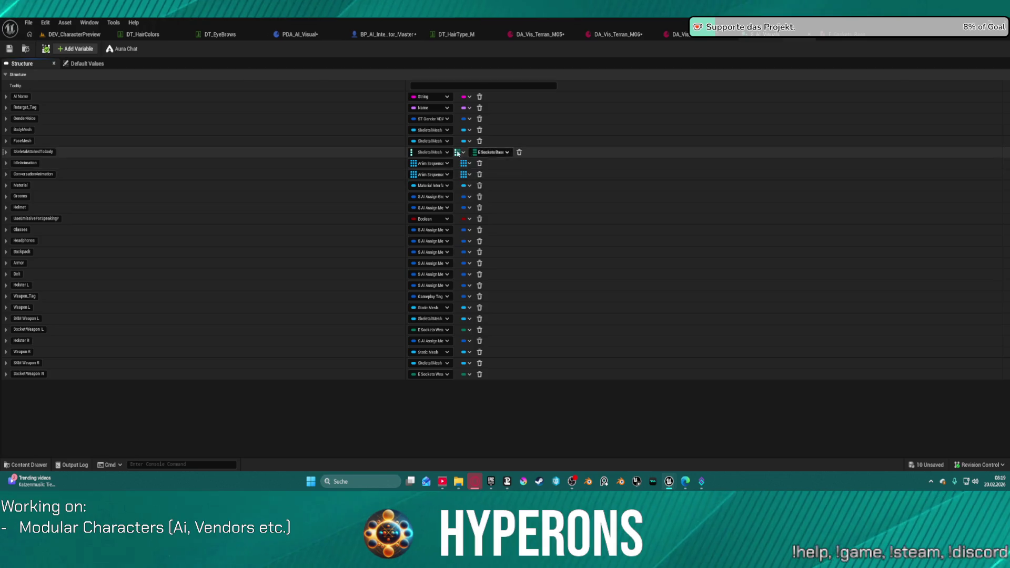
Set SkeletalAttachedToBody's key type to E Sockets Base and value to Skeletal Mesh, then save.
click(446, 153)
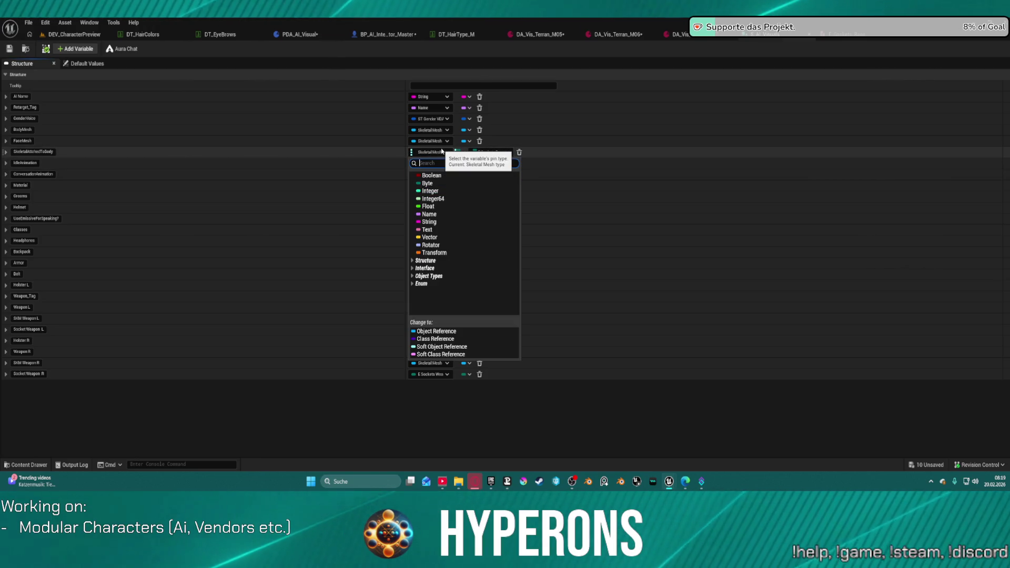
text(socke)
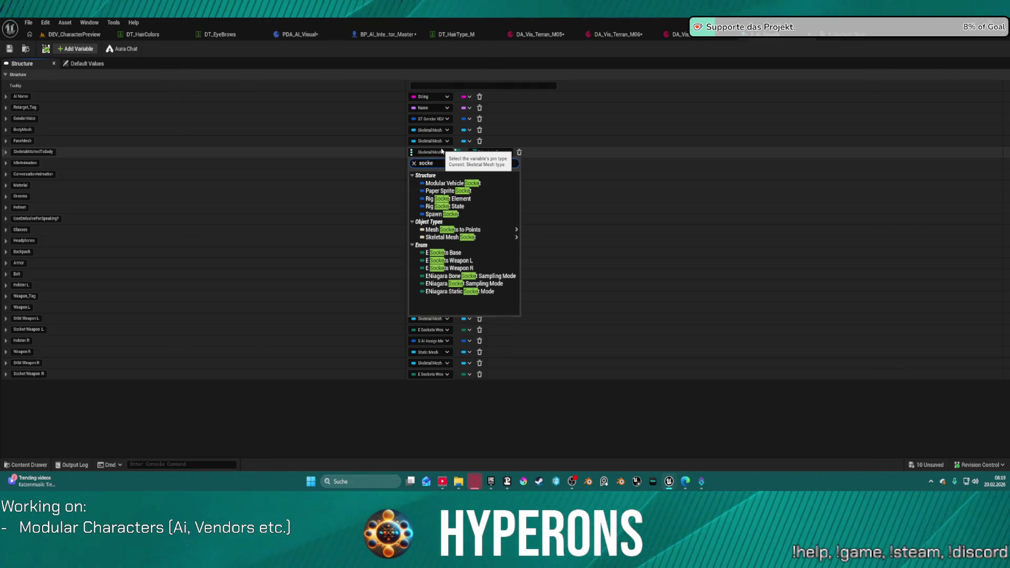
click(456, 256)
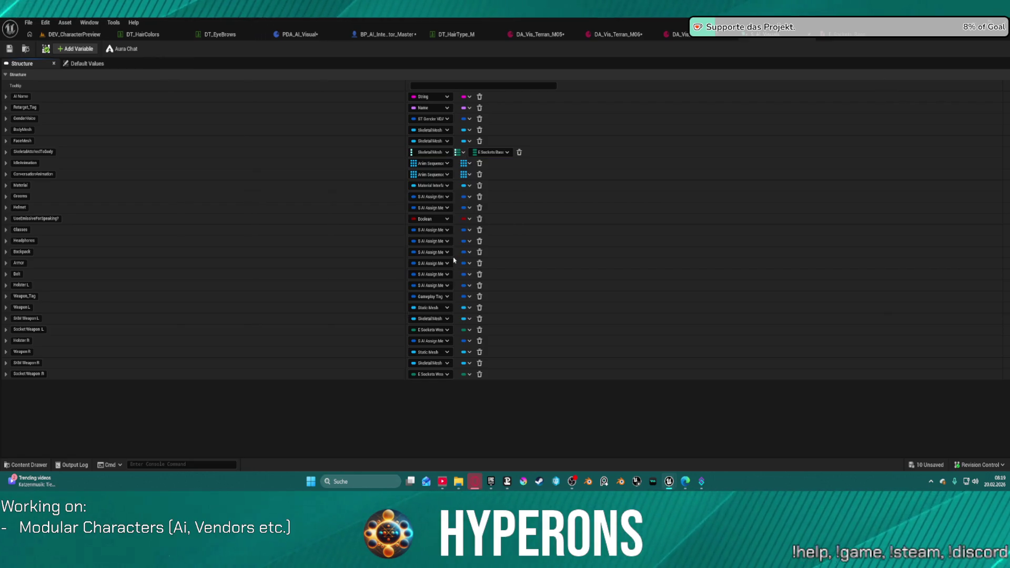
click(492, 153)
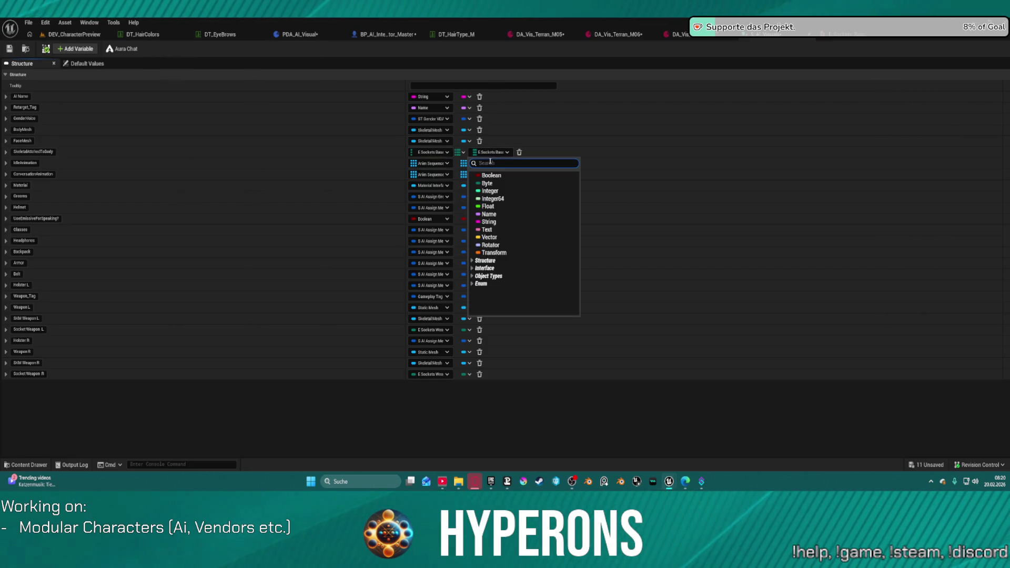
text(Skele)
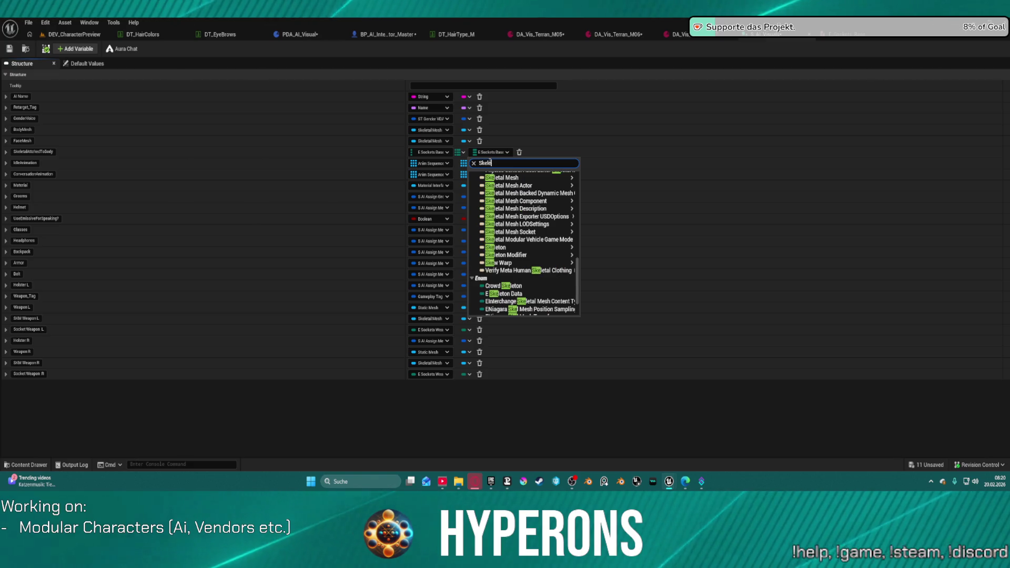
mouse_move(553, 187)
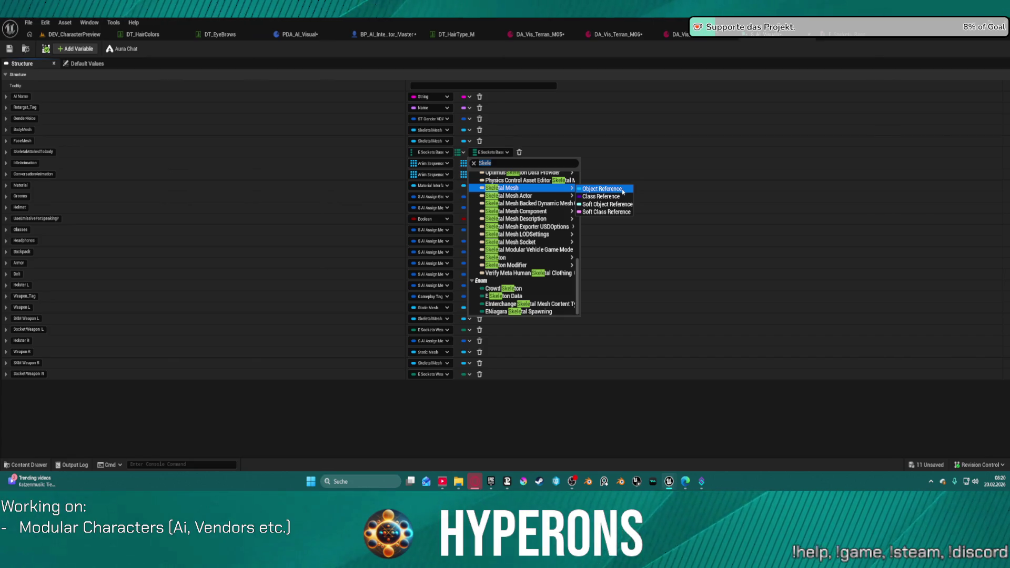
click(617, 204)
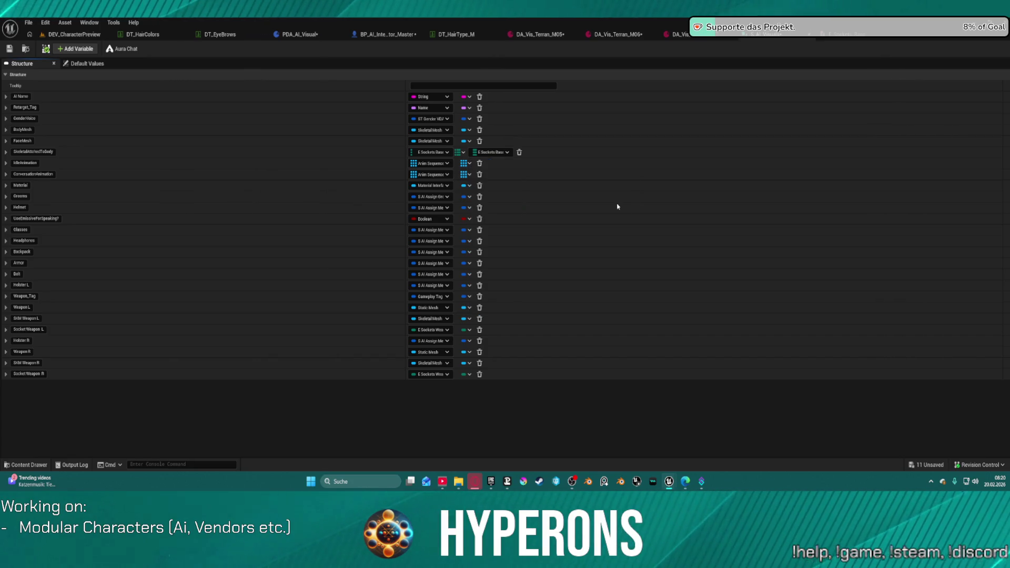
click(10, 48)
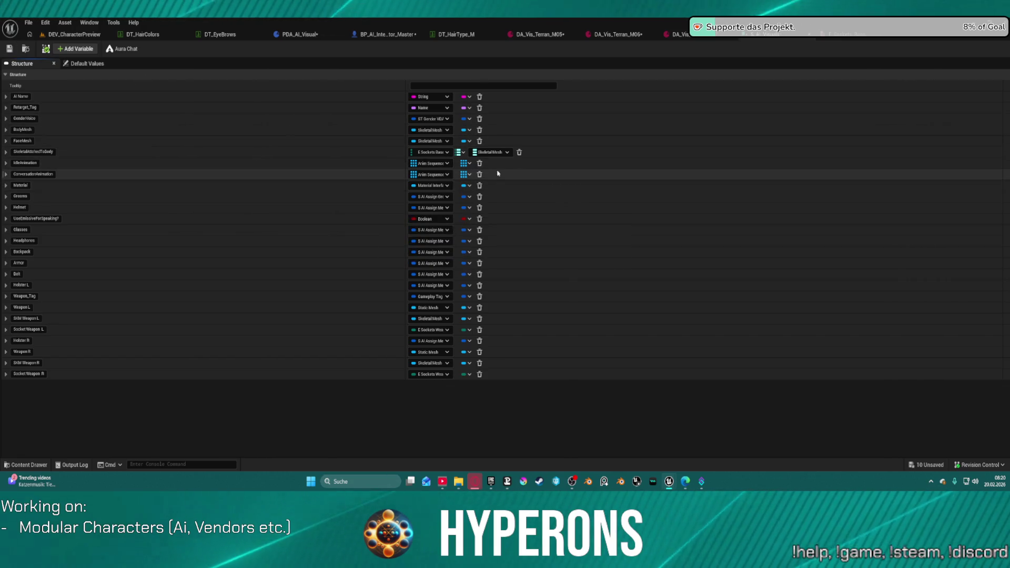
click(84, 63)
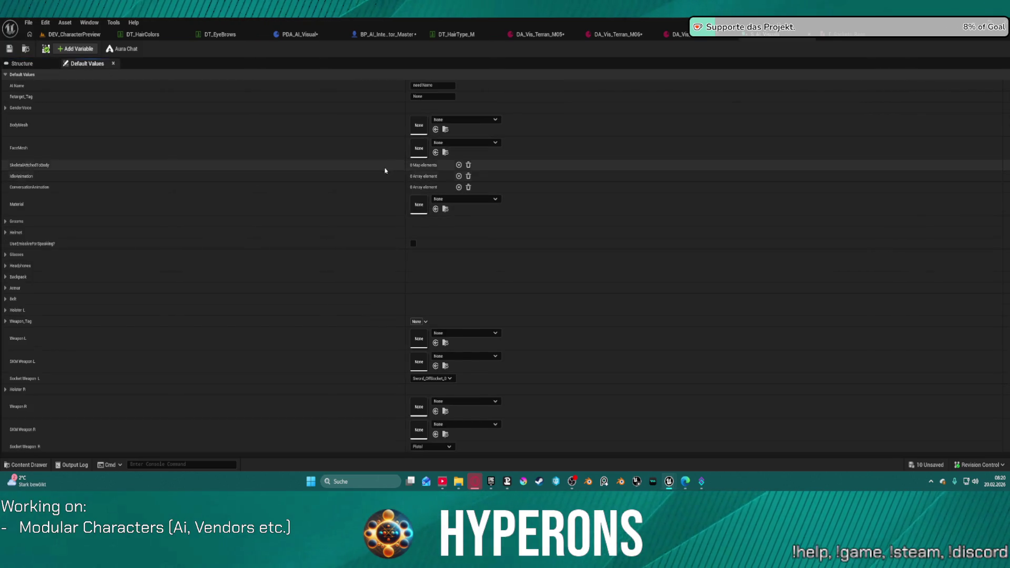
Key the struct's default SkeletalAttachedToBody entry to Root.
key(ctrl+z)
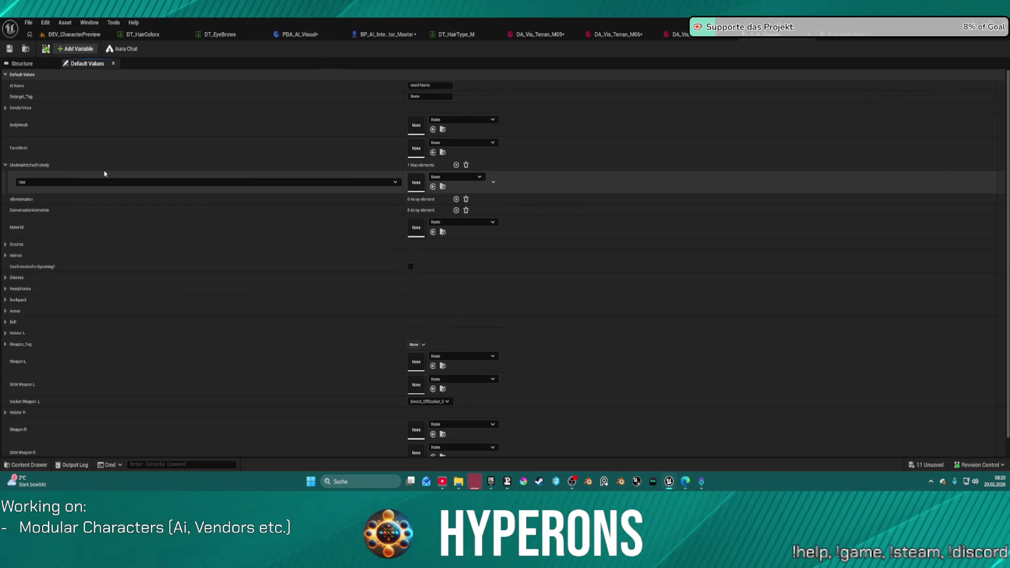
click(120, 181)
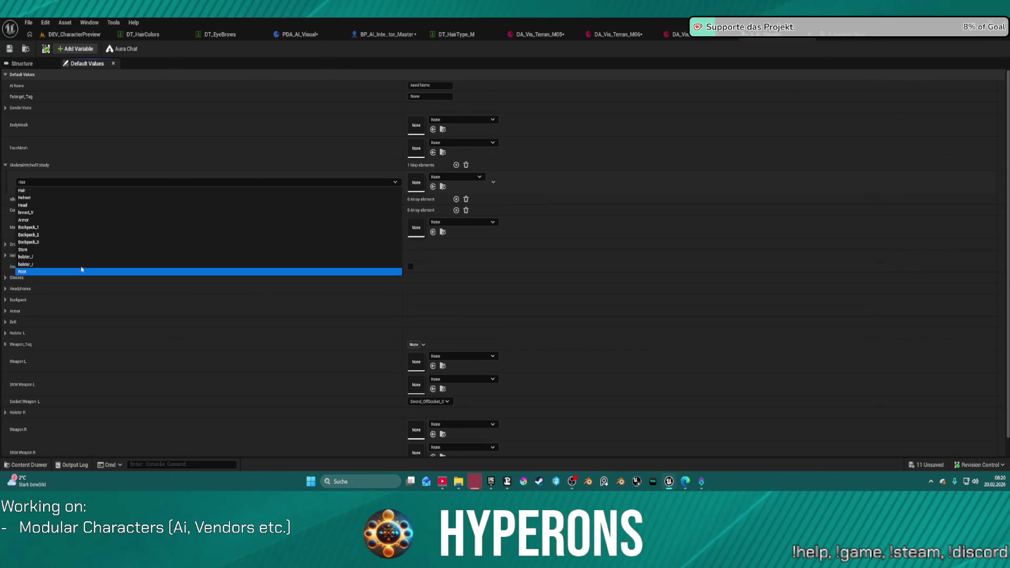
key(Return)
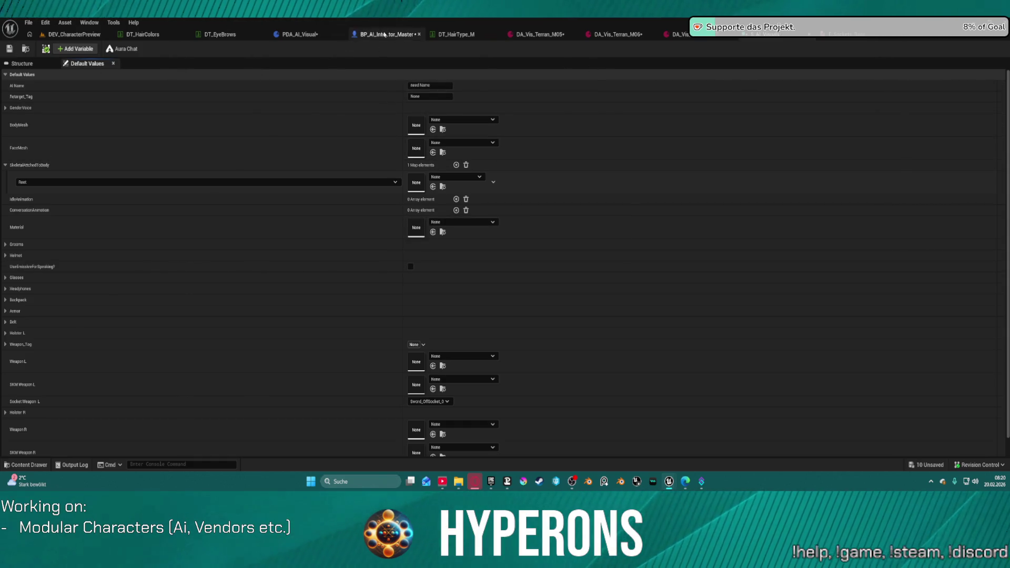
Recompile PDA_AI_Visual with F7 and return to the FindAttachments graph.
click(400, 34)
click(292, 35)
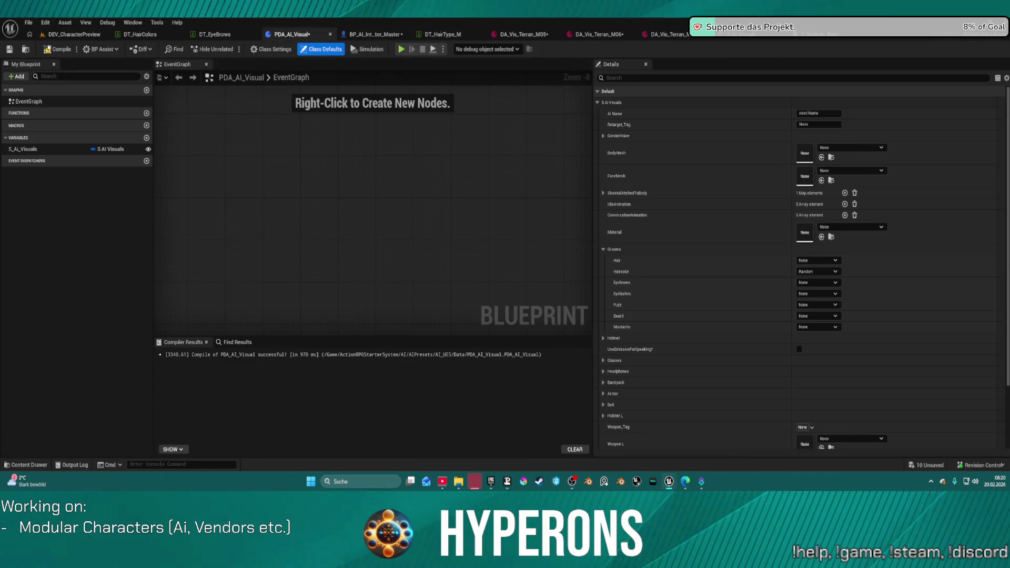
key(F7)
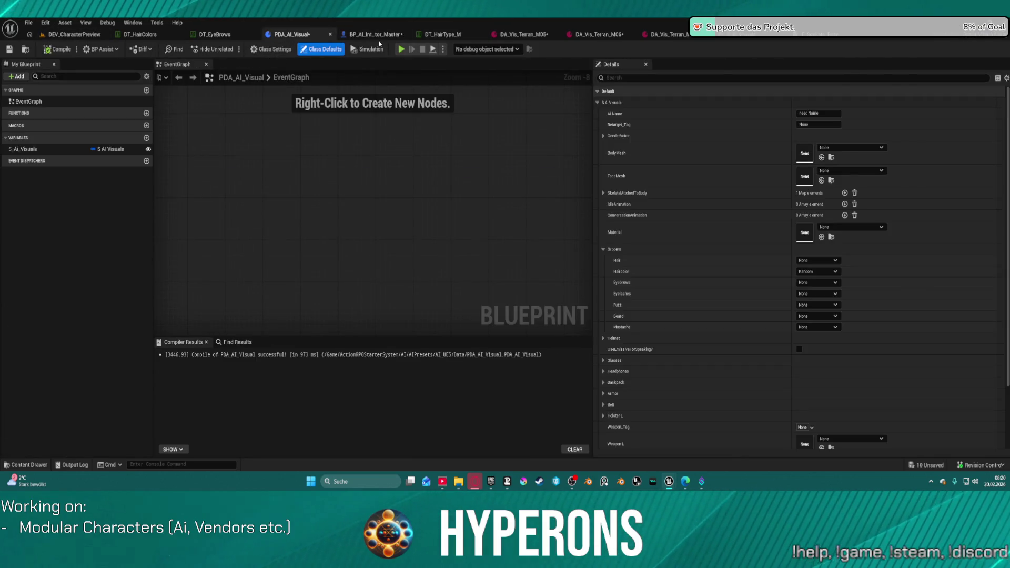
click(375, 34)
drag(179, 147, 370, 149)
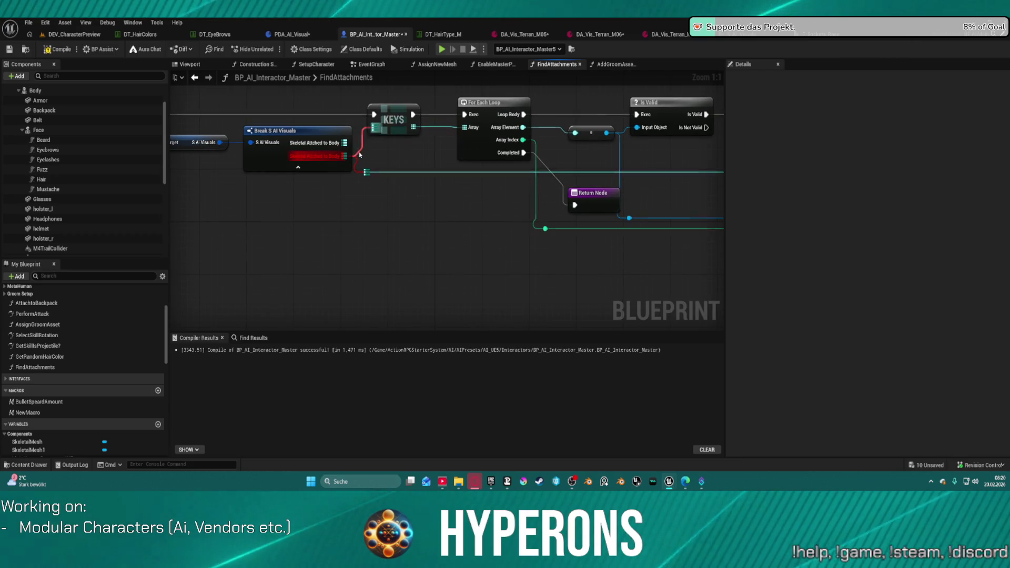
Feed Break S AI Visuals' body attachment map into VALUES and KEYS placed after Is Valid.
click(351, 168)
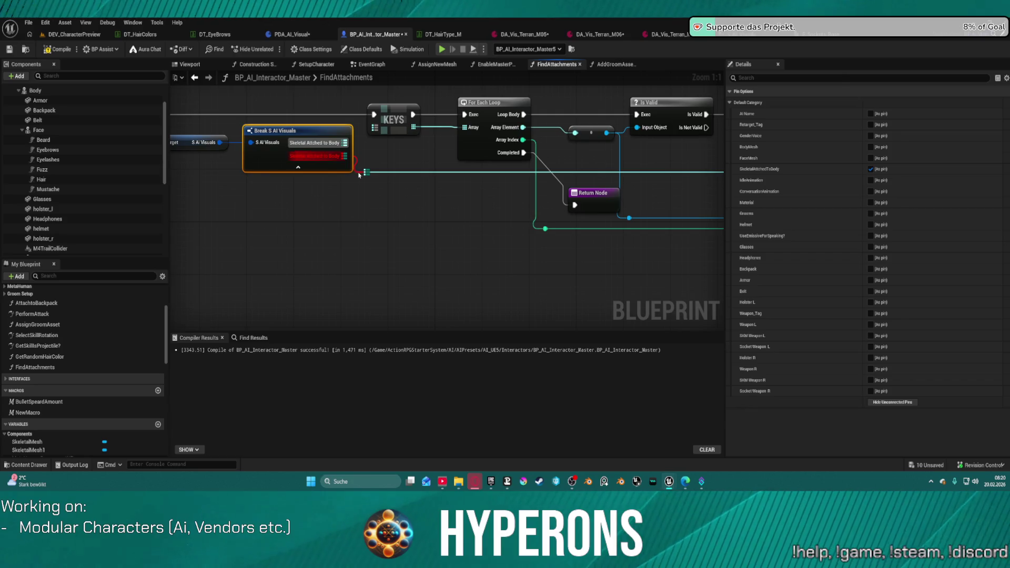
alt+click(358, 174)
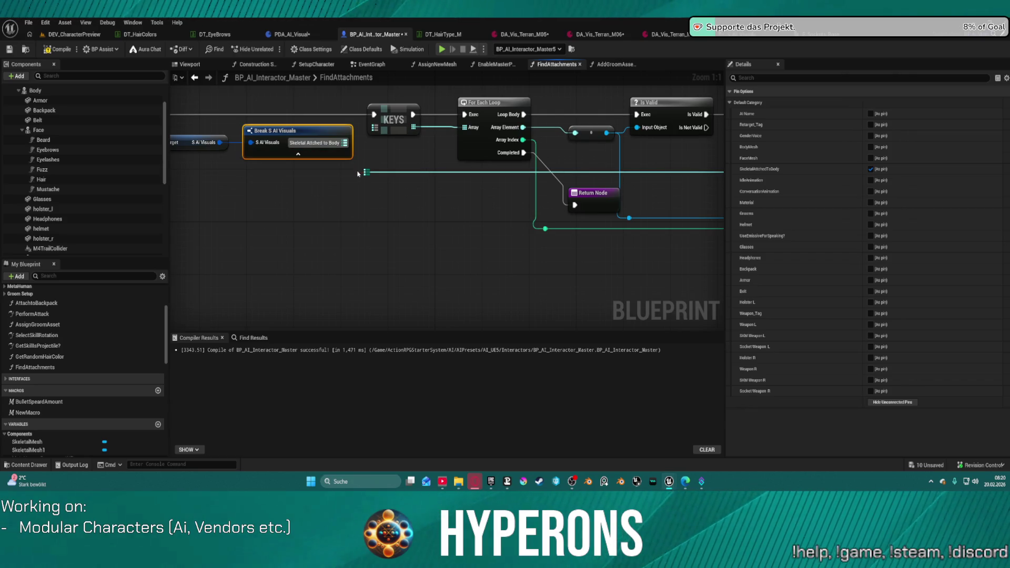
drag(363, 124, 158, 116)
click(576, 125)
drag(159, 81, 406, 103)
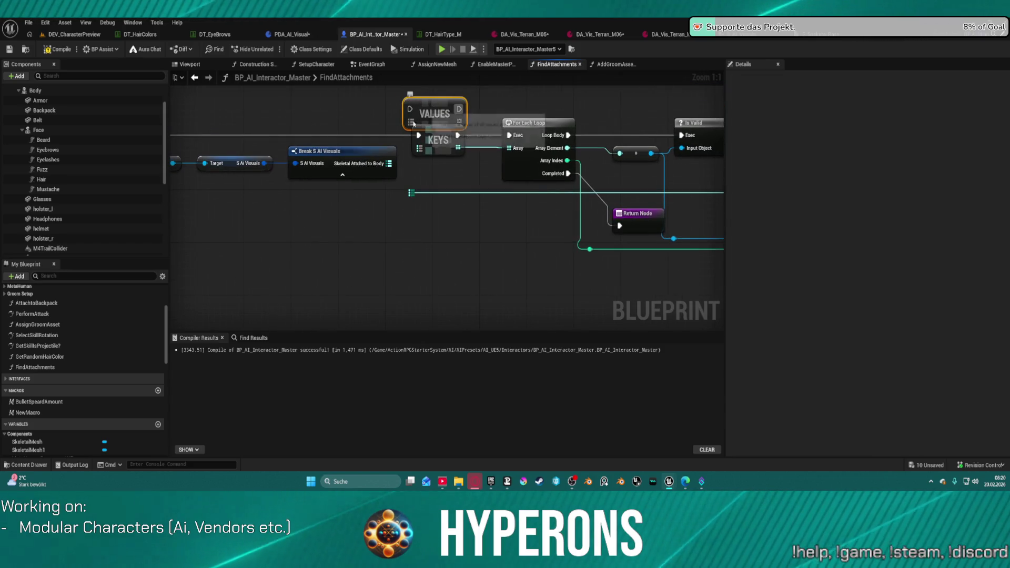
drag(389, 163, 413, 121)
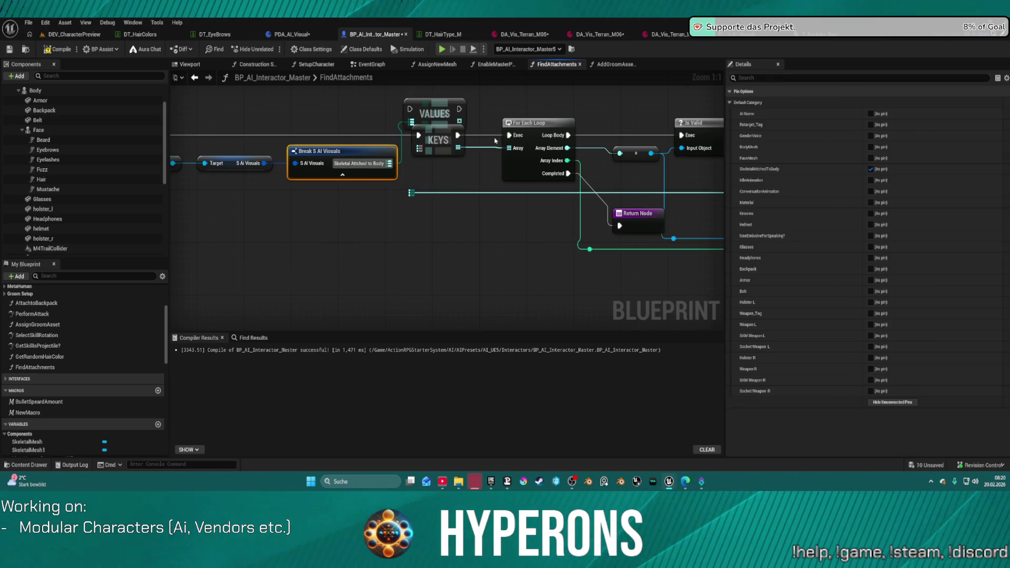
click(438, 133)
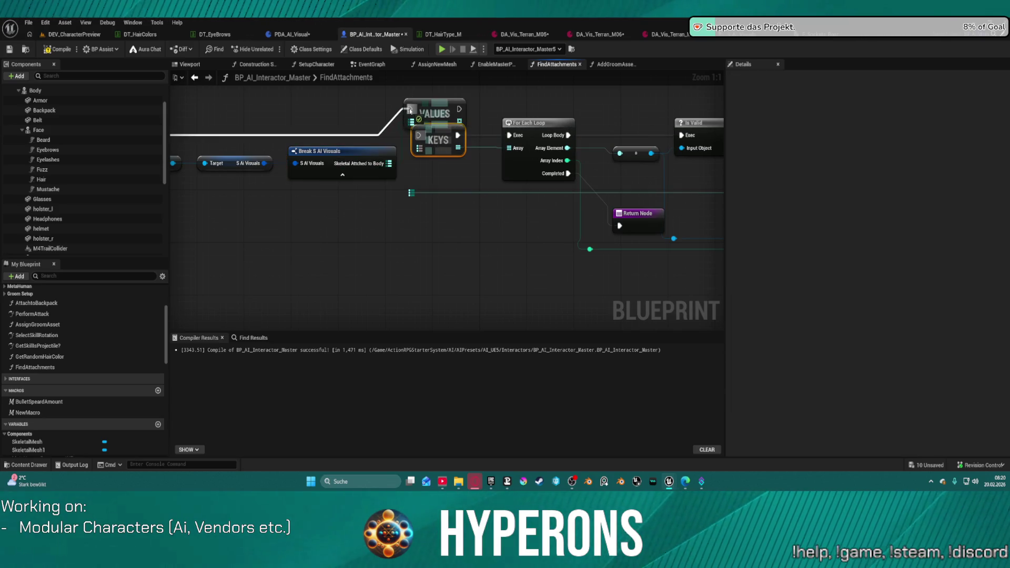
drag(459, 109, 494, 150)
mouse_move(431, 139)
mouse_down()
mouse_move(705, 136)
mouse_move(531, 100)
mouse_up()
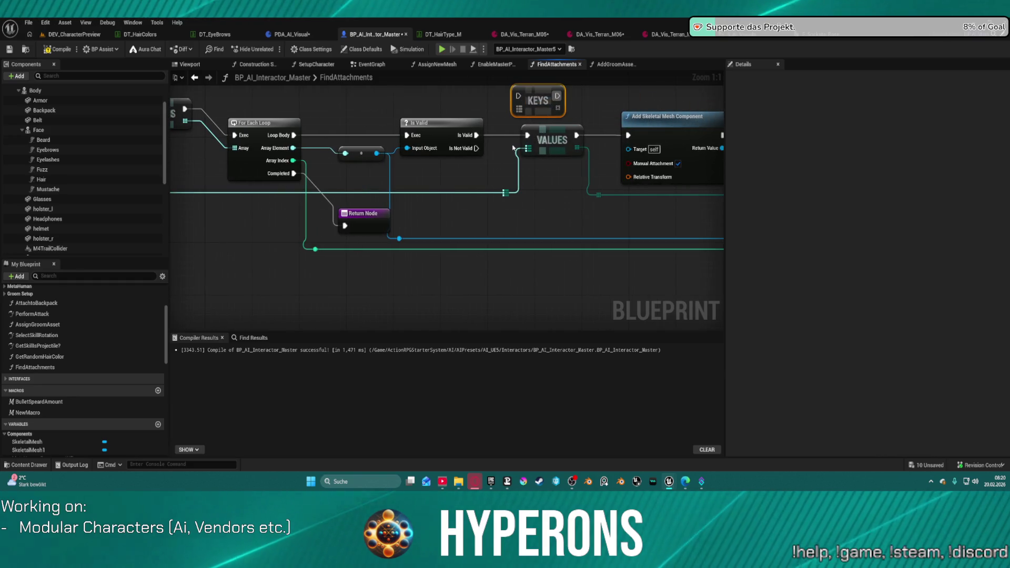
drag(528, 148, 520, 114)
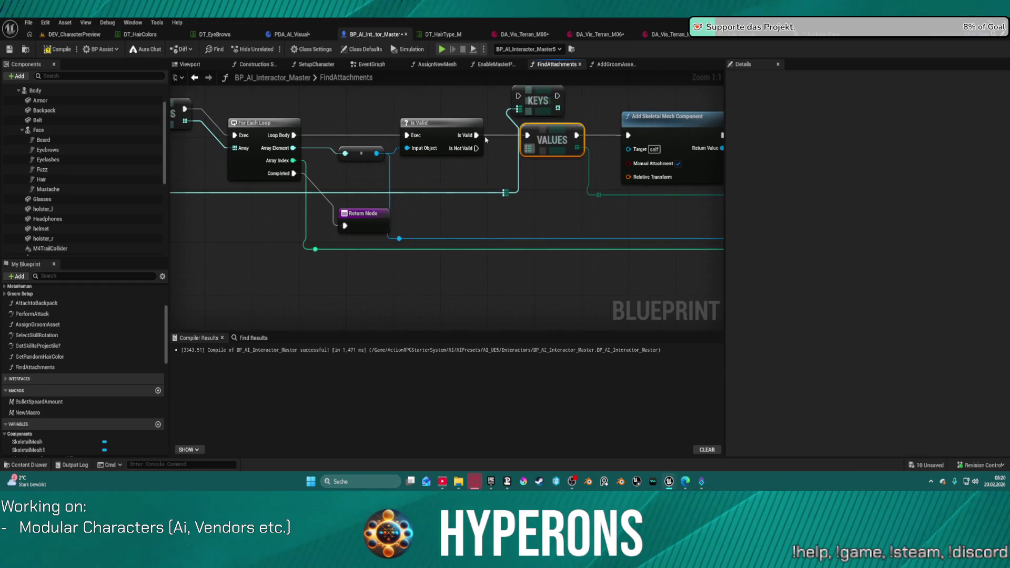
click(442, 122)
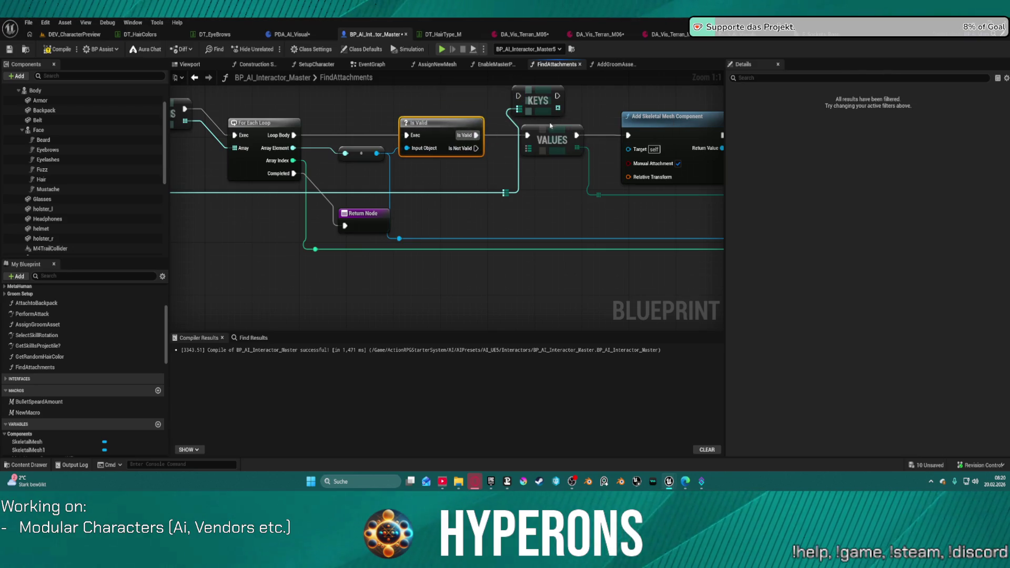
Delete the redundant VALUES node and reposition KEYS in the FindAttachments graph.
mouse_move(542, 130)
mouse_down()
mouse_move(684, 138)
mouse_move(618, 134)
mouse_up()
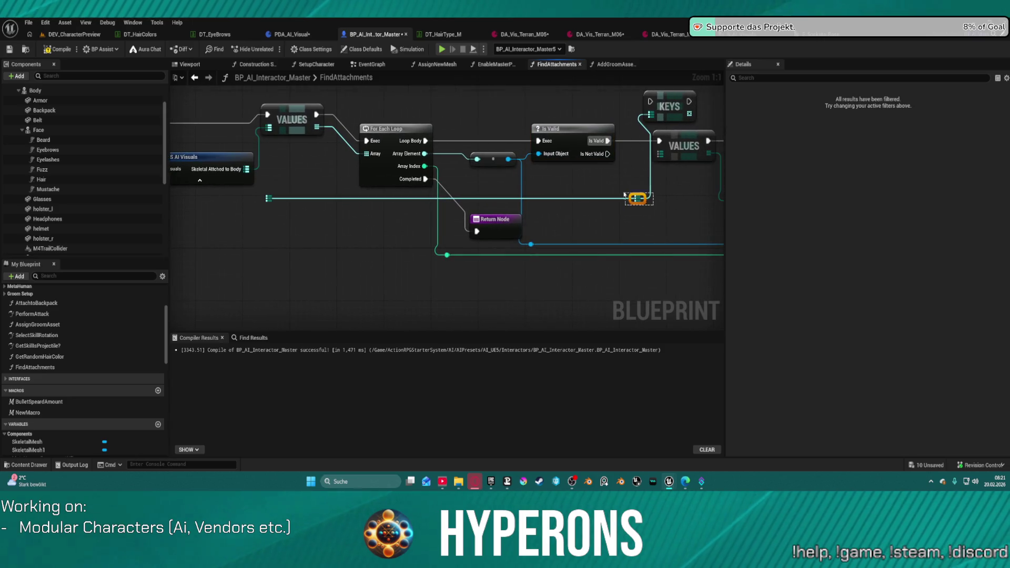
click(634, 197)
mouse_move(247, 169)
mouse_down()
mouse_move(639, 153)
mouse_move(646, 133)
mouse_up()
click(295, 227)
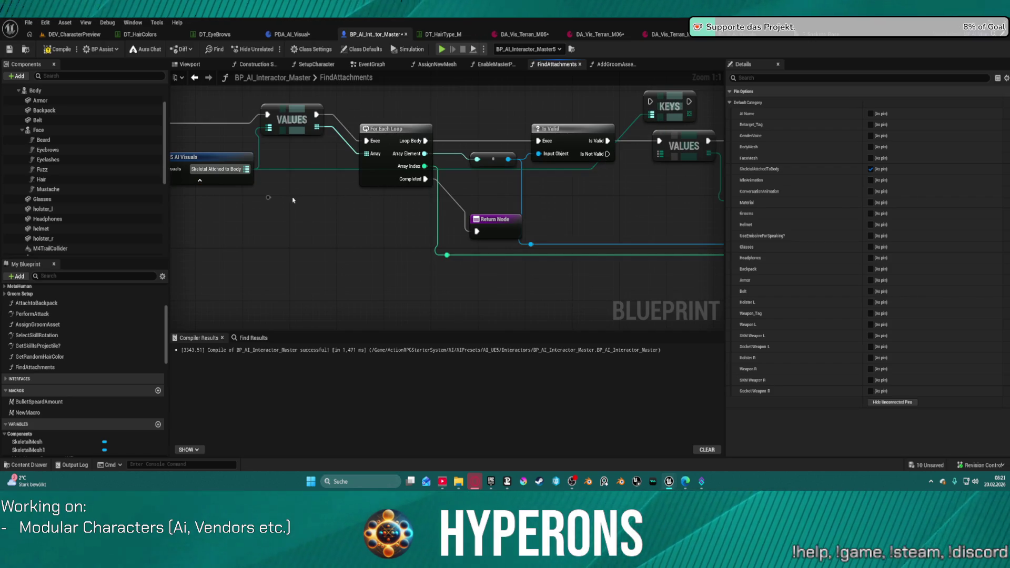
mouse_move(640, 228)
mouse_down()
mouse_move(584, 198)
mouse_move(575, 138)
mouse_move(541, 121)
mouse_move(539, 139)
mouse_move(520, 96)
mouse_up()
key(Escape)
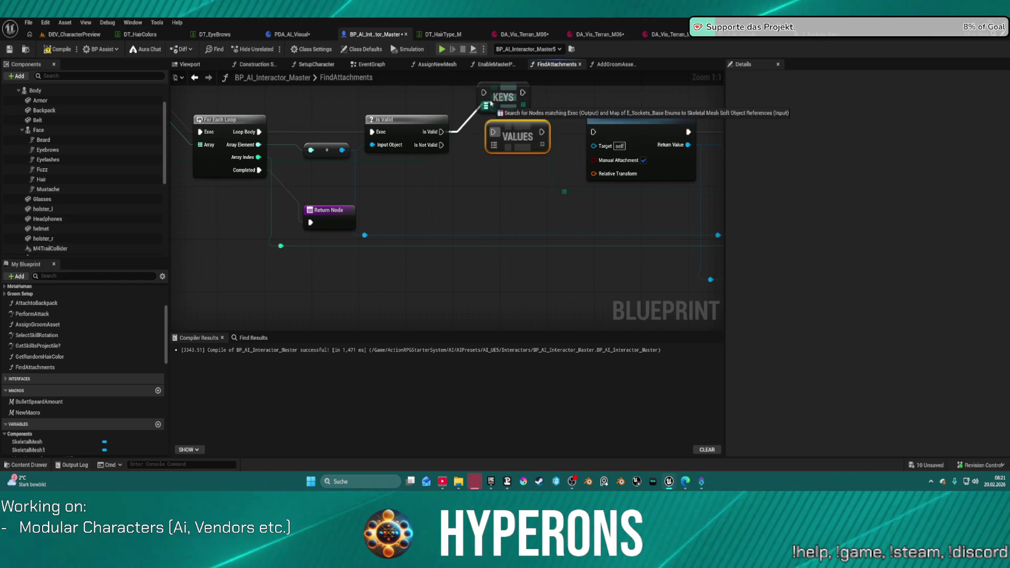
key(Delete)
mouse_move(505, 102)
mouse_down()
mouse_move(511, 146)
mouse_move(594, 133)
mouse_up()
scroll(491, 187, down, 1)
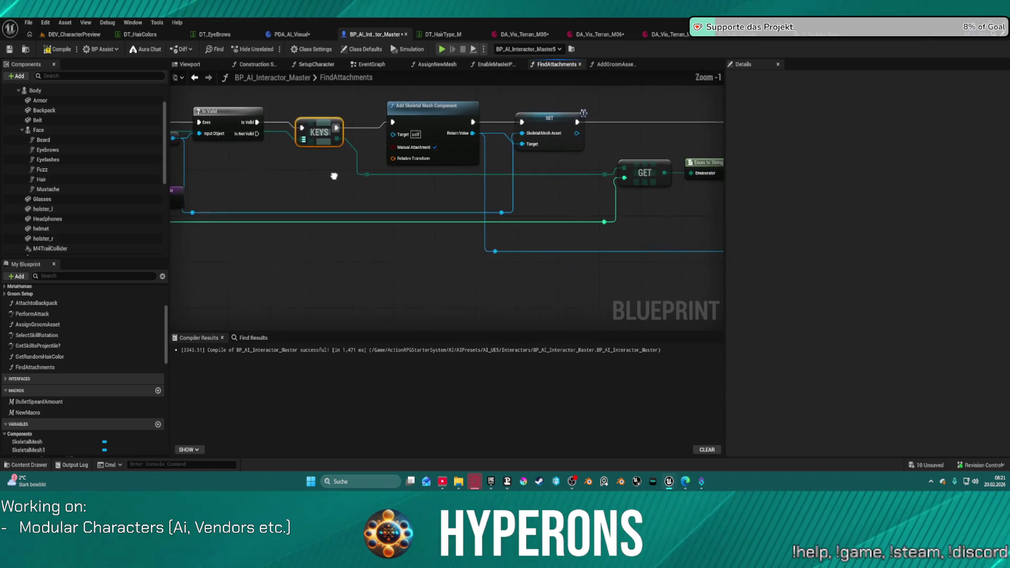
drag(452, 153, 176, 87)
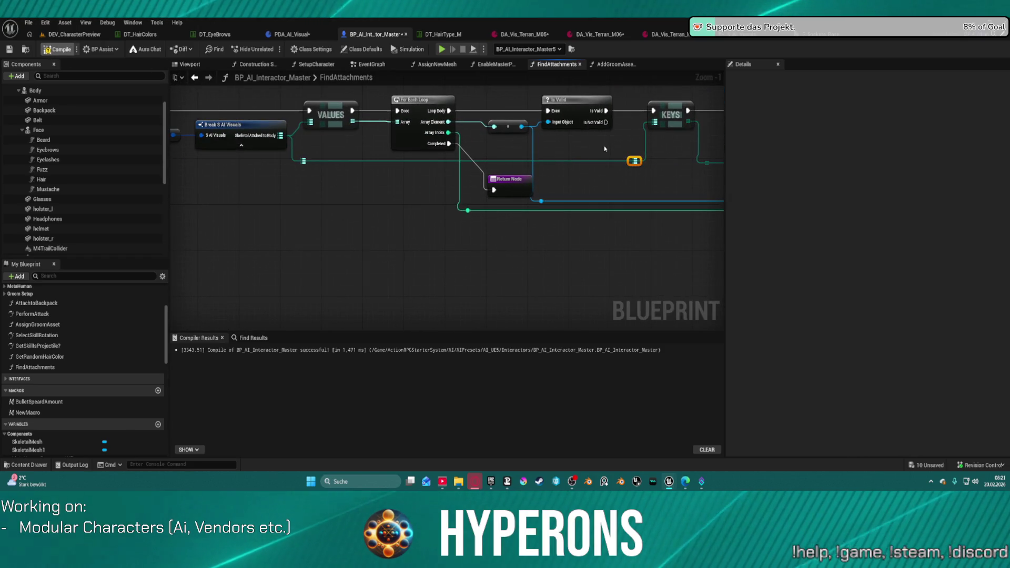
click(524, 34)
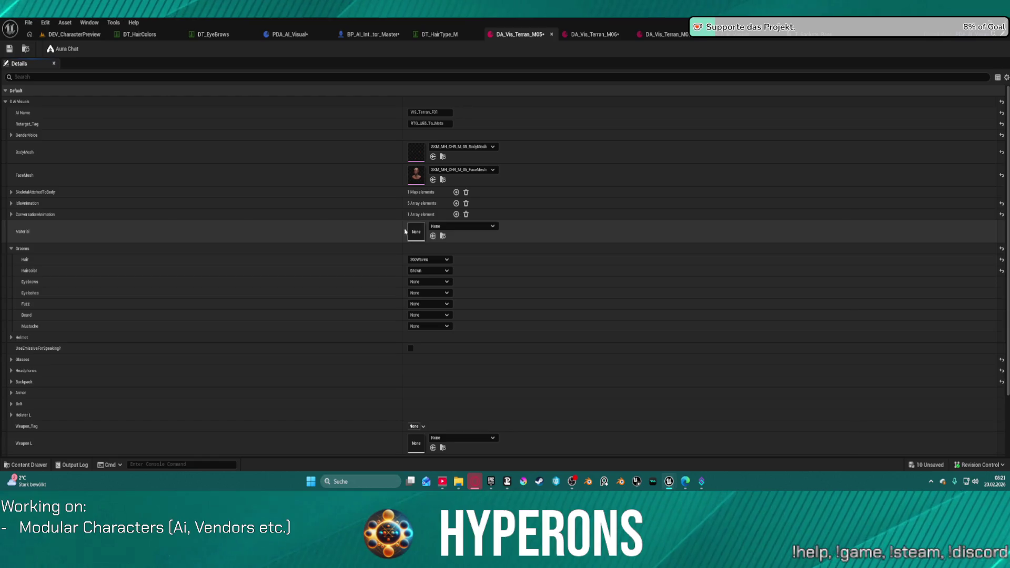
Paste MH_CHR_M_05_Outfits_2 into the Root entry of DA_Vis_Terran_M05's SkeletalAttachedToBody map.
click(11, 192)
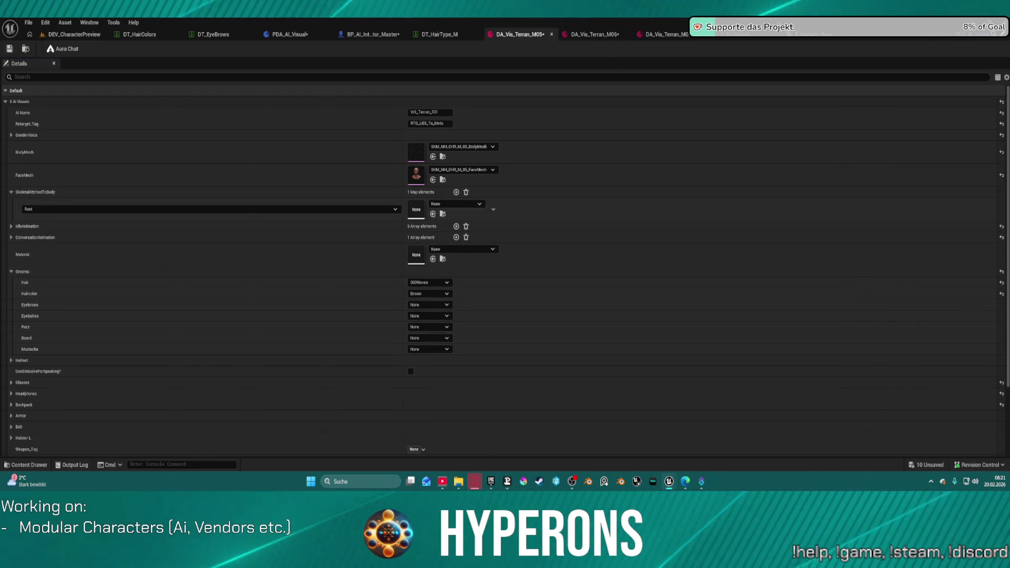
key(ctrl+v)
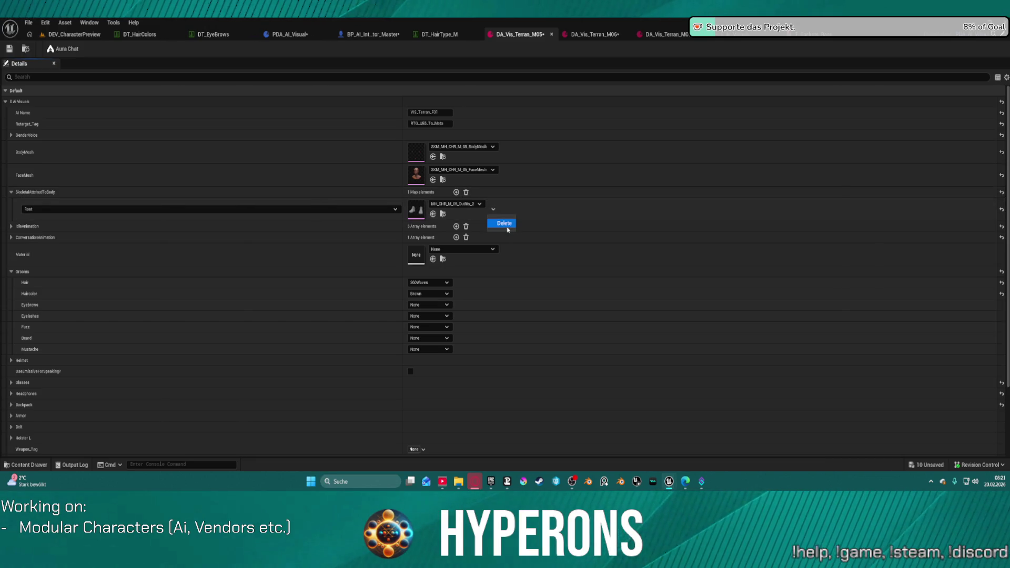
click(504, 224)
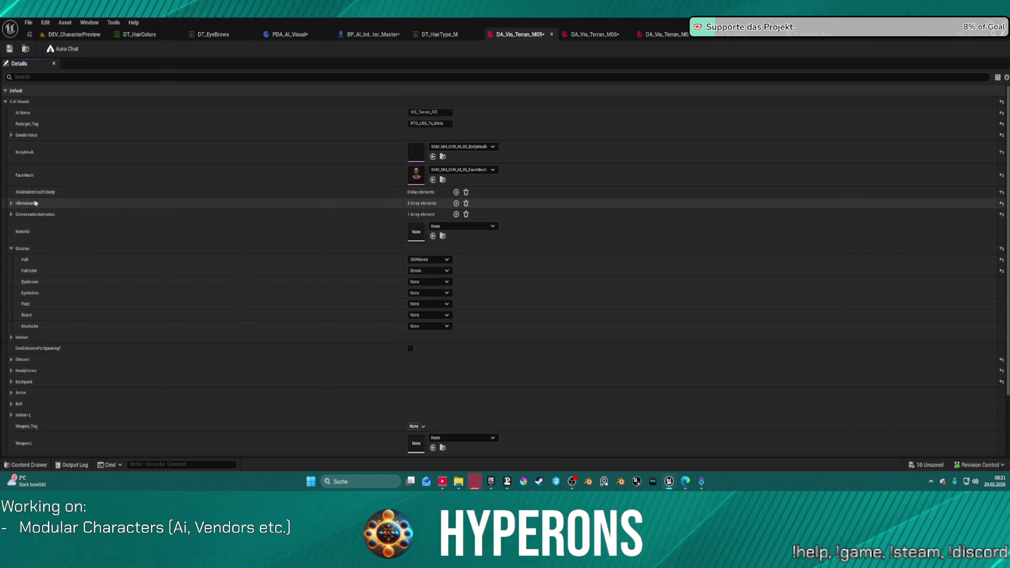
click(456, 192)
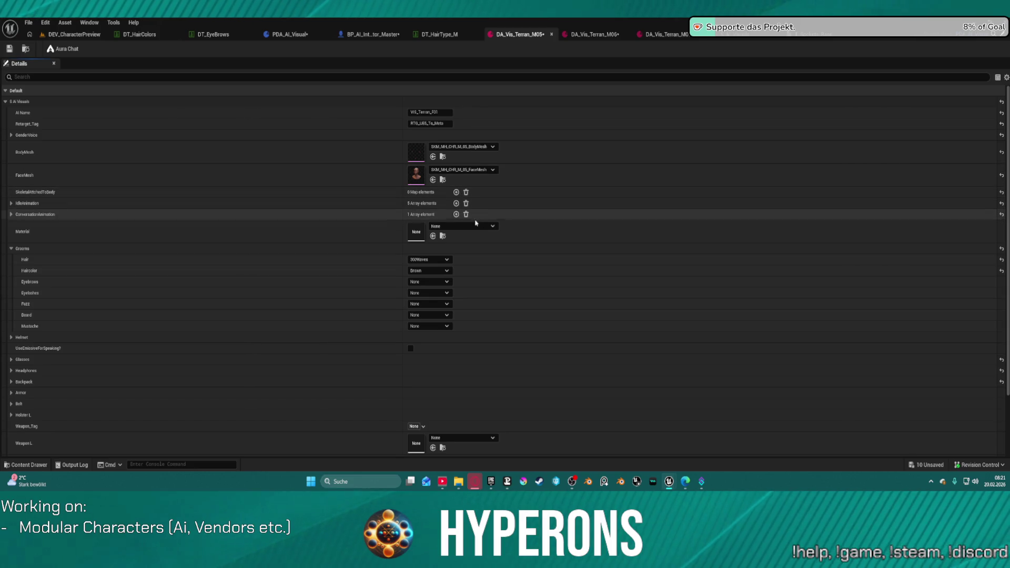
key(ctrl+z)
key(ctrl+z)
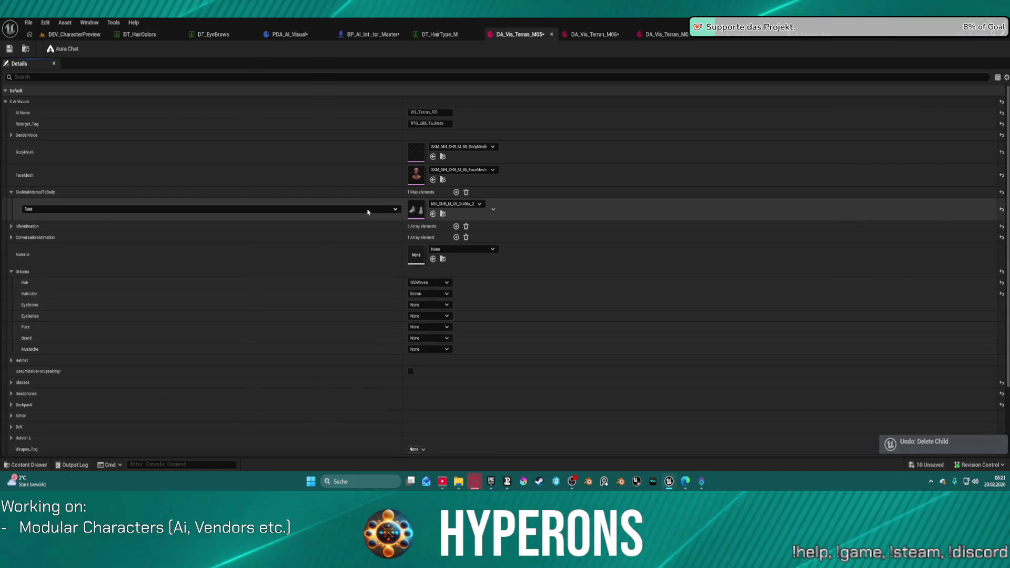
Add a second SkeletalAttachedToBody entry, which ends up keyed Hair with no mesh.
click(457, 192)
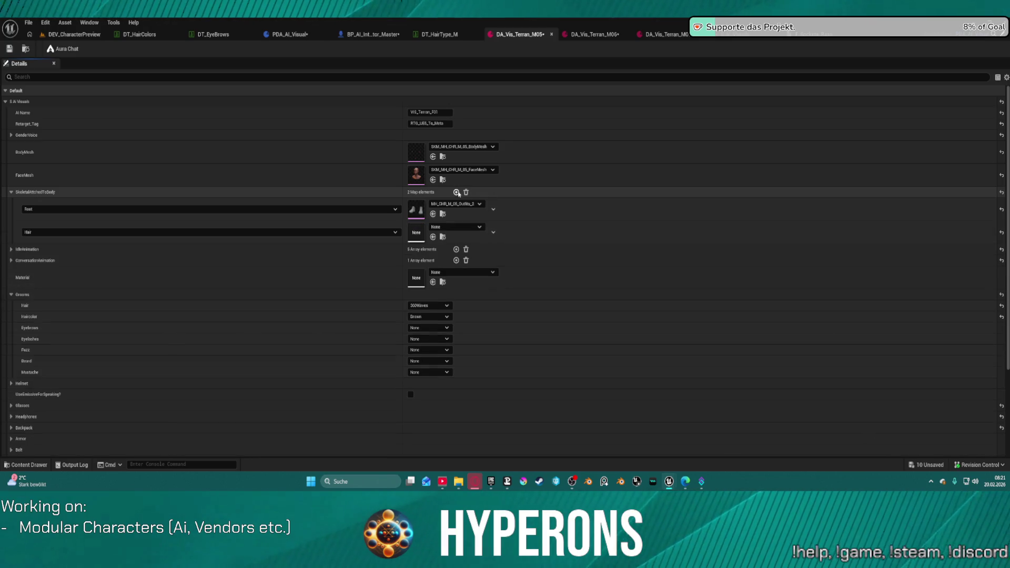
click(395, 234)
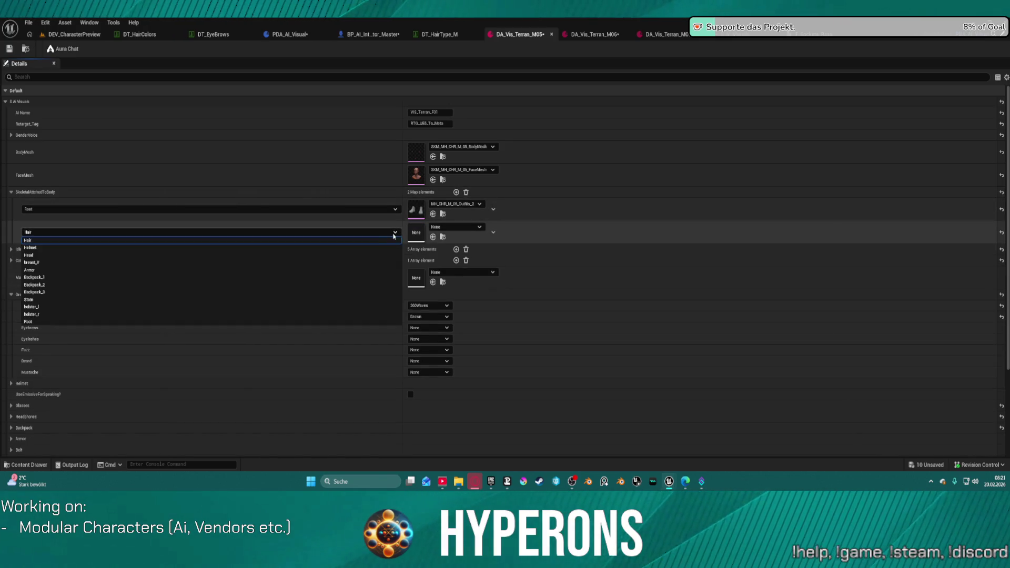
click(316, 322)
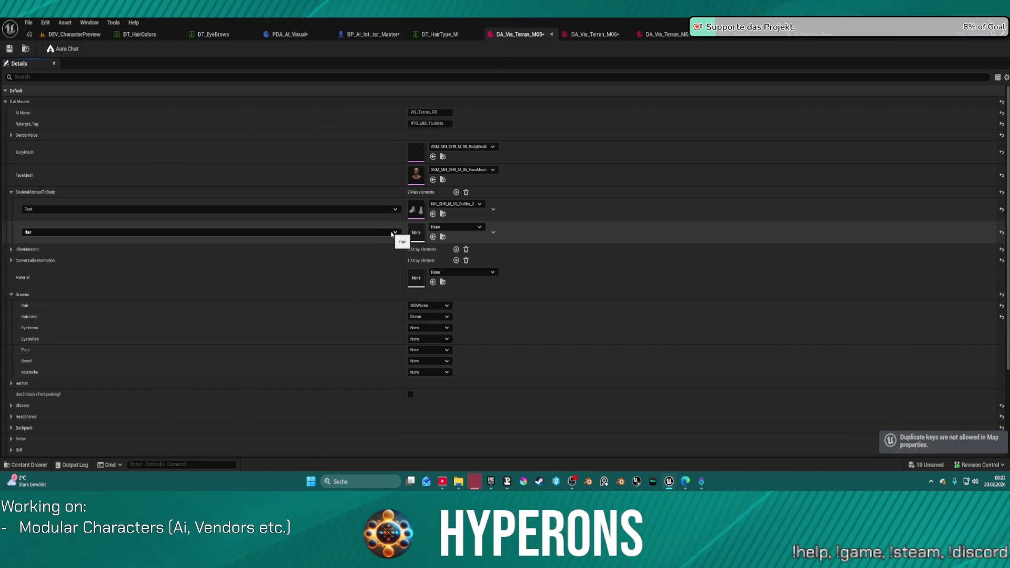
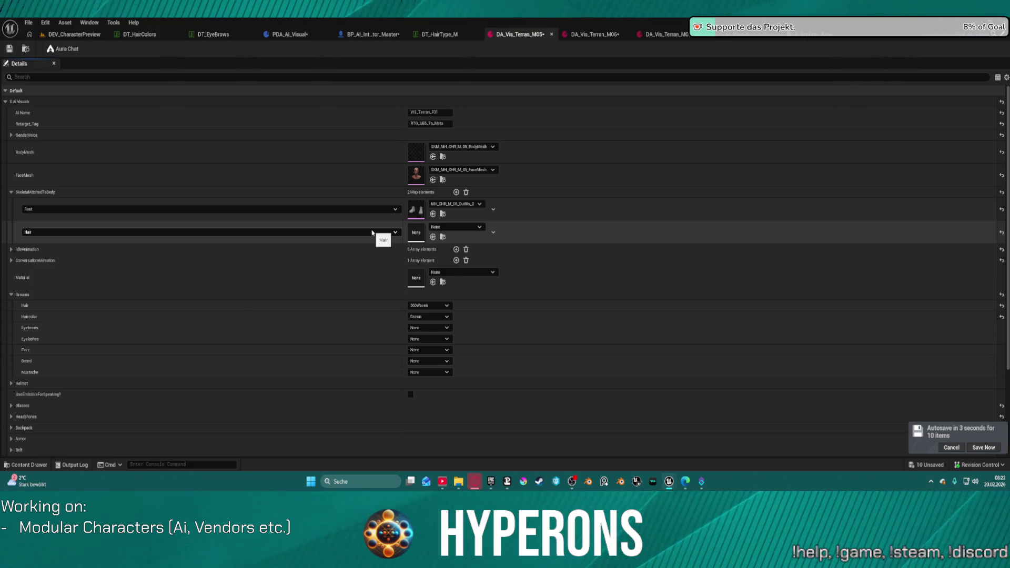
Look for the S_AI_Visuals structure among the project assets, then dismiss the new-asset menu.
click(732, 34)
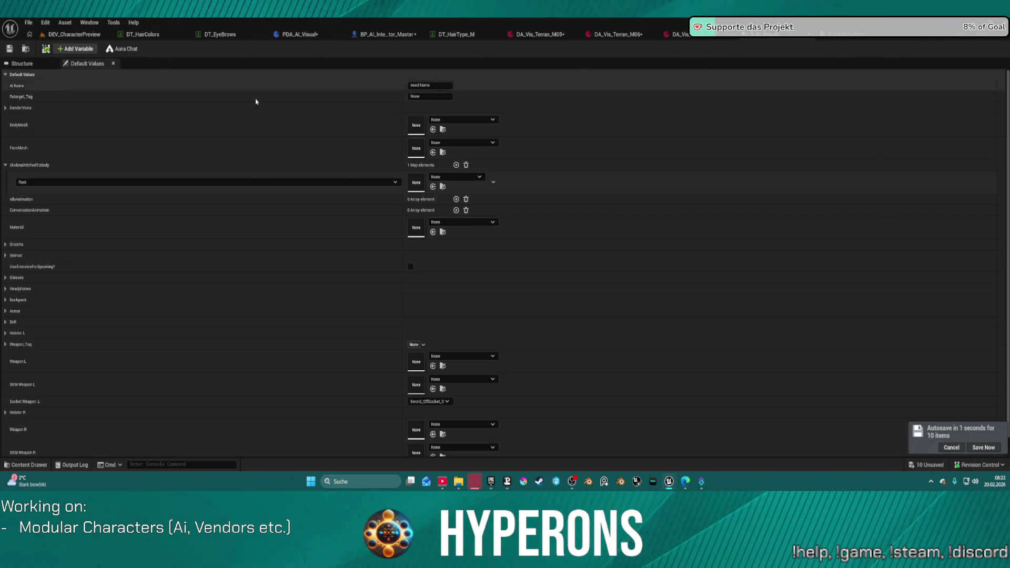
click(25, 49)
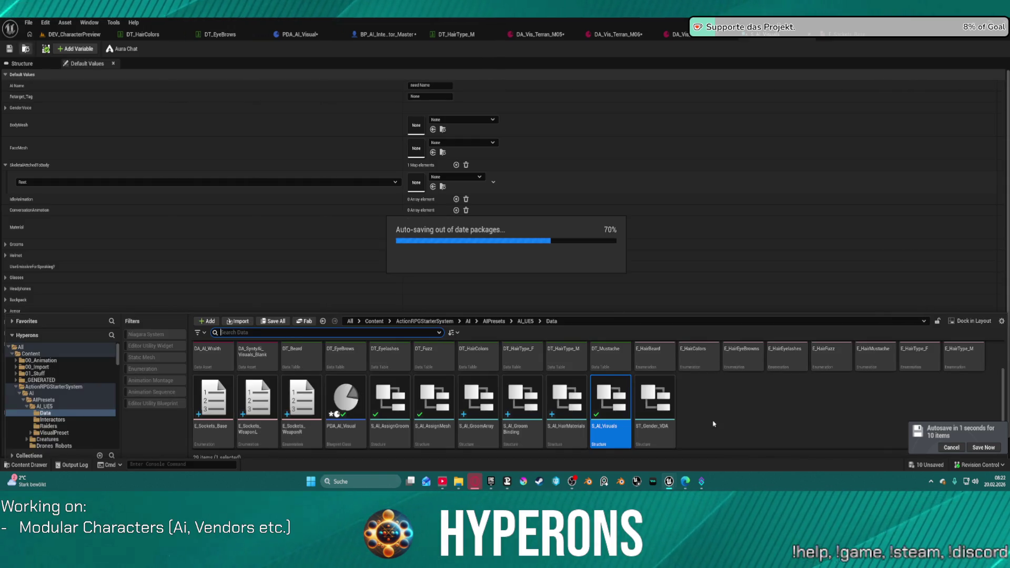
right_click(688, 402)
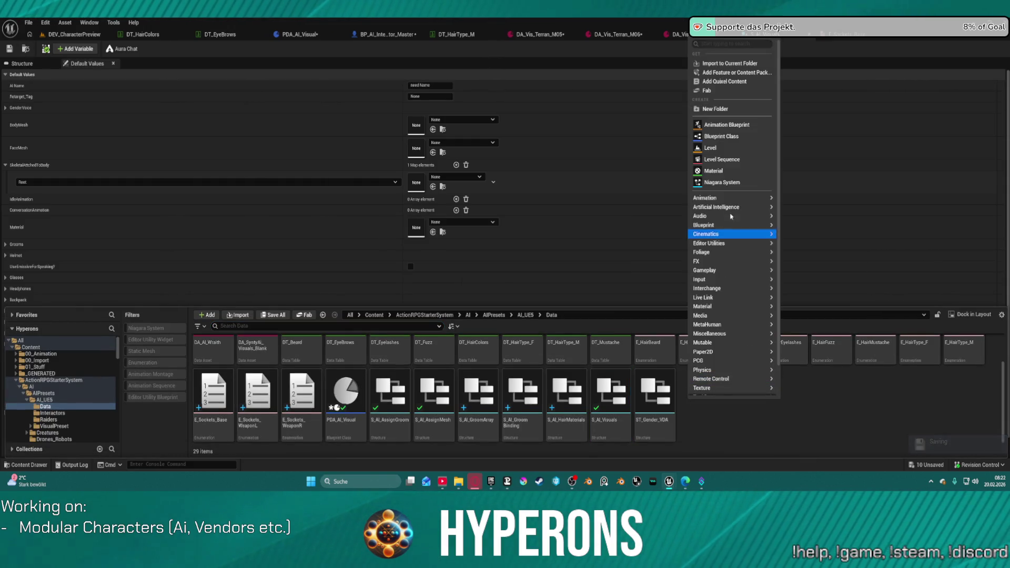
mouse_move(701, 283)
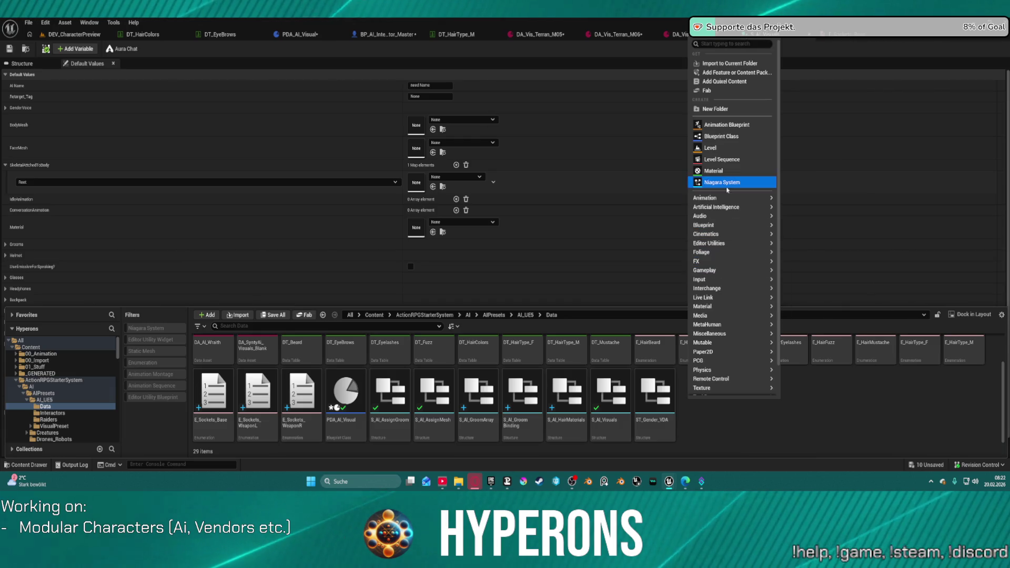
mouse_move(705, 351)
click(707, 424)
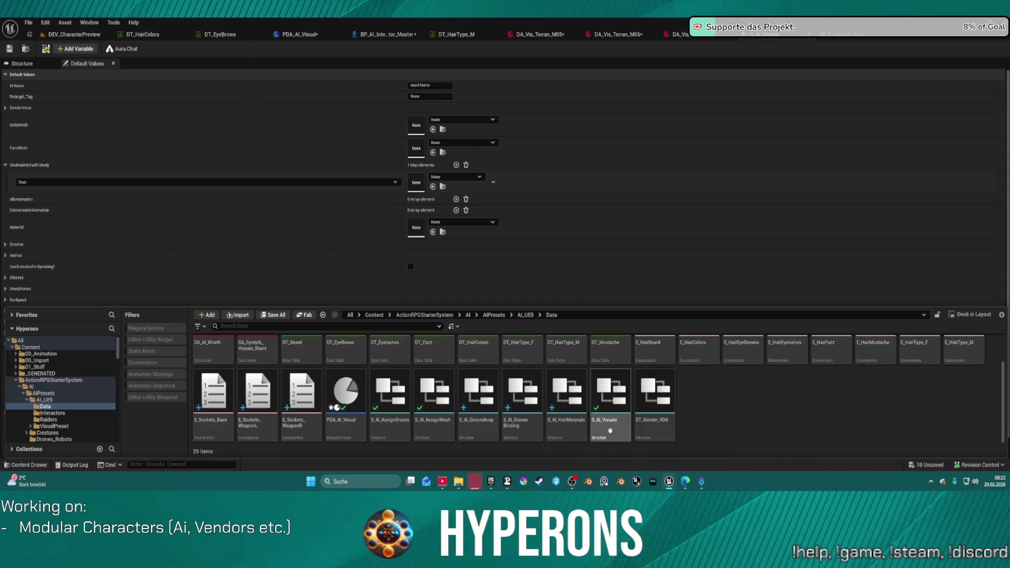
Duplicate ST_Gender_VDA with Ctrl+D and name the copy S_SKM_Attchments.
click(664, 425)
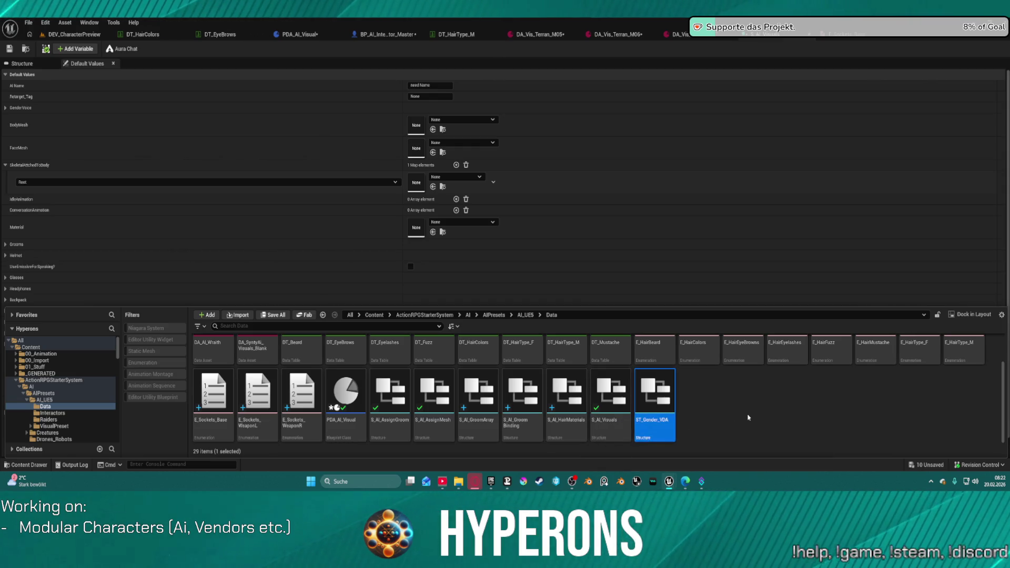
click(734, 407)
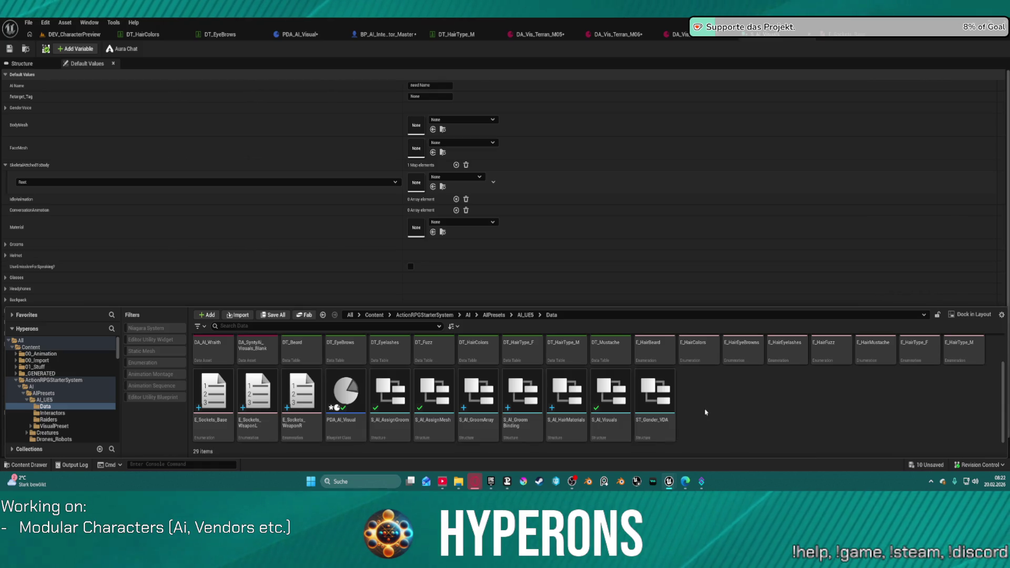
click(661, 408)
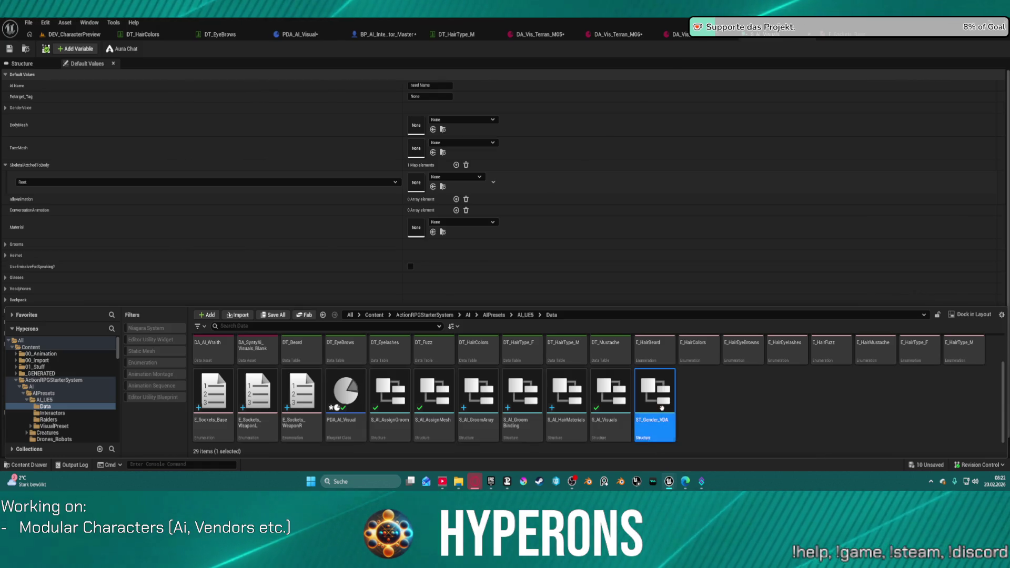
key(ctrl+d)
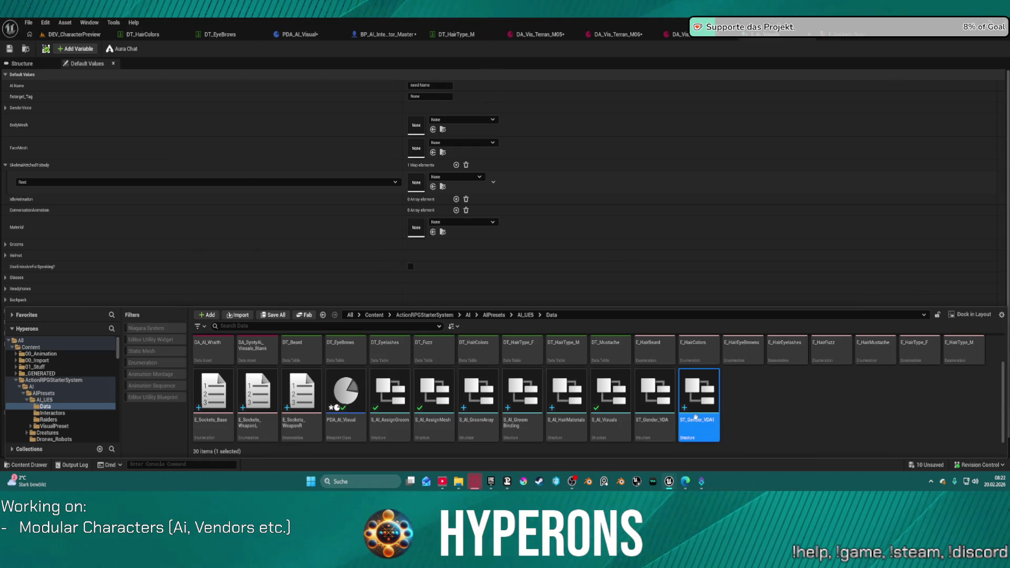
click(703, 420)
text(ST)
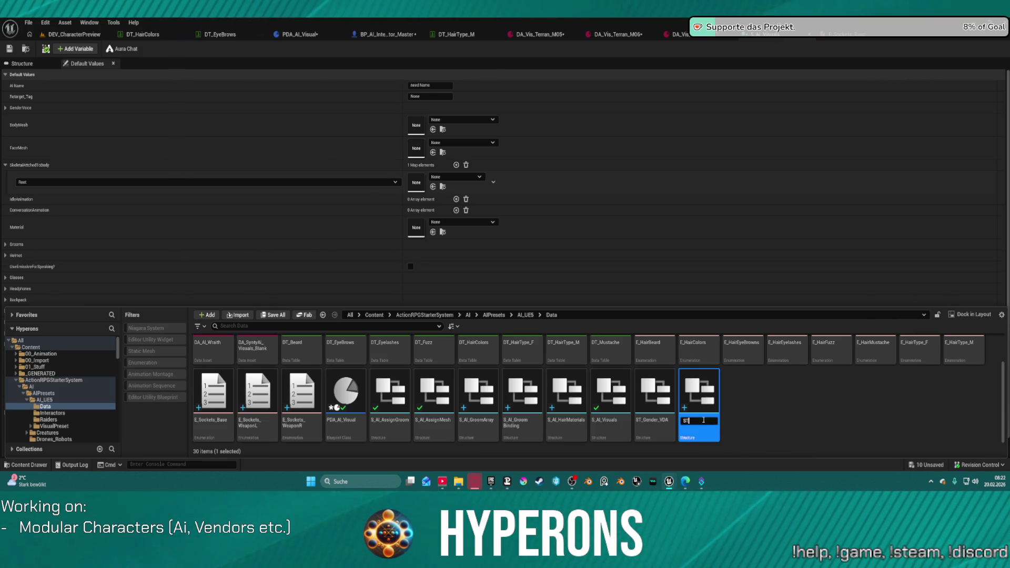
text(__SKM_Attchment)
text(s)
key(Return)
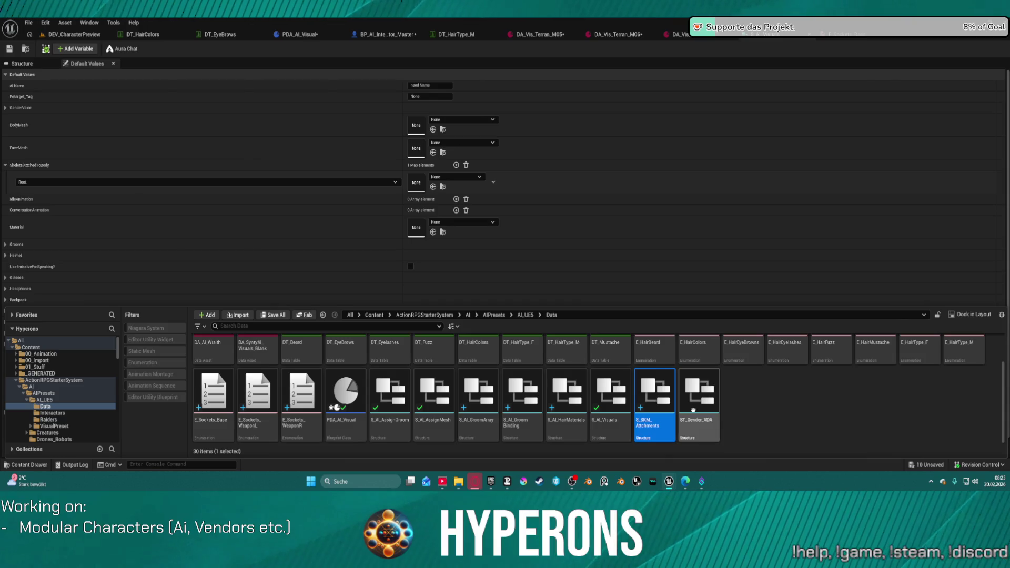
Remove the Gender and Race members and turn the remaining one into a Socket of type E Sockets Base.
double_click(659, 394)
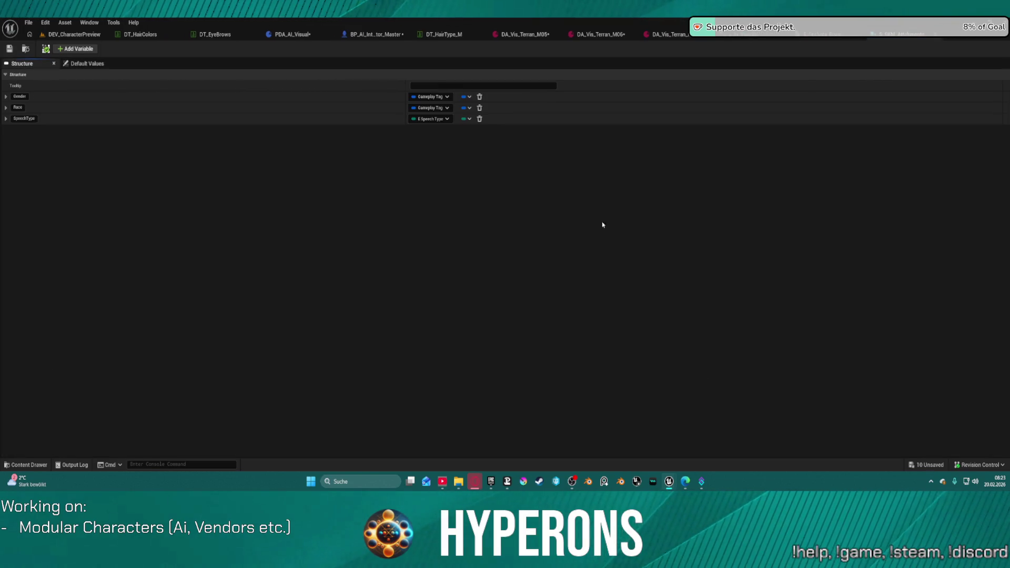
click(480, 96)
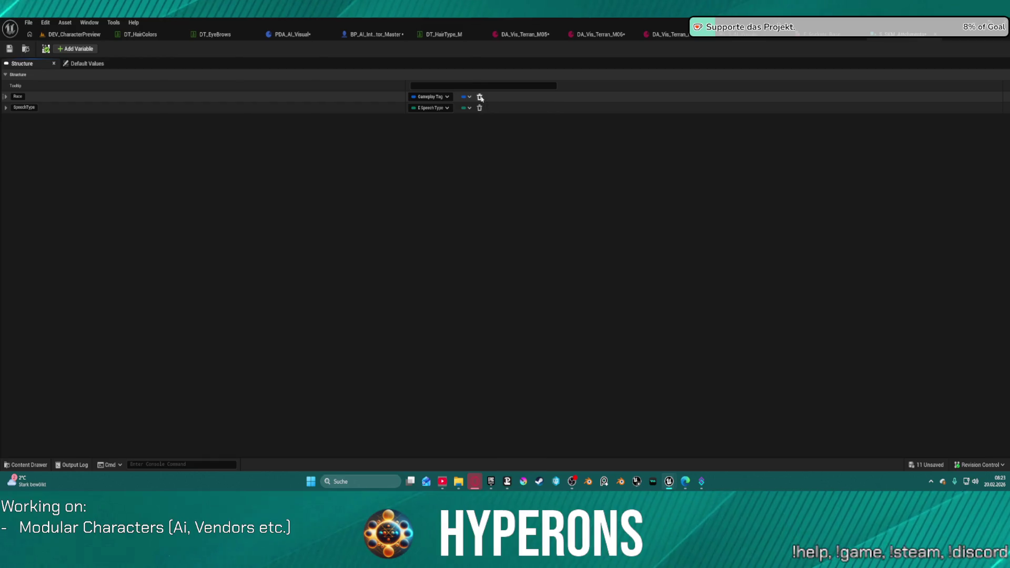
click(480, 97)
click(437, 99)
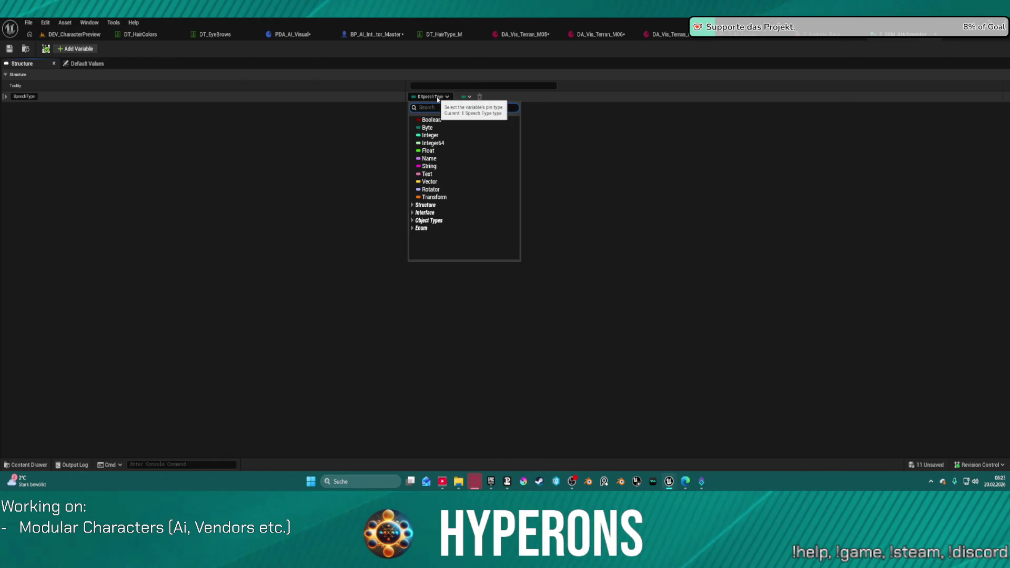
text(socket)
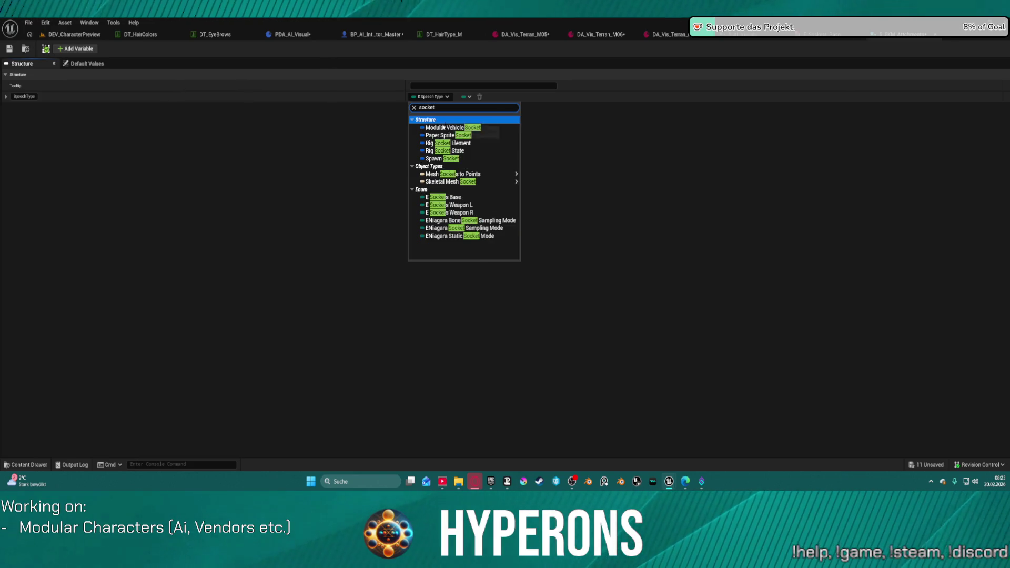
key(Escape)
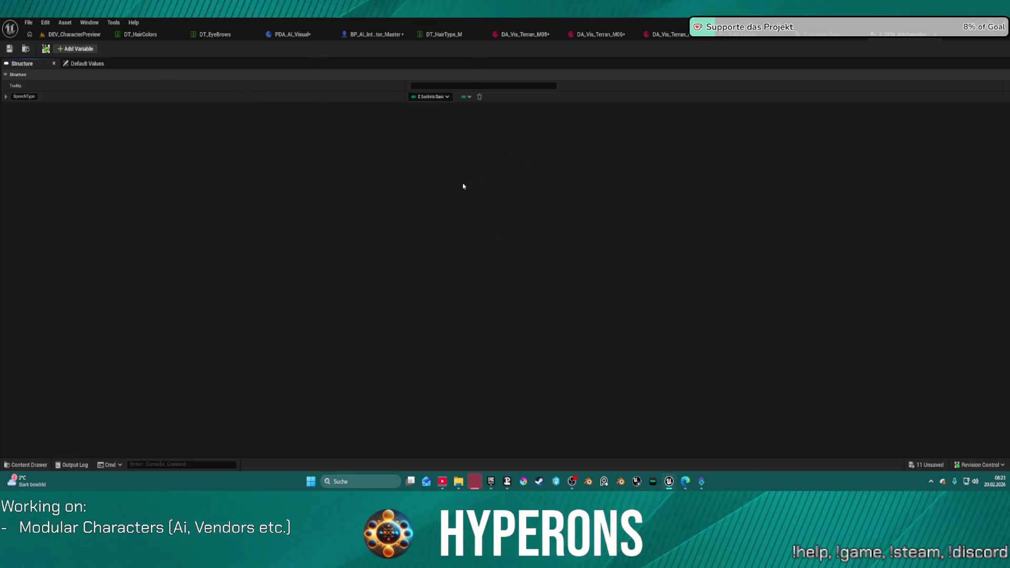
click(7, 97)
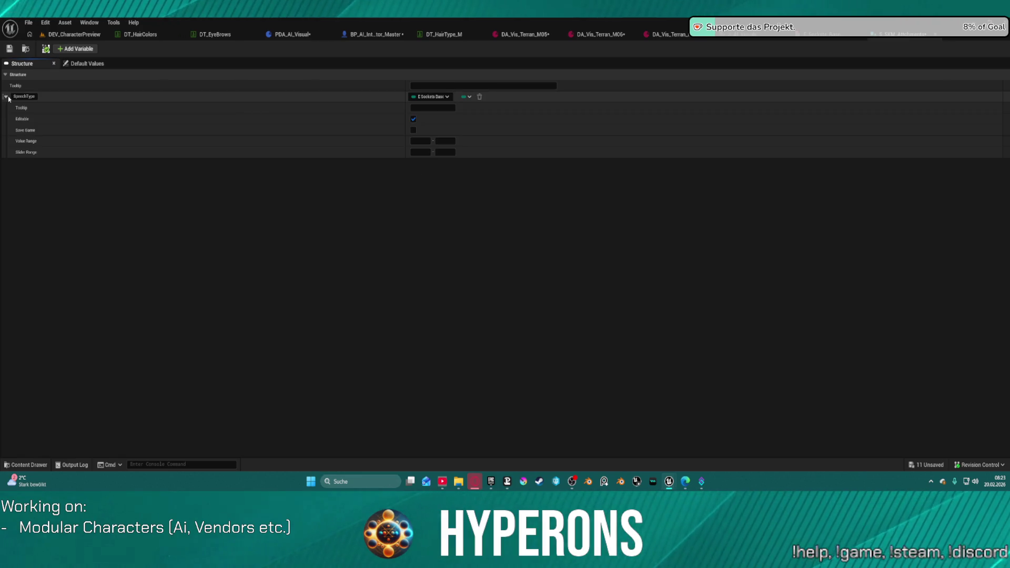
click(6, 97)
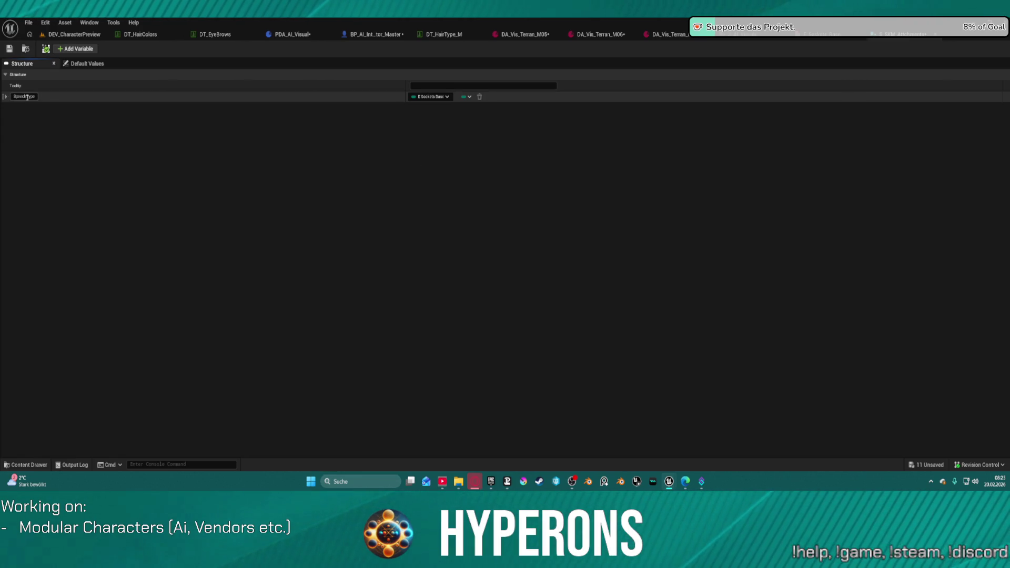
text(Soc)
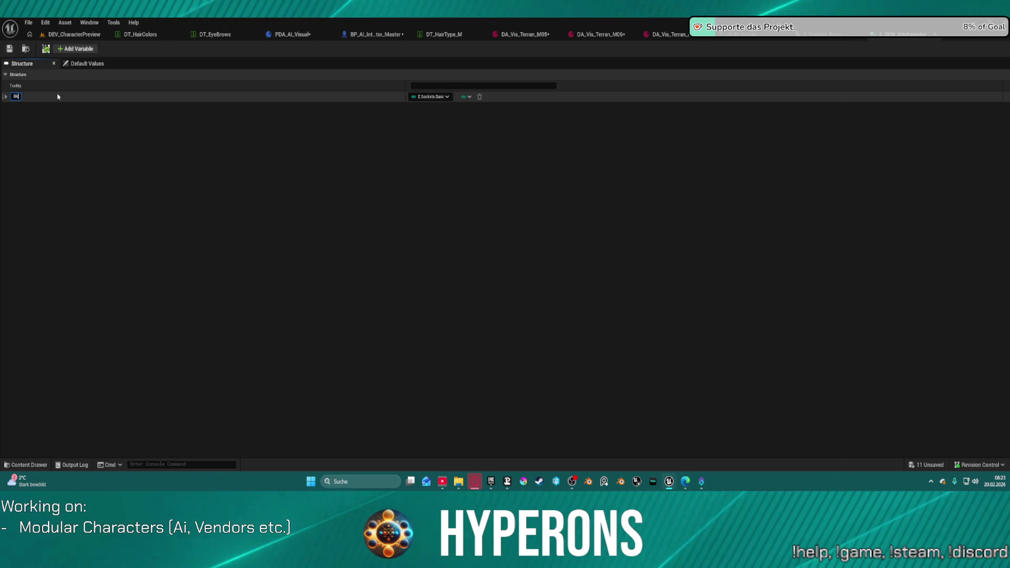
text(ket)
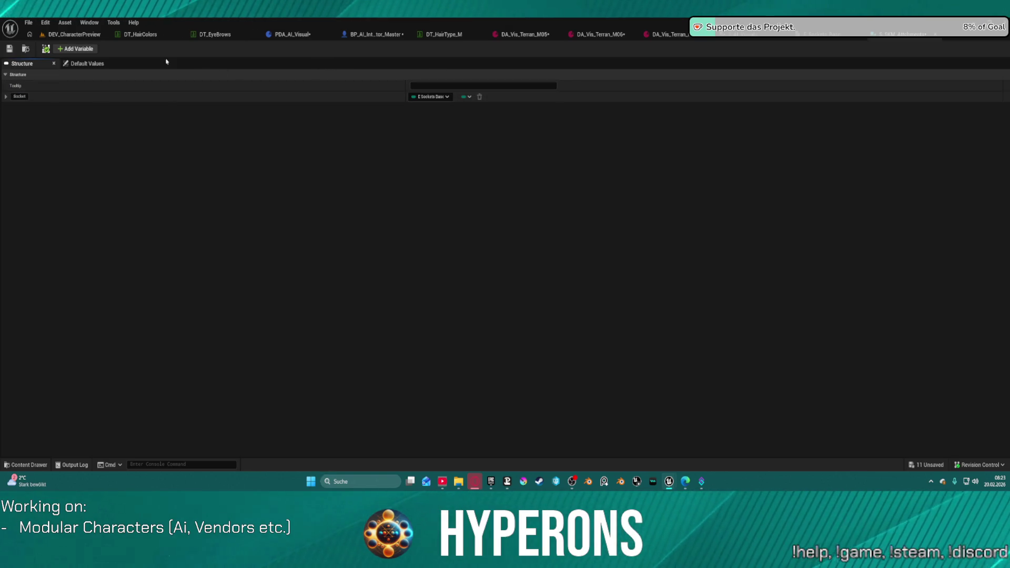
Add a SkeletalMesh member with a skeletal mesh type and save the structure.
click(79, 50)
click(25, 107)
text(Sk)
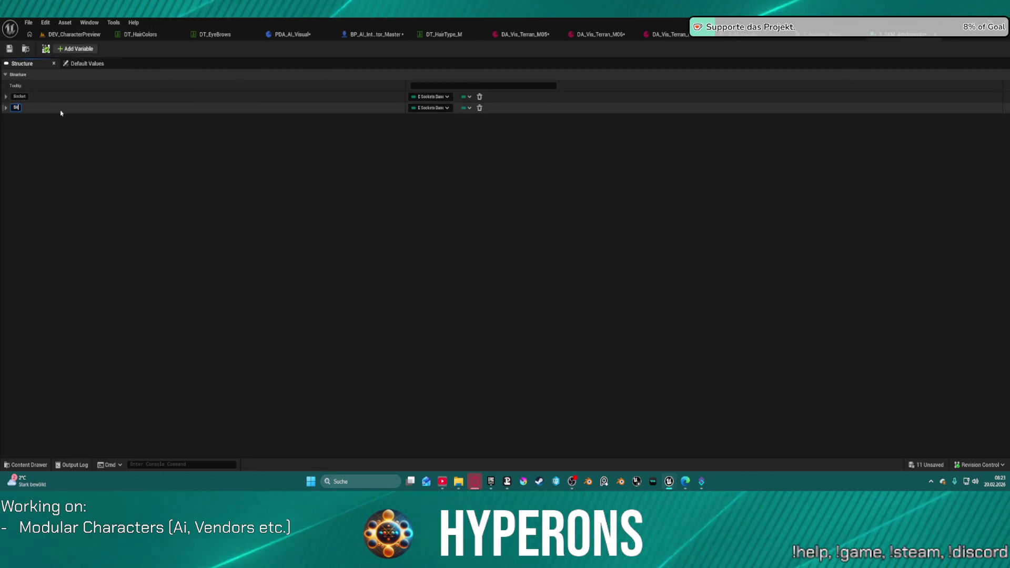
text(eletalMesh)
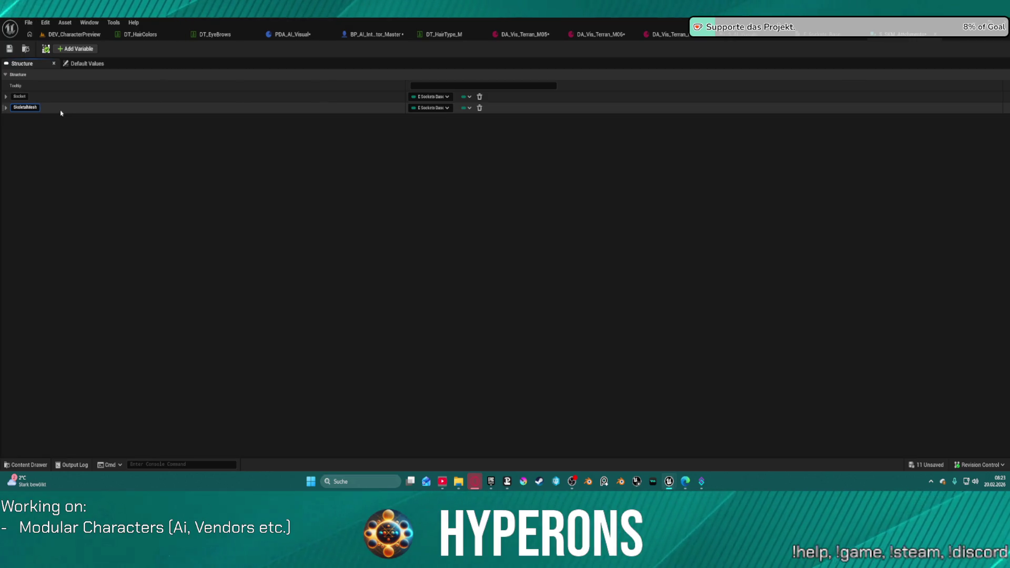
click(448, 111)
text(S)
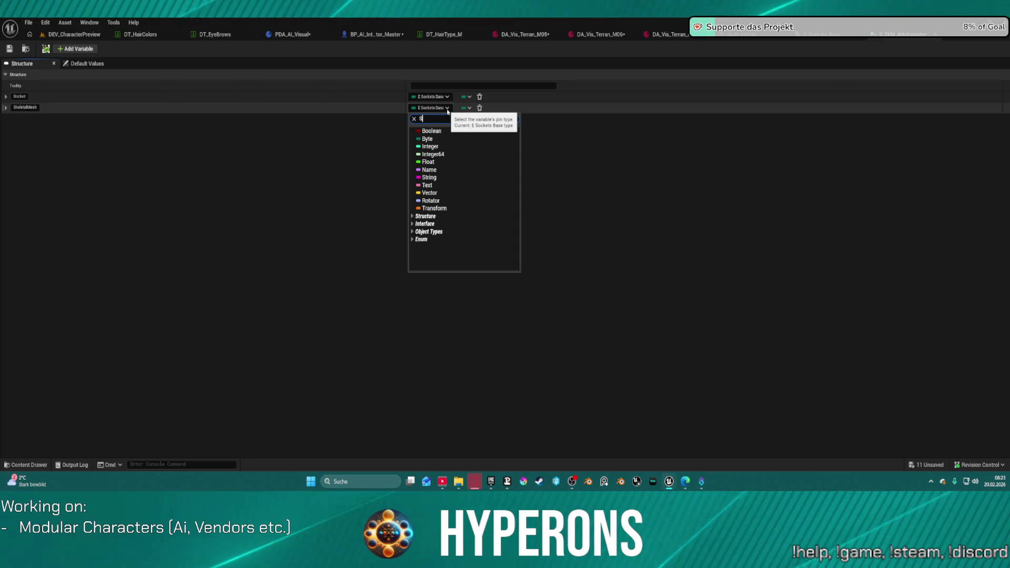
text(ke)
mouse_move(463, 134)
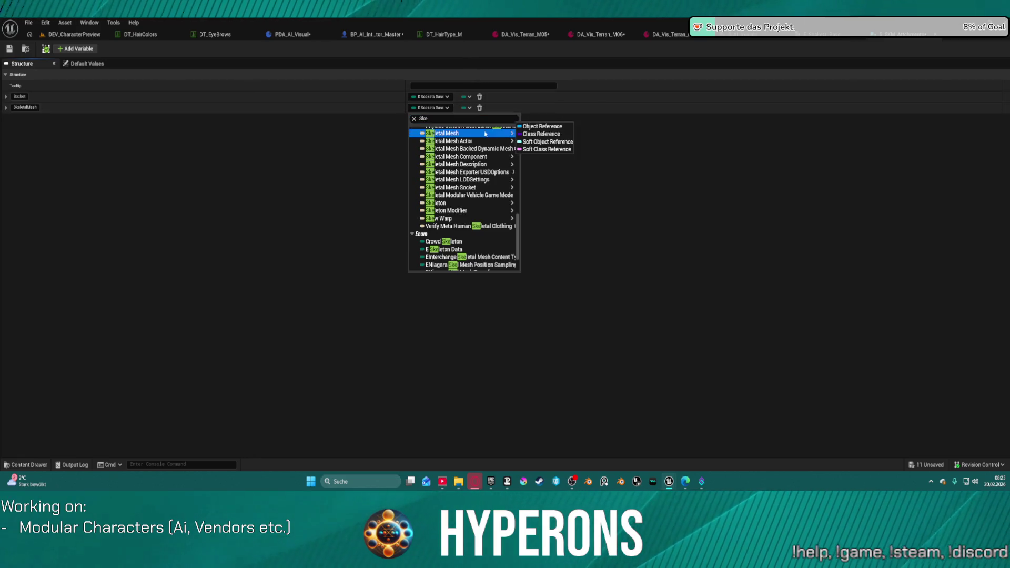
click(547, 140)
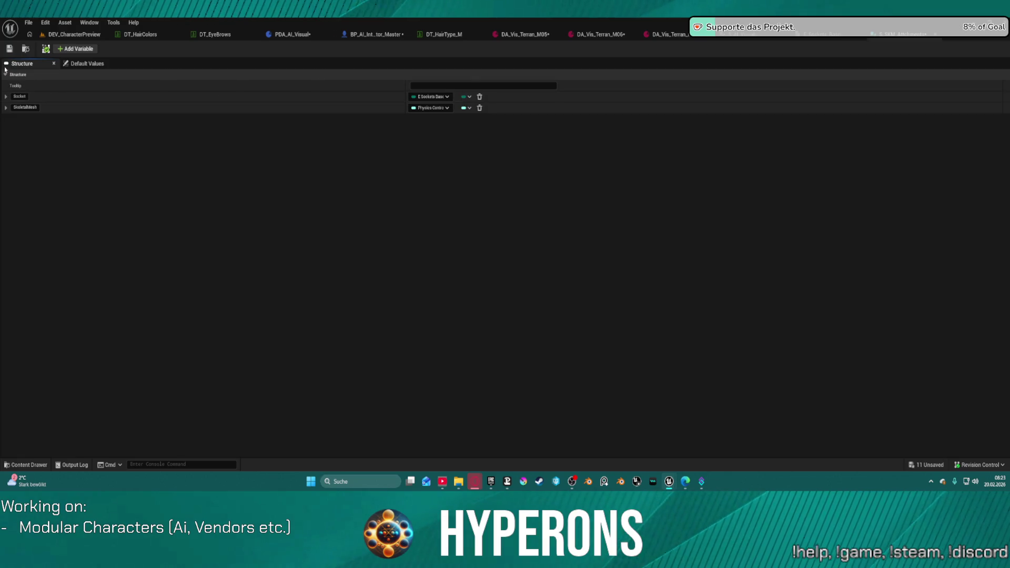
click(9, 50)
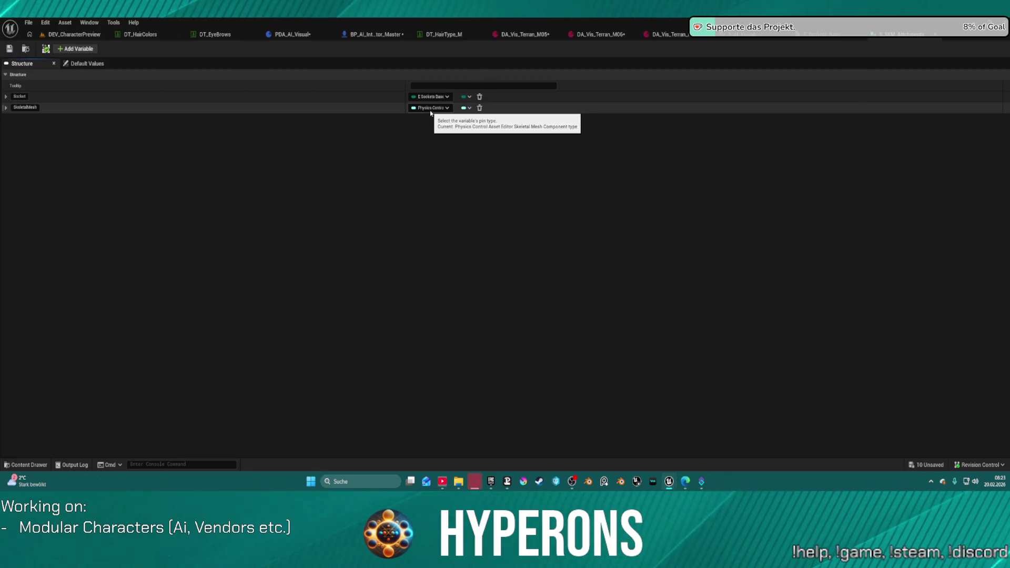
Correct the SkeletalMesh member's type to Skeletal Mesh and save again.
click(436, 108)
text(kele)
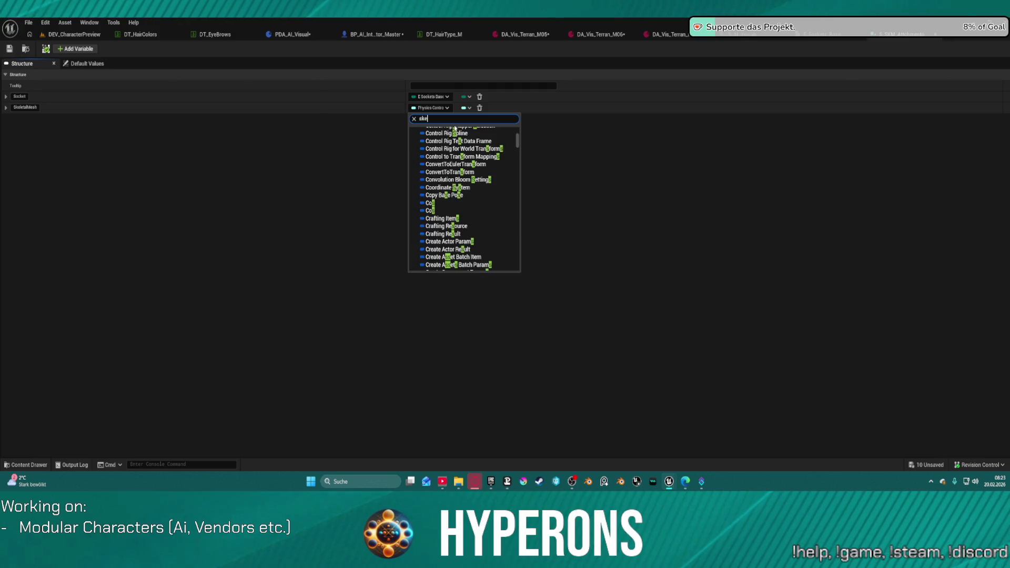
mouse_move(497, 144)
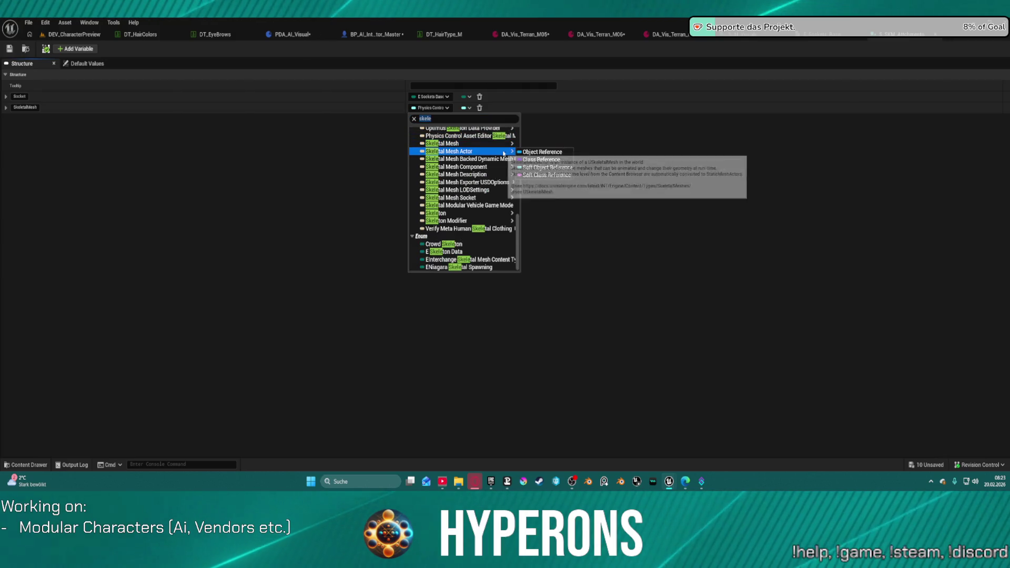
click(552, 162)
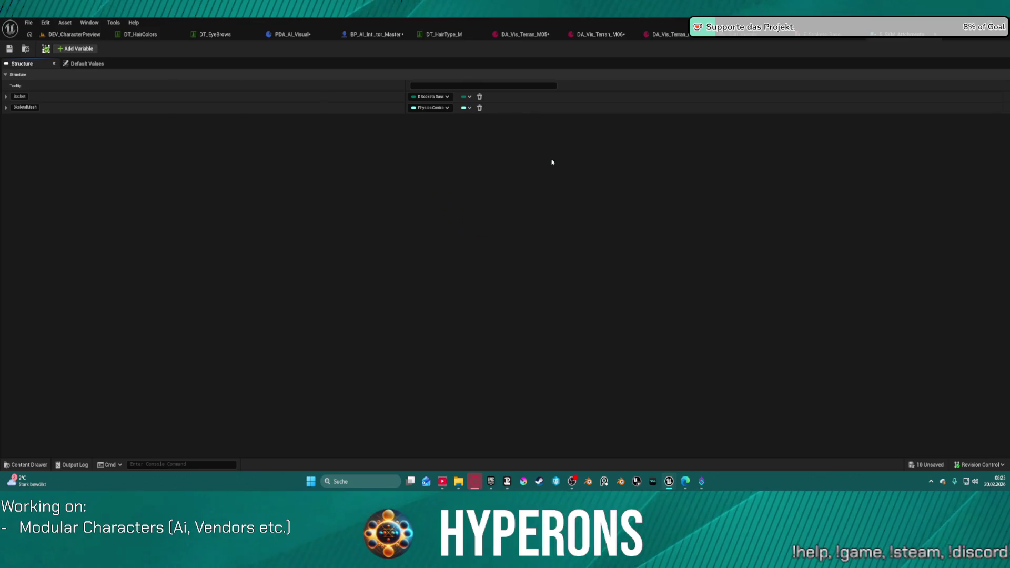
click(9, 48)
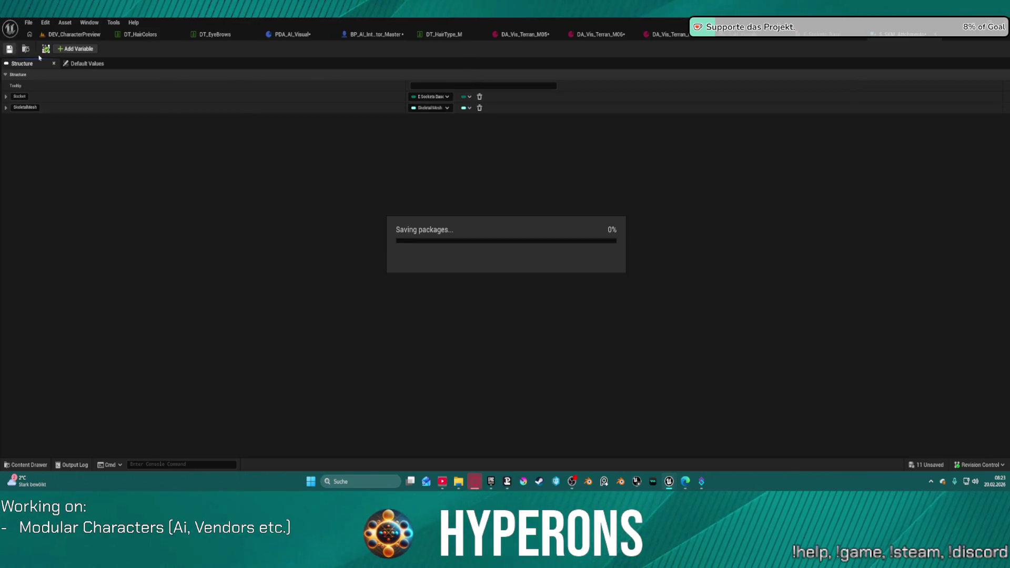
Set the Socket default value to Root, save, and return to the FindAttachments graph.
click(81, 66)
click(431, 86)
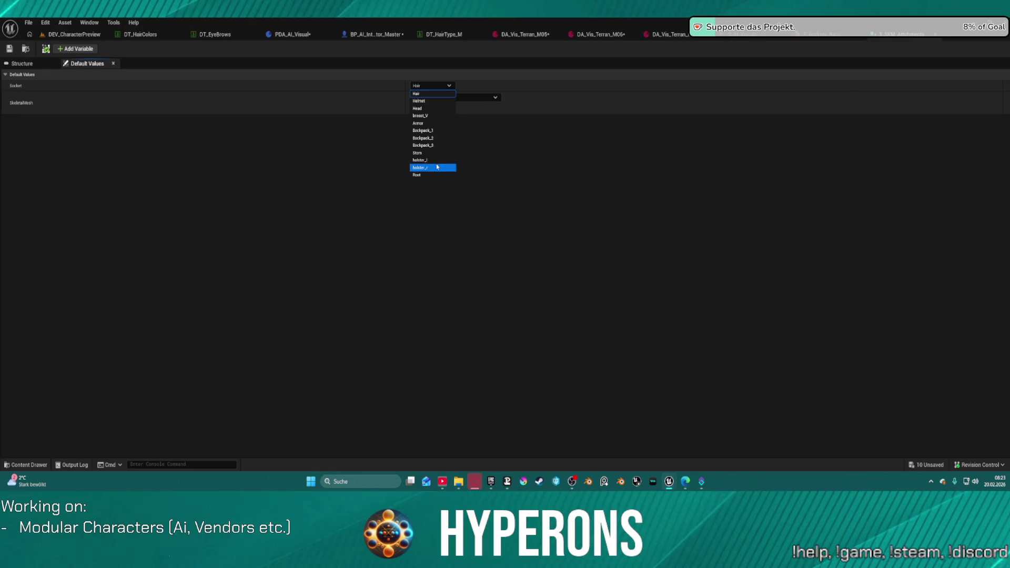
key(Return)
click(10, 49)
click(389, 34)
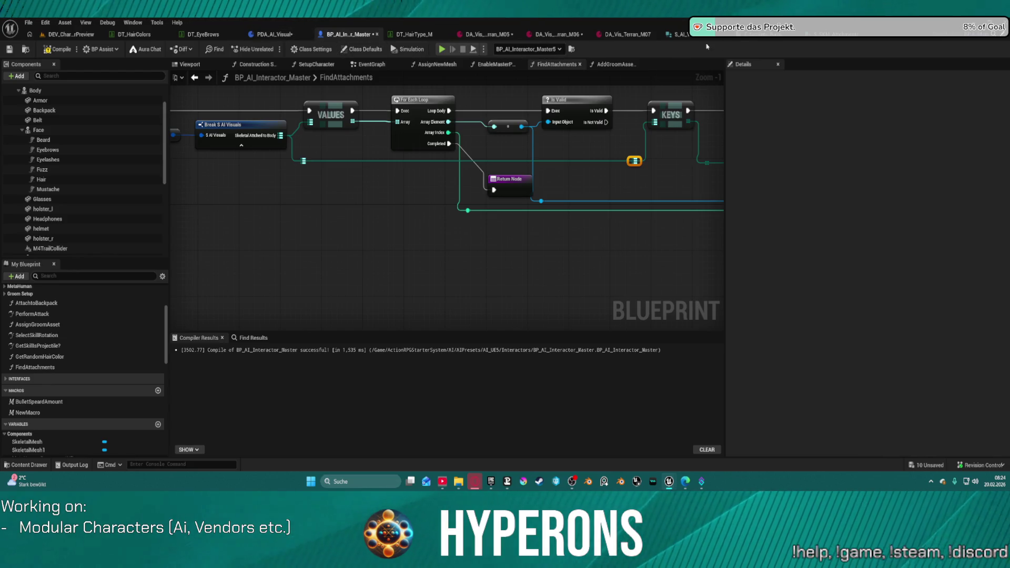
Make S_AI_Visuals' SkeletalAttachedToBody a single S SKM Attachments value instead of a map, and save.
click(679, 34)
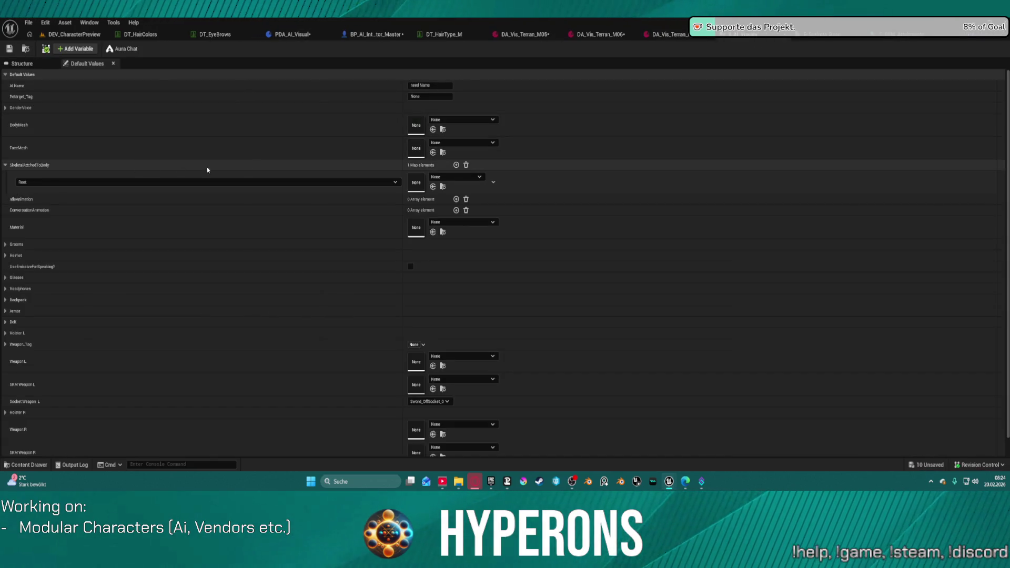
click(23, 64)
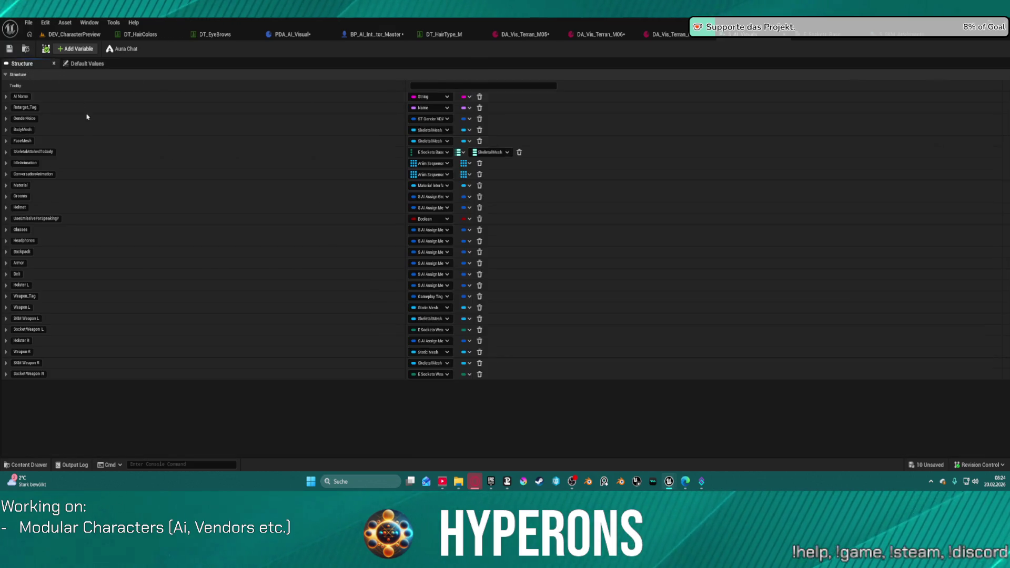
click(465, 153)
click(421, 158)
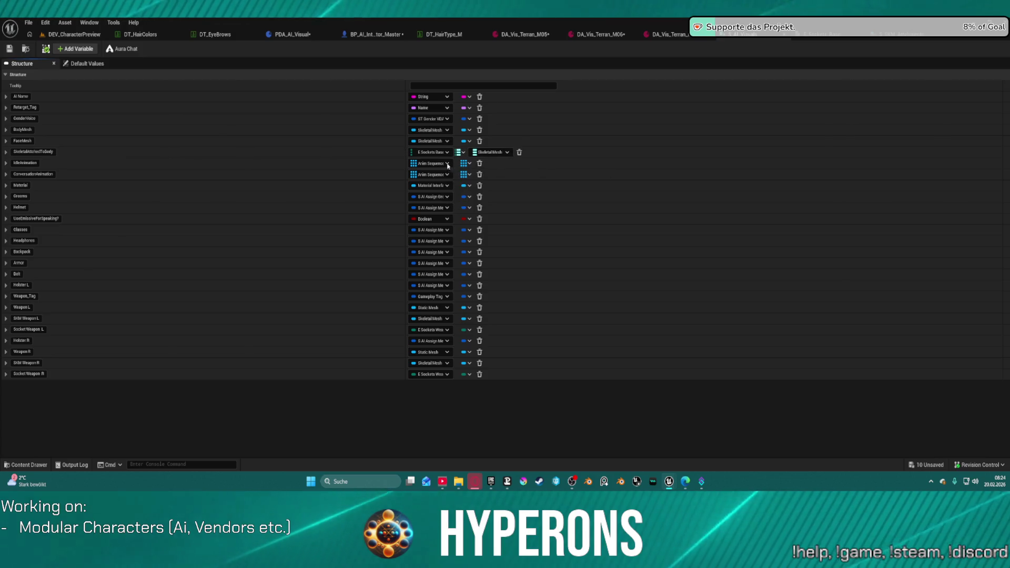
click(423, 154)
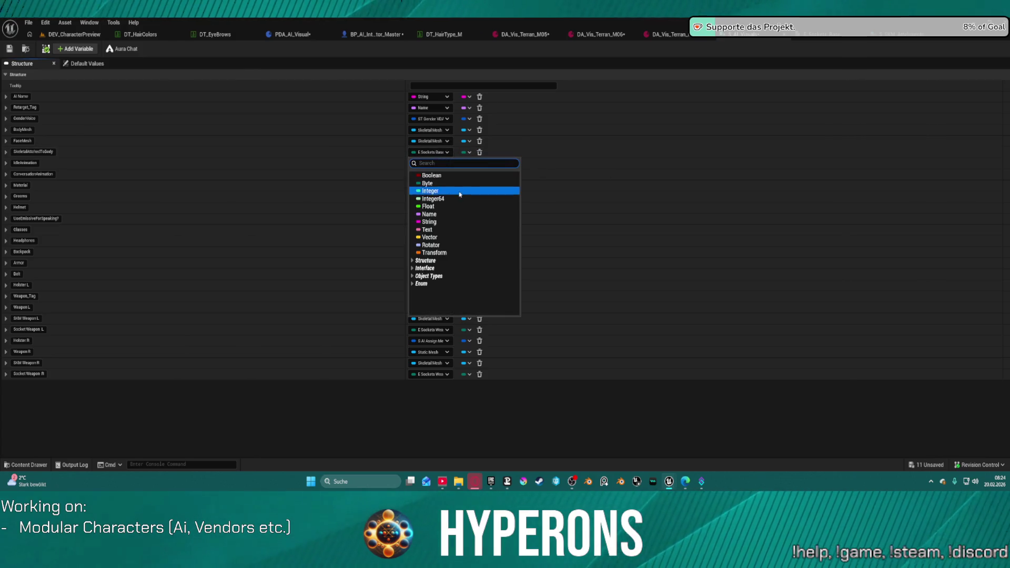
click(460, 261)
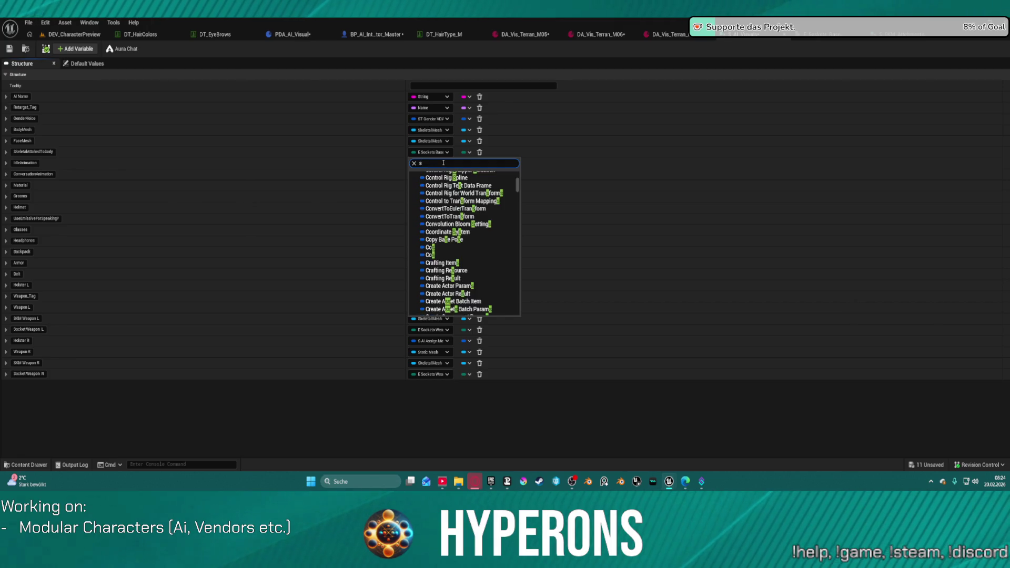
text(_skm)
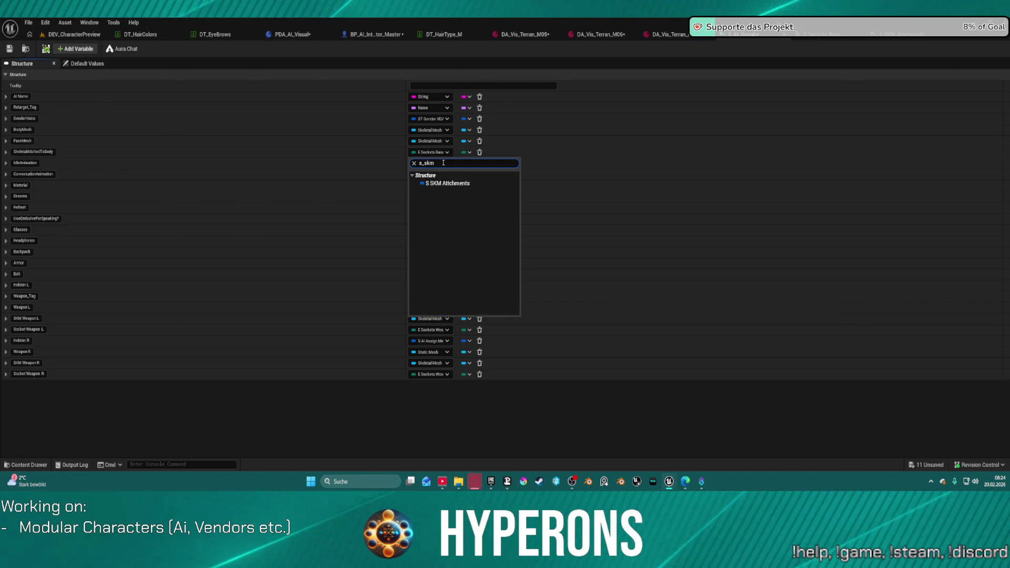
click(465, 184)
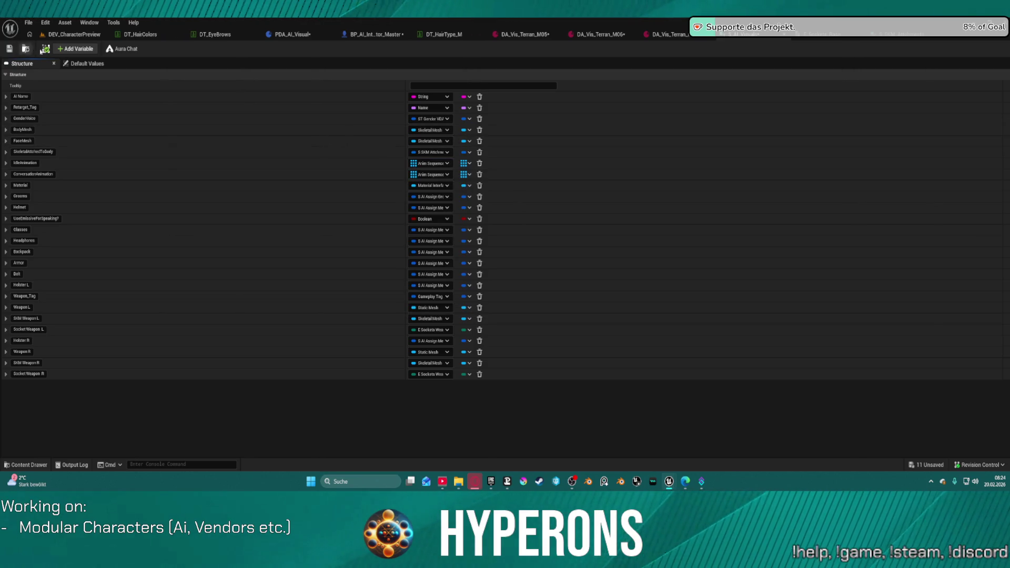
click(15, 52)
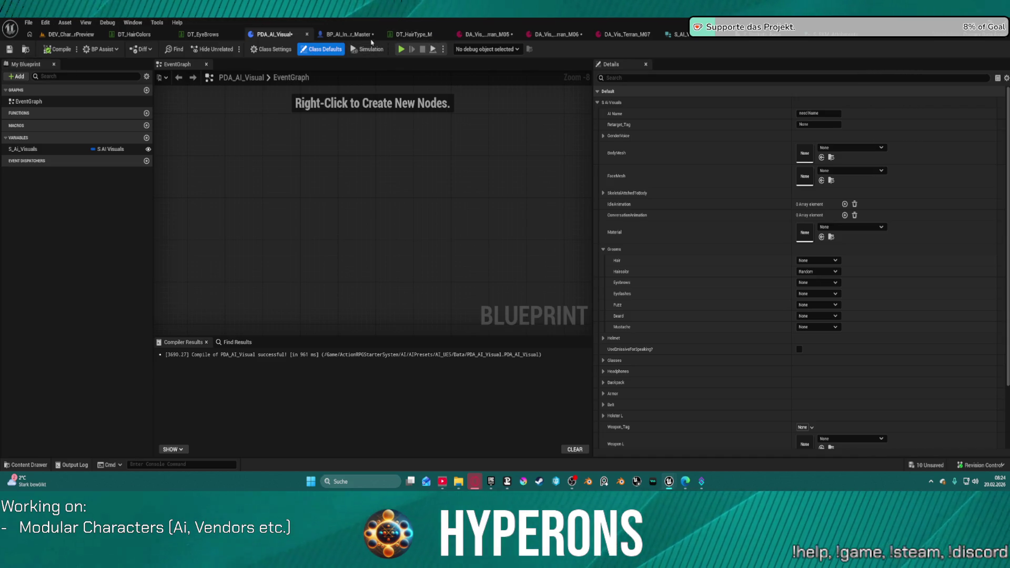
Switch SkeletalAttachedToBody's container to Array, save S_AI_Visuals, and open the socket enum.
click(680, 35)
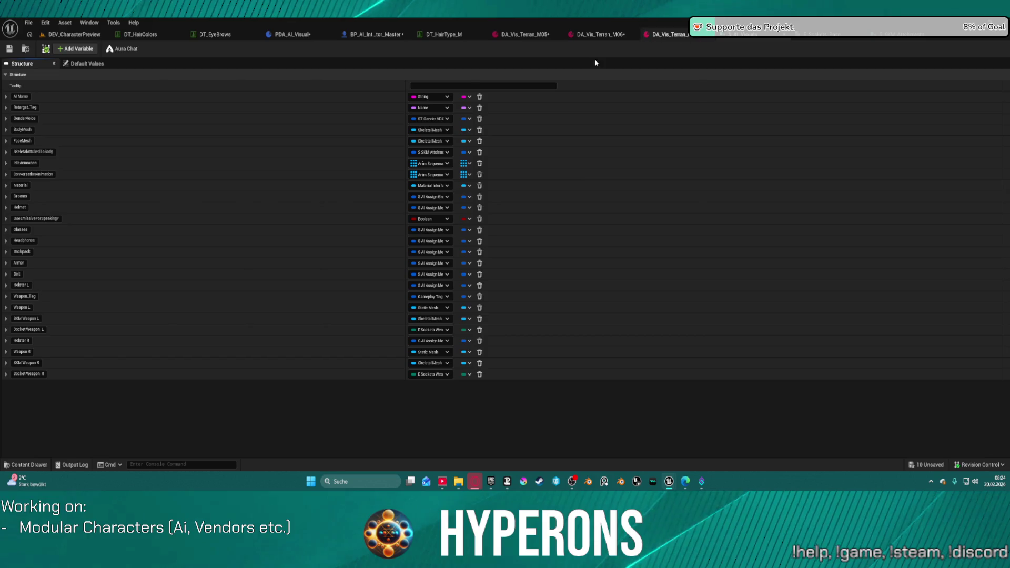
click(470, 153)
click(226, 132)
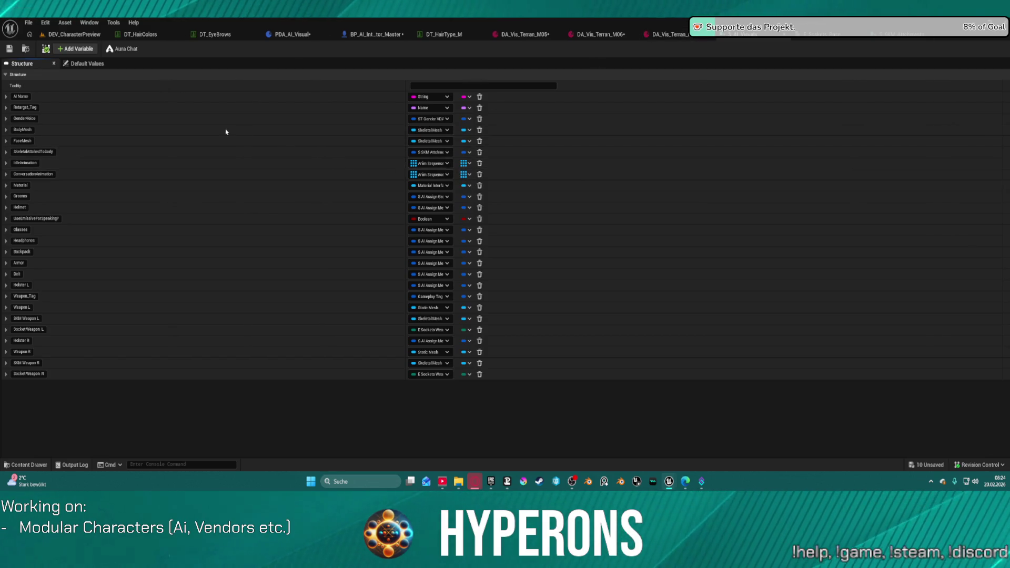
key(ctrl+s)
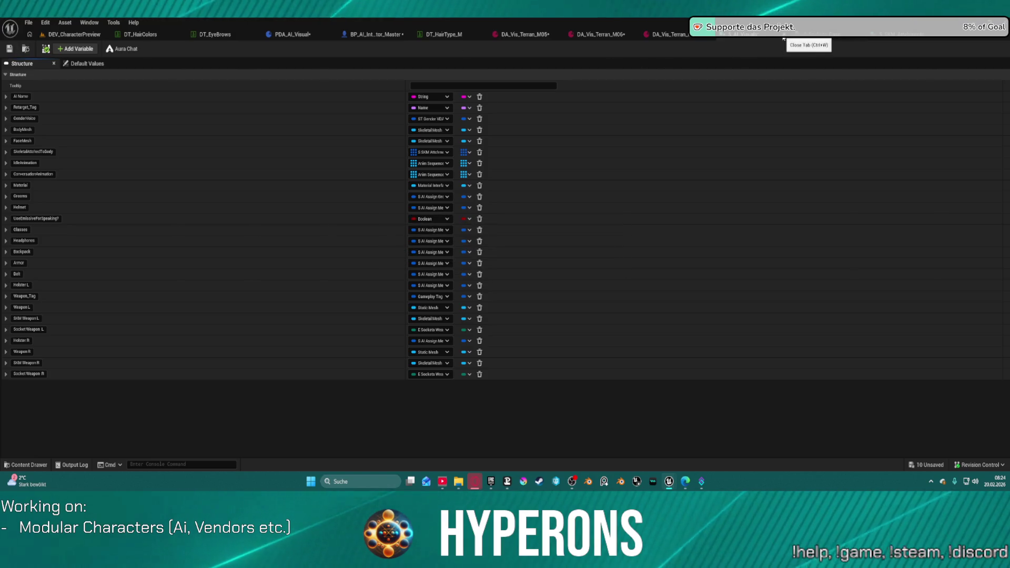
click(834, 38)
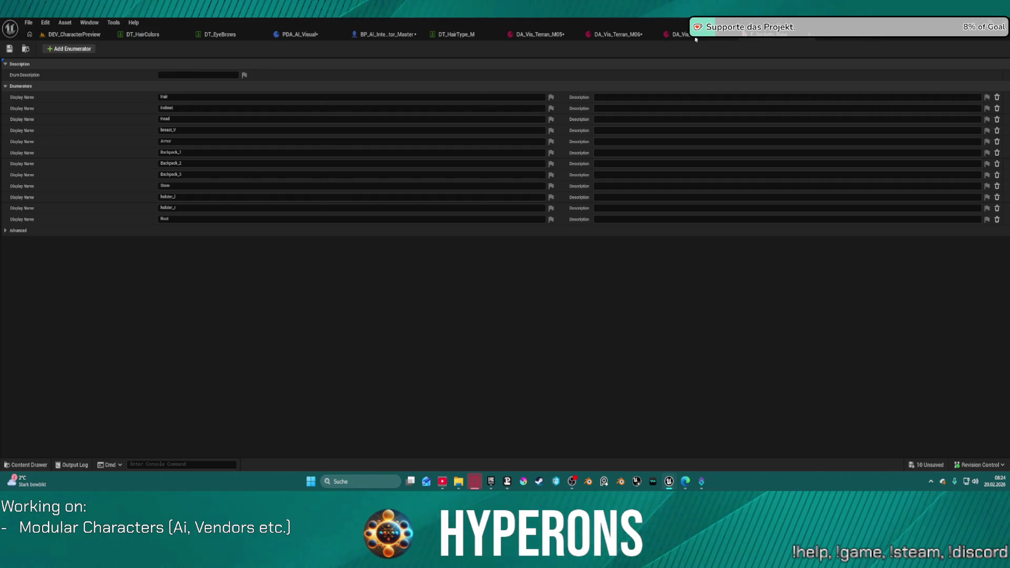
Return to the BP_AI_Interactor_Master graph and drag a wire off the Break S AI Visuals output.
click(386, 35)
drag(378, 146, 405, 214)
Delete the VALUES node and wire Skeletal Attached to Body into the For Each Loop's Array input.
text(b)
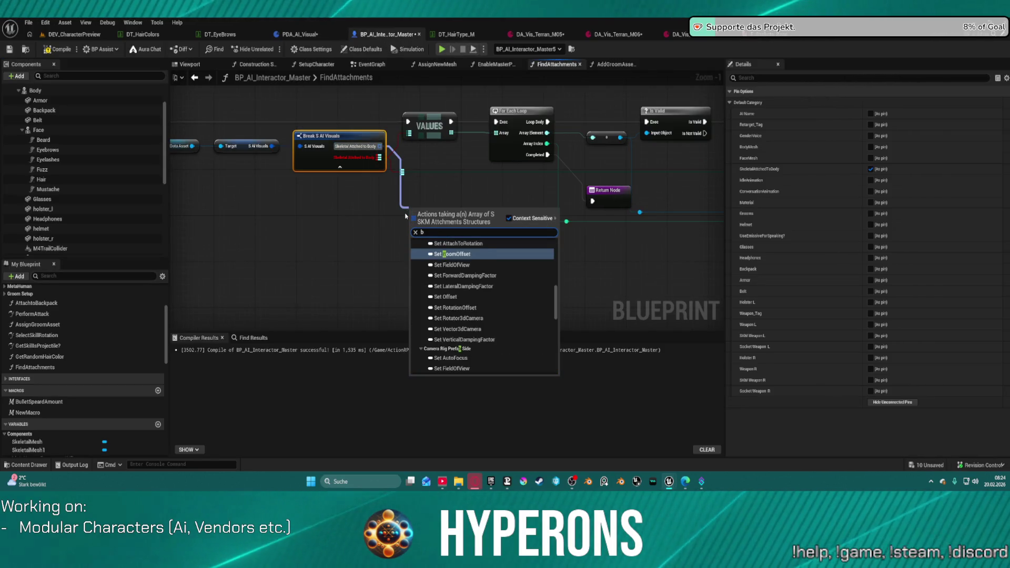
text(re)
click(414, 161)
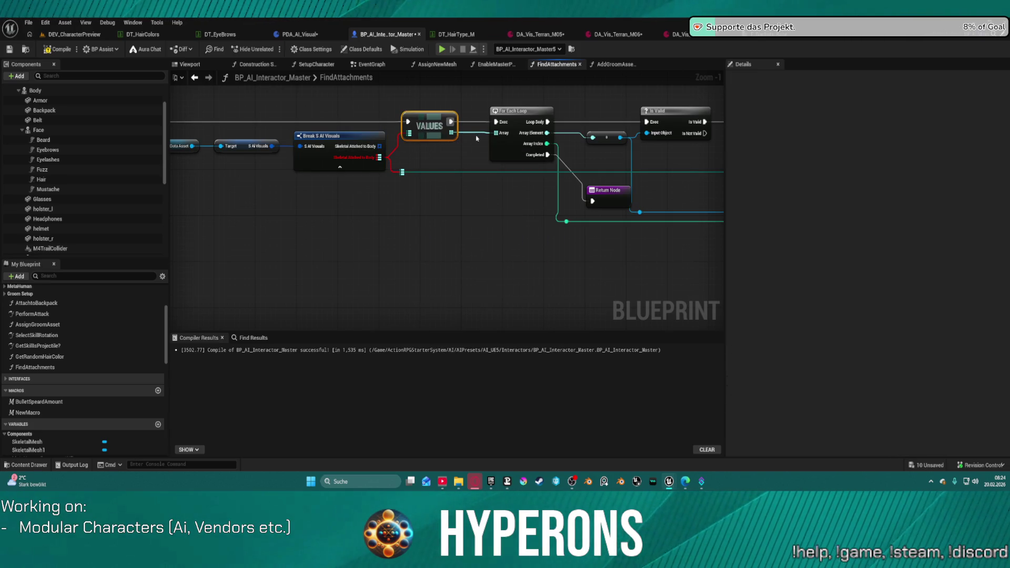
click(425, 132)
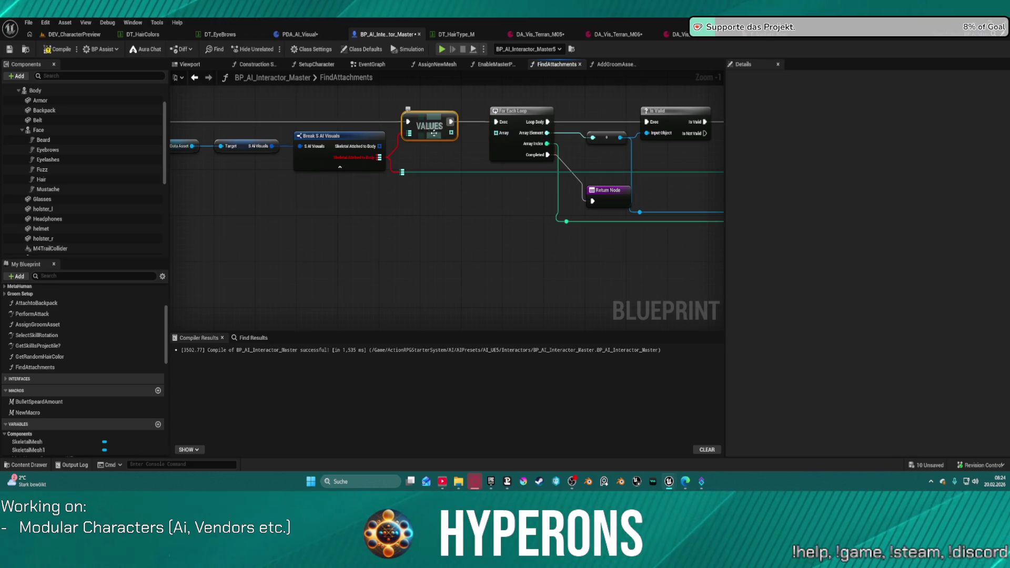
key(Delete)
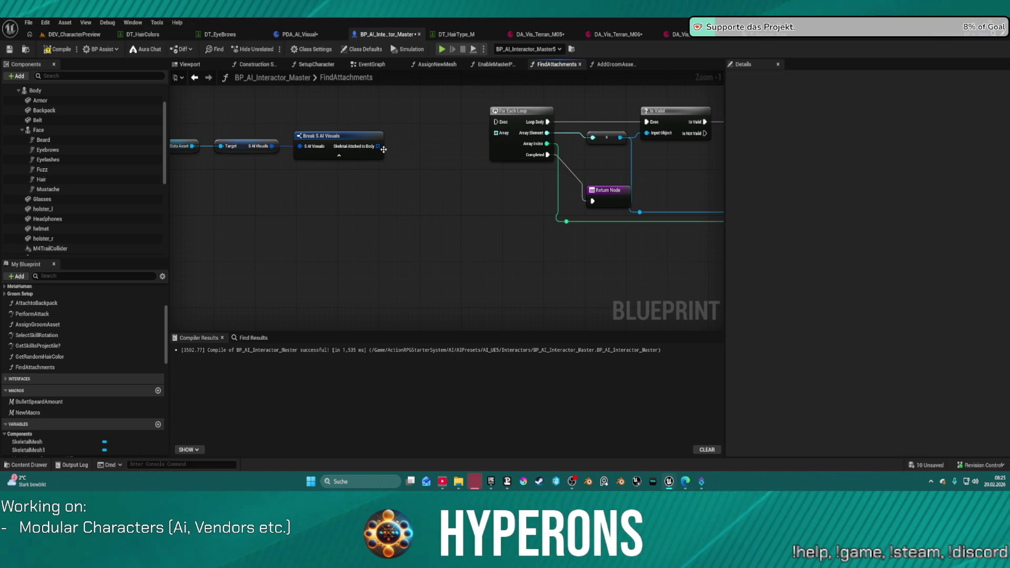
mouse_move(384, 149)
mouse_down()
mouse_move(500, 159)
mouse_move(427, 154)
mouse_up()
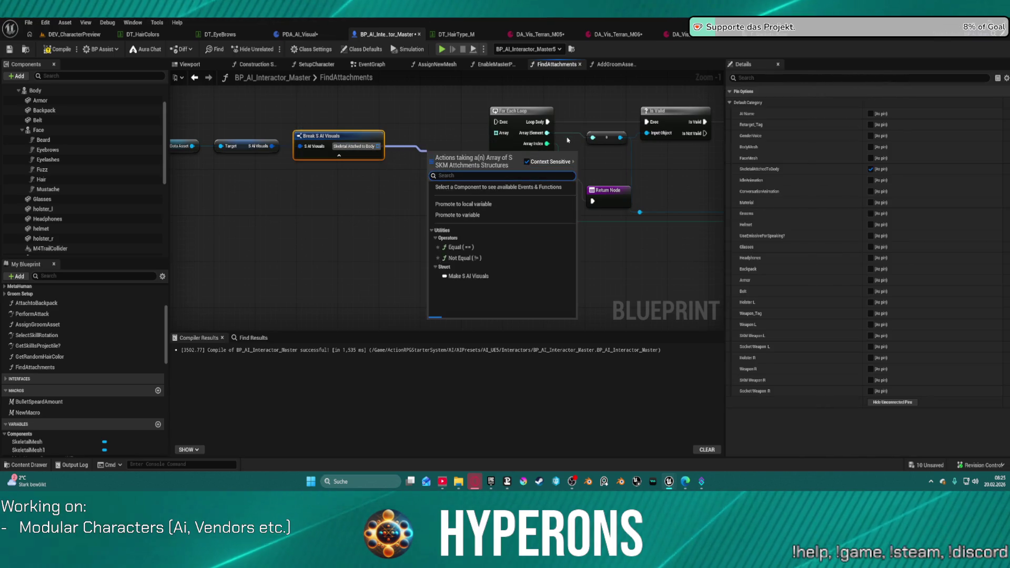
click(567, 138)
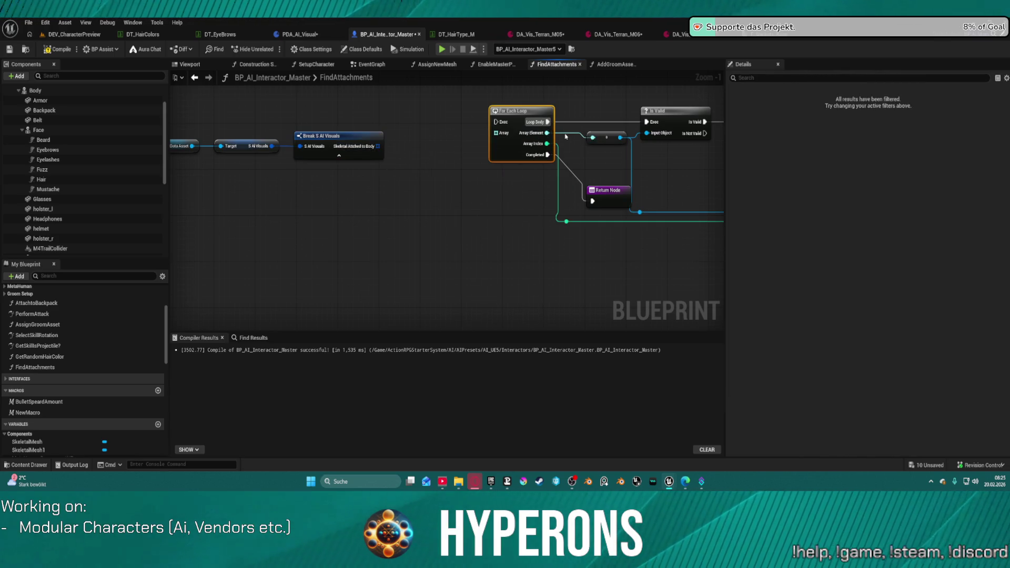
mouse_move(495, 134)
mouse_down()
mouse_move(456, 147)
mouse_move(377, 146)
mouse_up()
mouse_move(495, 121)
mouse_down()
mouse_move(297, 122)
mouse_move(410, 121)
mouse_up()
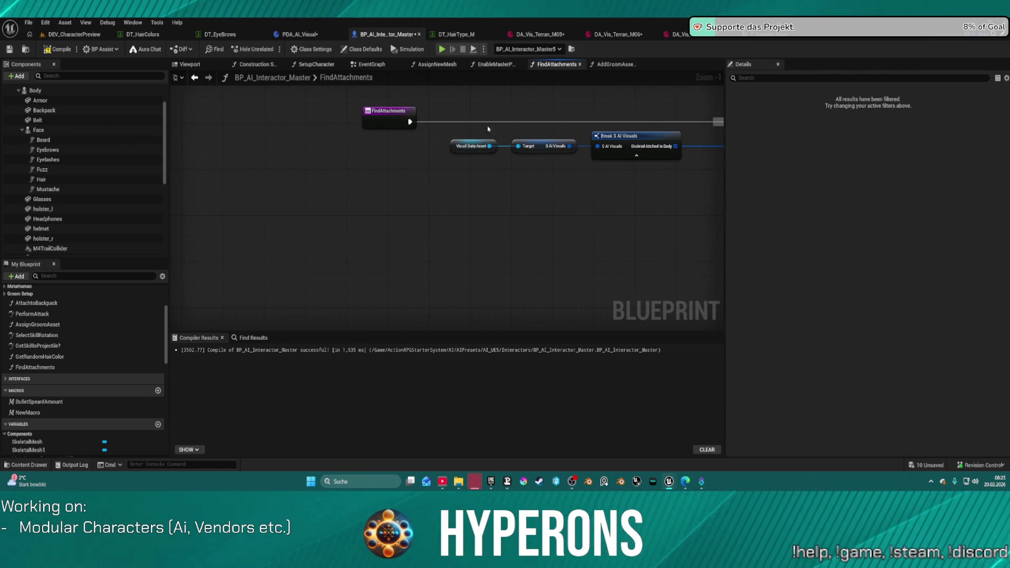
drag(488, 129, 438, 170)
Break each Array Element with Break S SKM Attachments and feed its skeletal mesh into Is Valid.
mouse_move(328, 168)
mouse_down()
mouse_move(368, 134)
mouse_move(343, 98)
mouse_up()
text(bre)
click(403, 168)
drag(404, 122, 429, 160)
mouse_move(404, 122)
mouse_down()
mouse_move(582, 199)
mouse_move(800, 216)
mouse_move(586, 215)
mouse_move(593, 209)
mouse_move(576, 238)
mouse_move(599, 219)
mouse_move(537, 236)
mouse_move(427, 233)
mouse_move(368, 138)
mouse_move(598, 207)
mouse_move(649, 209)
mouse_up()
Delete the GET and KEYS nodes and connect Is Valid to Add Skeletal Mesh Component.
key(Delete)
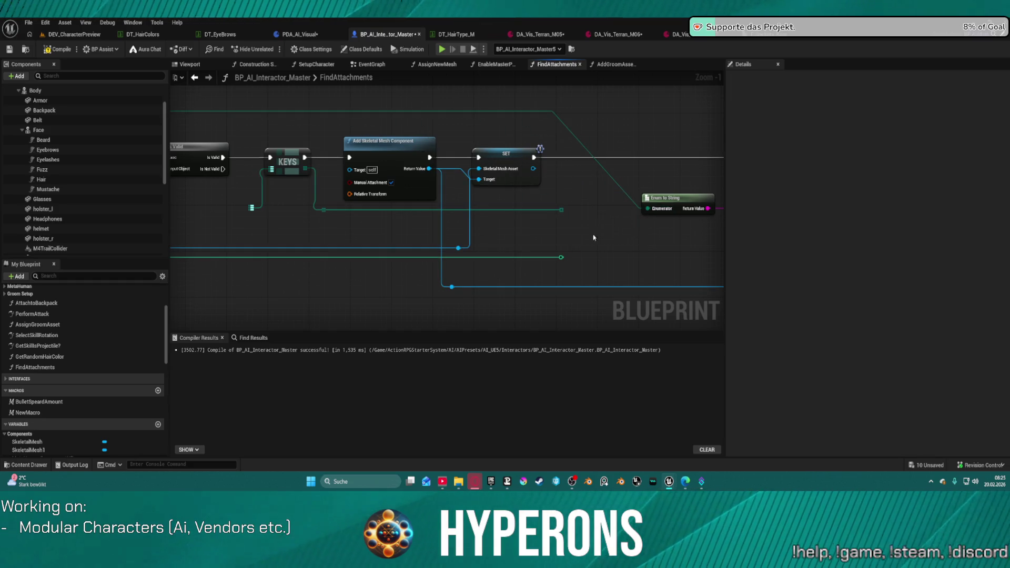
drag(561, 260, 343, 152)
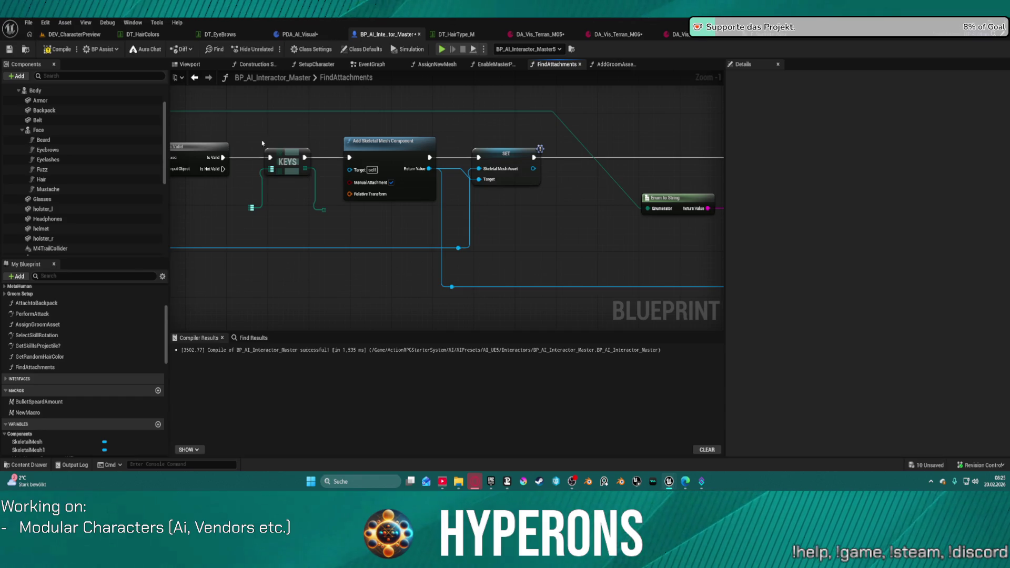
drag(262, 143, 311, 203)
key(Delete)
mouse_move(221, 156)
mouse_down()
mouse_move(373, 166)
mouse_move(331, 141)
mouse_up()
click(389, 141)
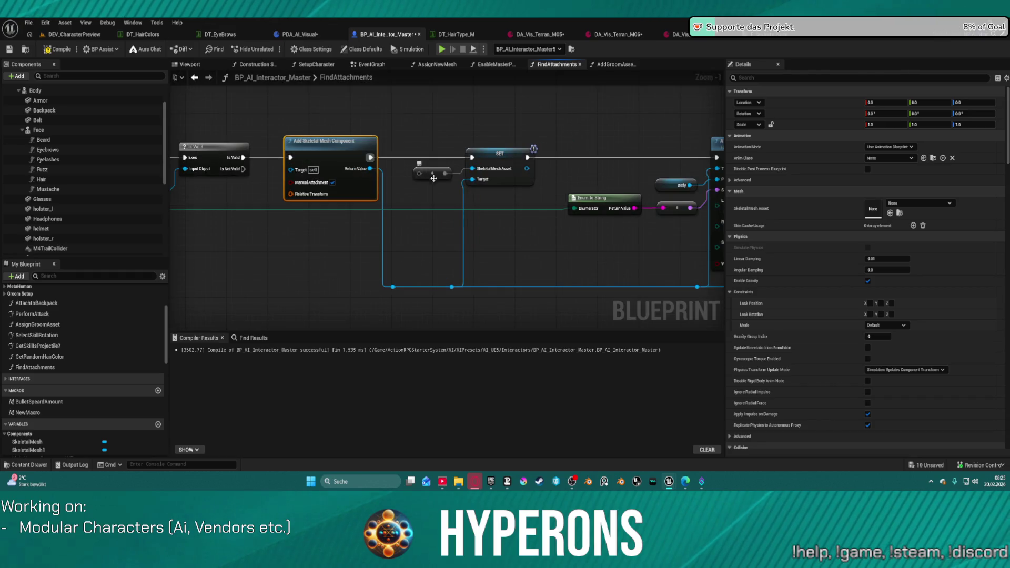
drag(377, 187, 725, 187)
scroll(597, 204, down, 3)
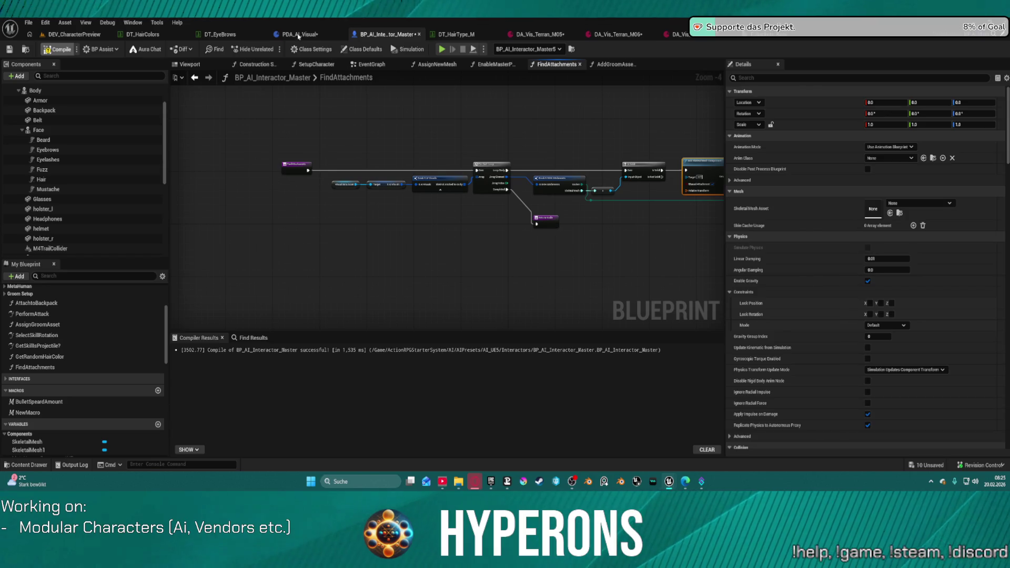
Save PDA_AI_Visual, fix the compile error by linking Relative Transform to the reroute, then open DEV_CharacterPreview.
click(308, 37)
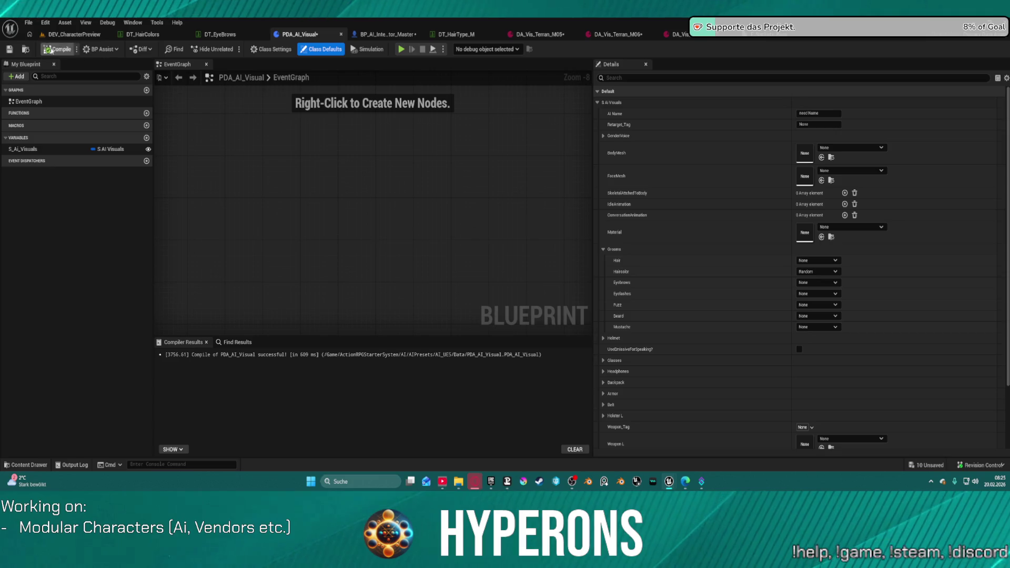
click(10, 49)
click(411, 35)
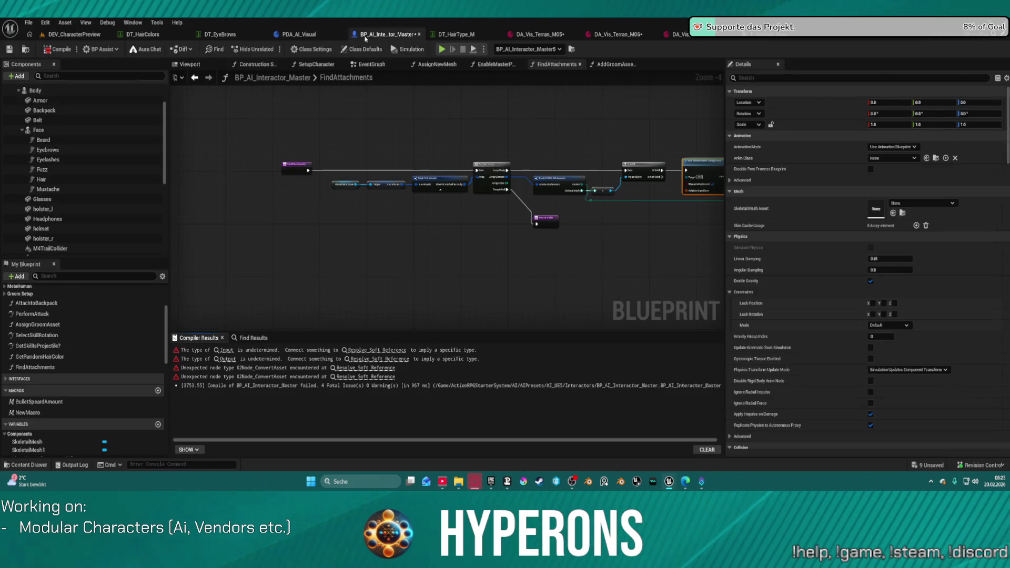
click(226, 350)
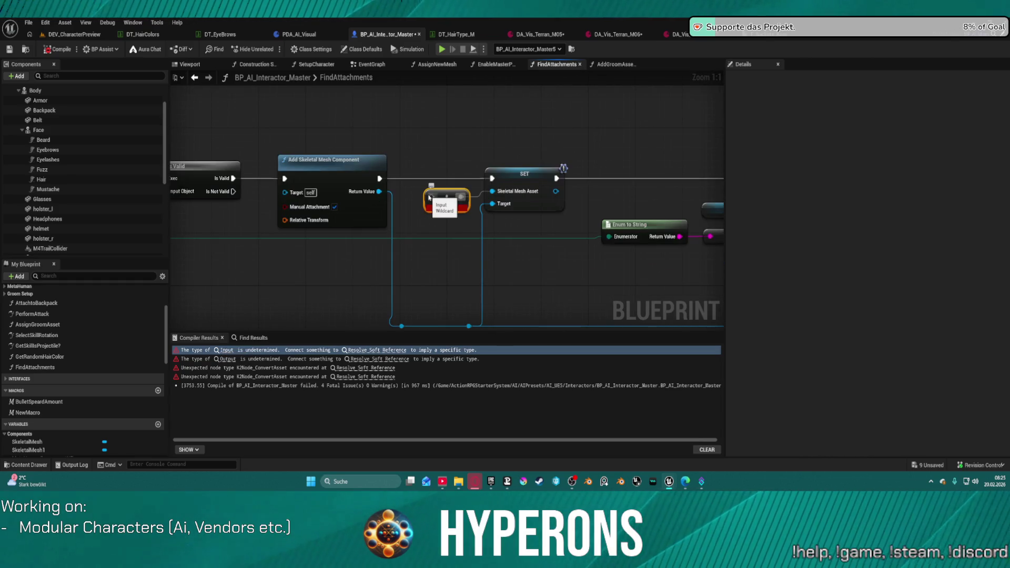
mouse_move(285, 220)
mouse_down()
mouse_move(326, 241)
mouse_move(181, 232)
mouse_move(337, 235)
mouse_move(374, 224)
mouse_move(311, 220)
mouse_move(376, 220)
mouse_up()
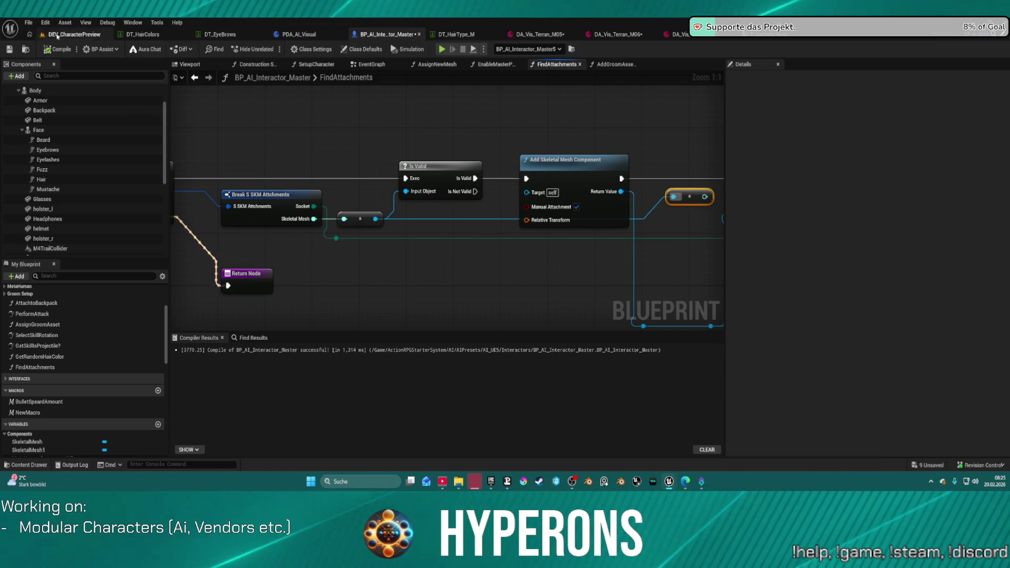
click(66, 35)
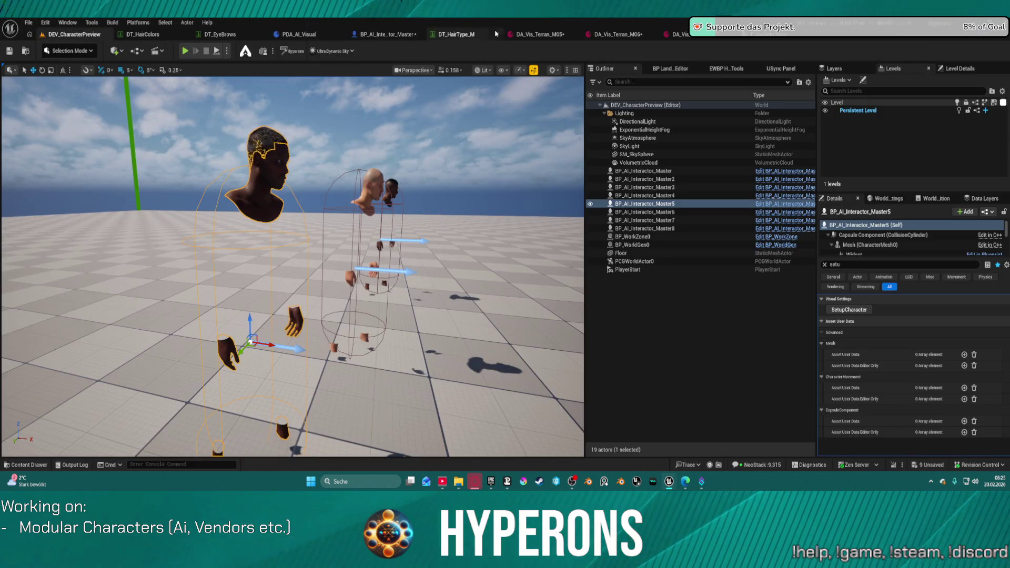
Add two SkeletalAttachedToBody elements using MH_CHR_M_05_Outfits and MH_CHR_M_05_Outfits_2, and save DA_Vis_Terran_M05.
click(537, 34)
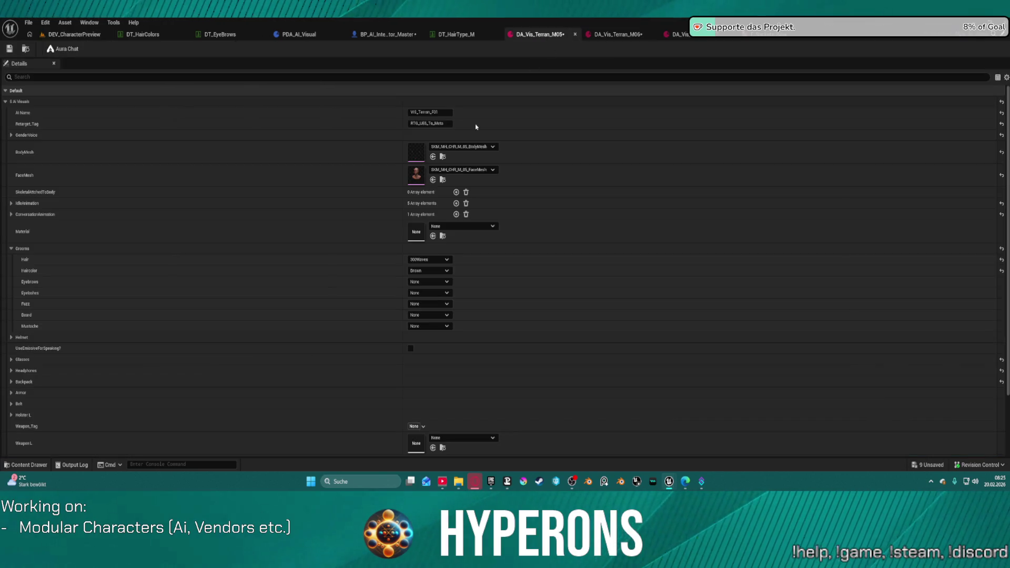
click(456, 192)
click(456, 192)
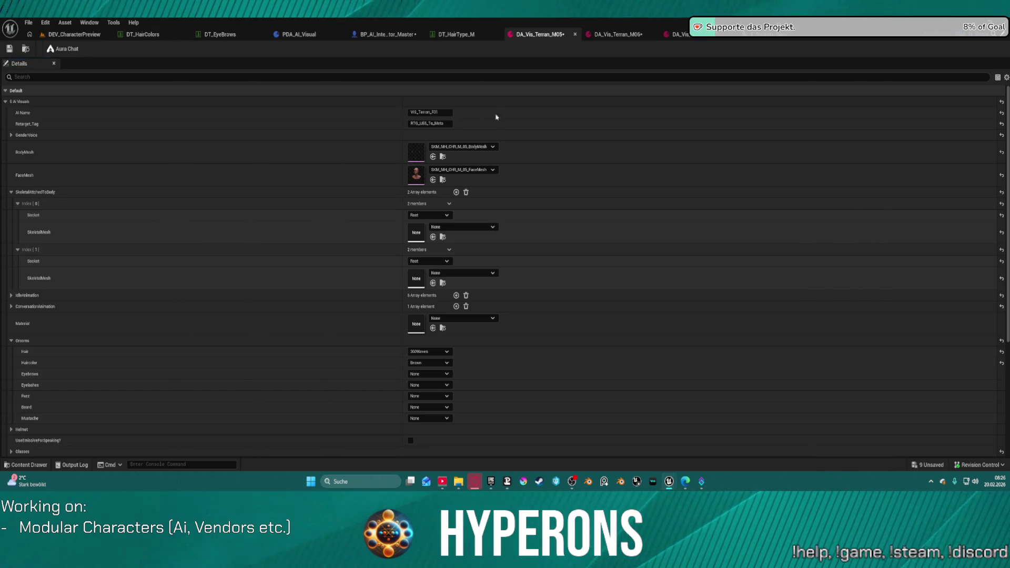
click(386, 275)
key(ctrl+v)
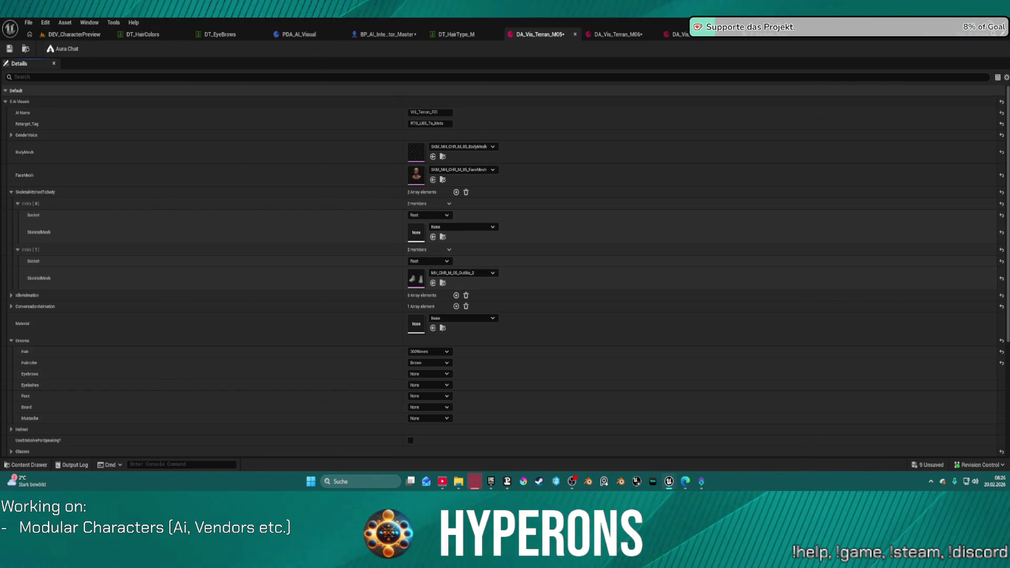
click(334, 228)
key(ctrl+v)
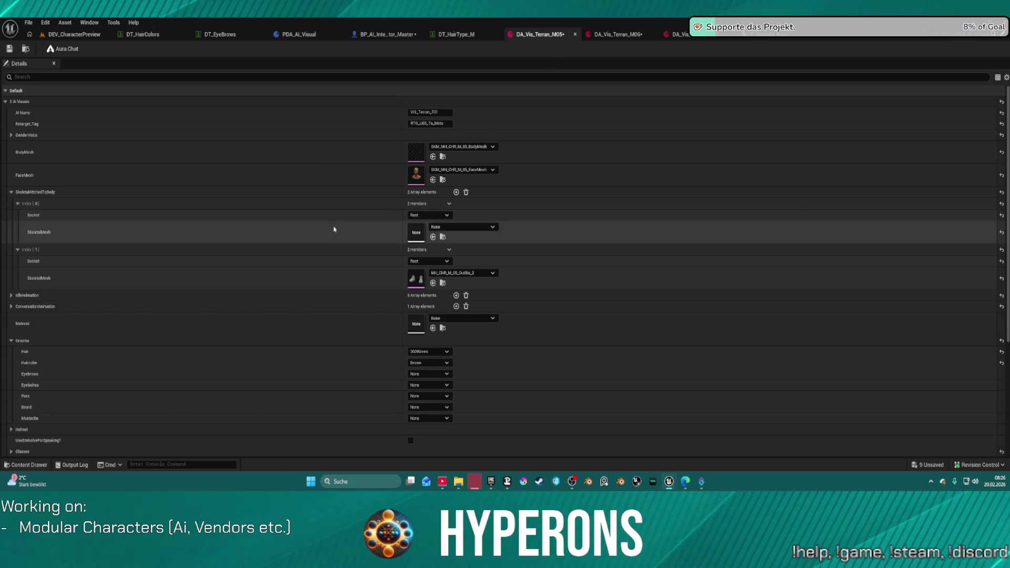
click(25, 48)
key(ctrl+s)
Shift Master5 right, save all, and rerun SetupCharacter to refresh its appearance.
click(64, 24)
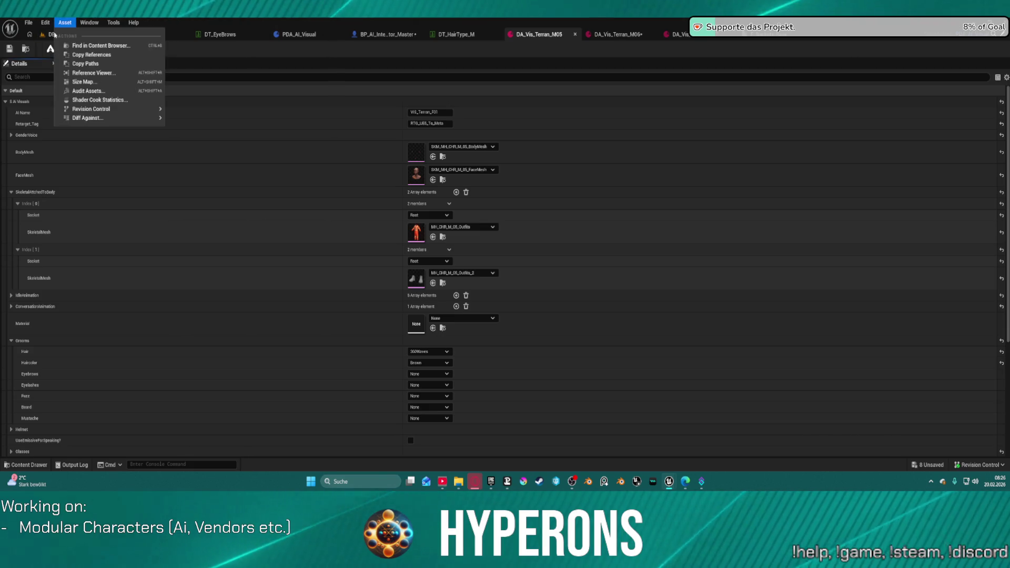
click(74, 35)
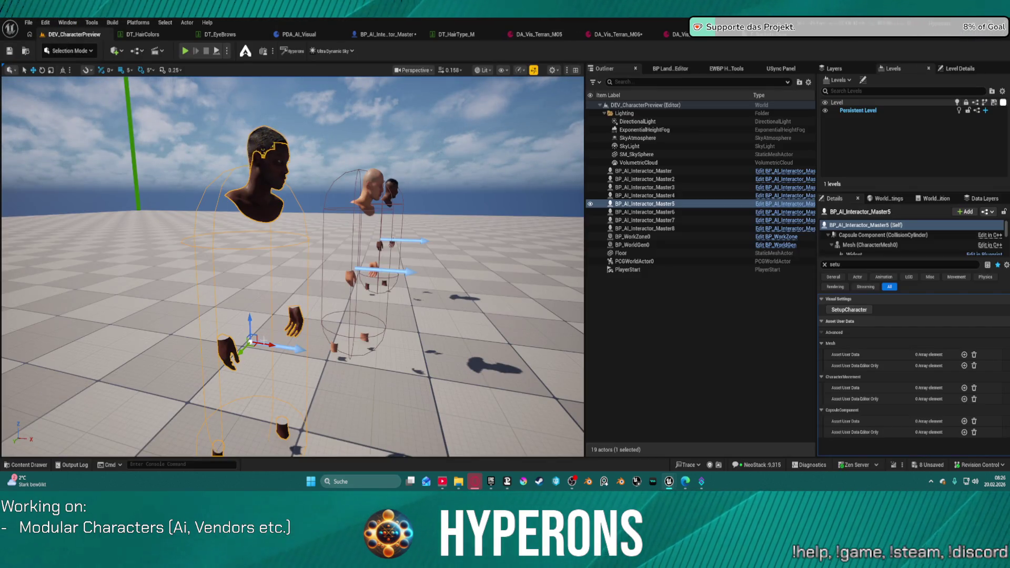
drag(268, 345, 283, 343)
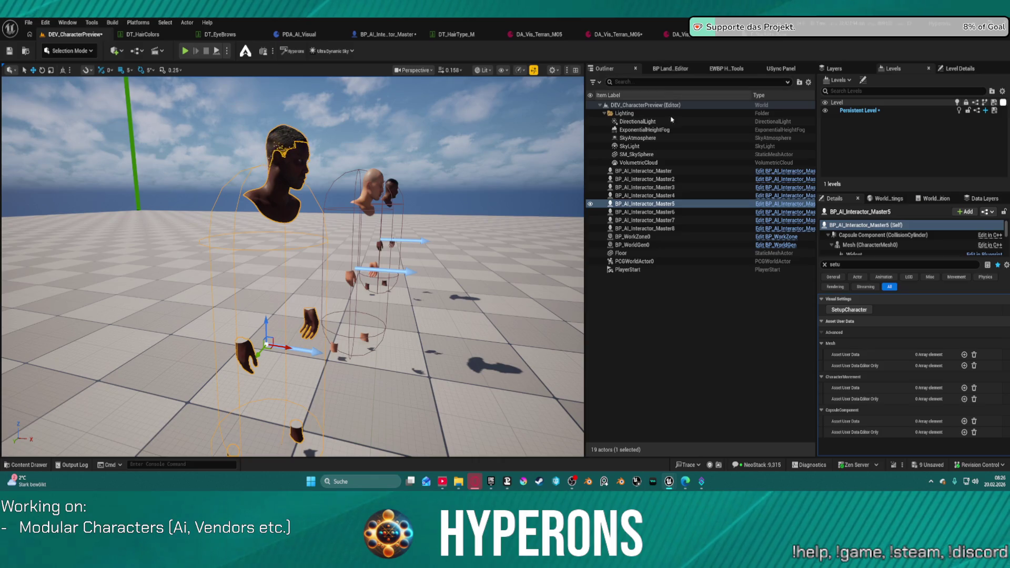
key(ctrl+s)
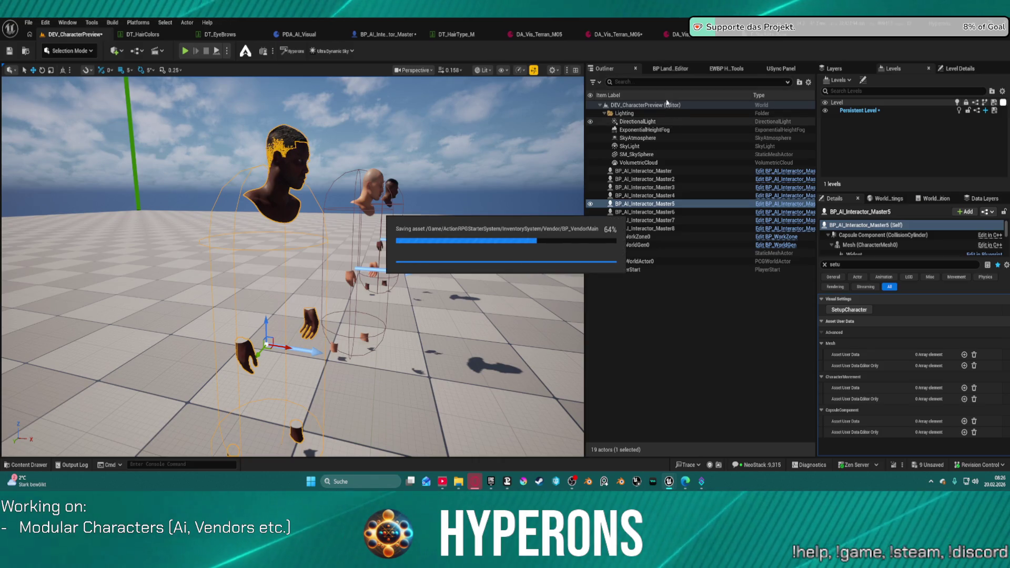
click(604, 35)
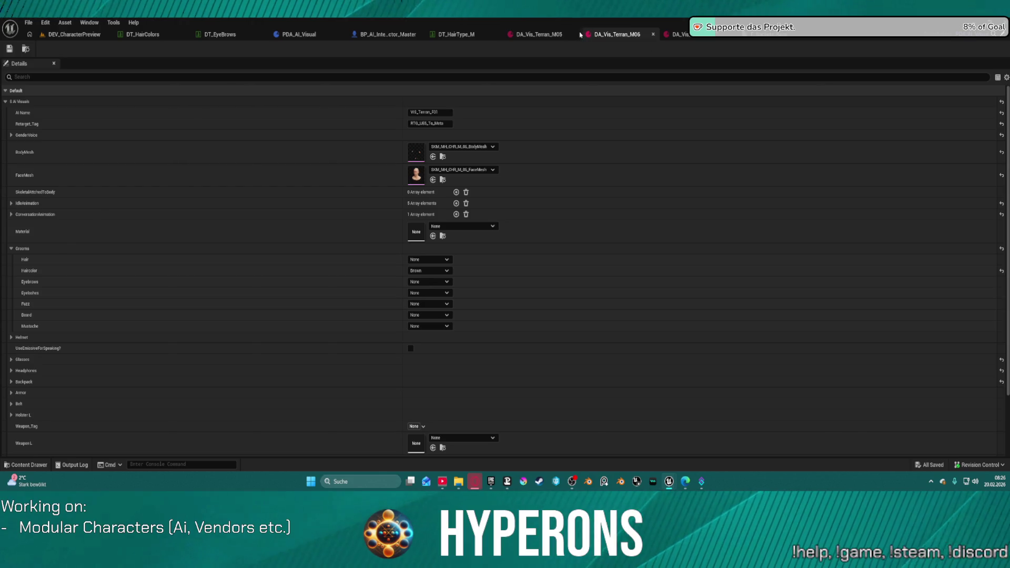
click(539, 35)
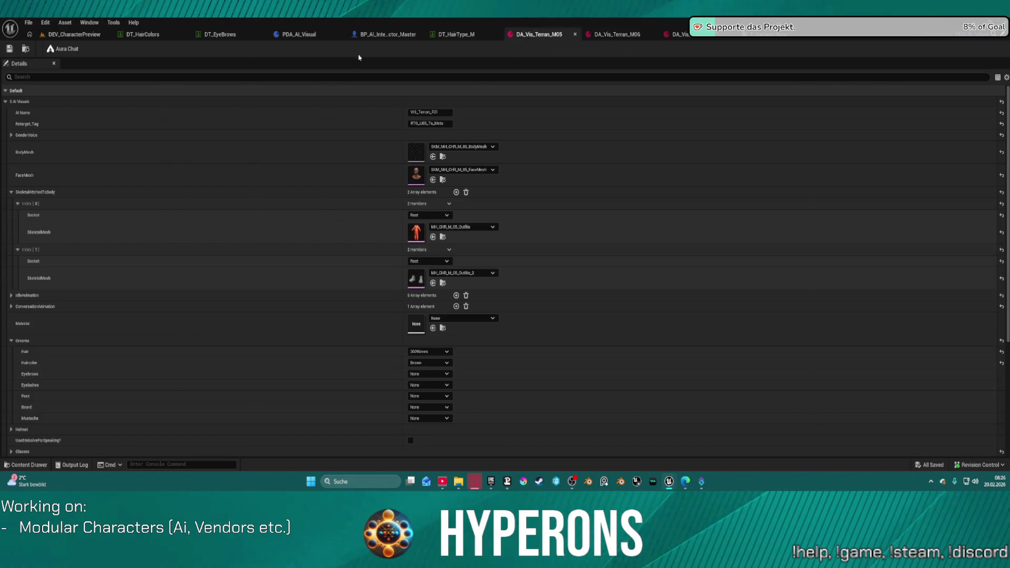
click(67, 35)
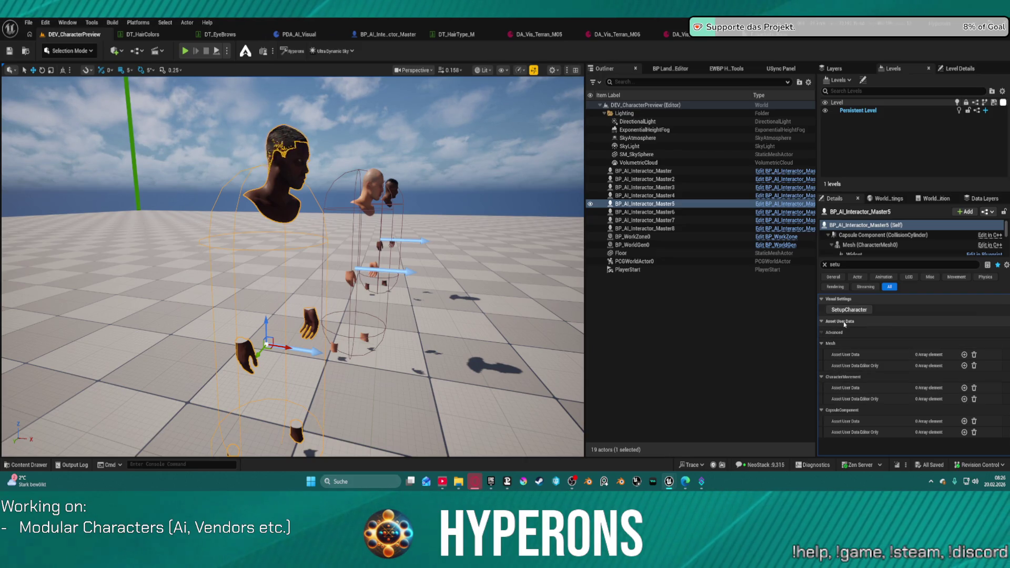
click(840, 311)
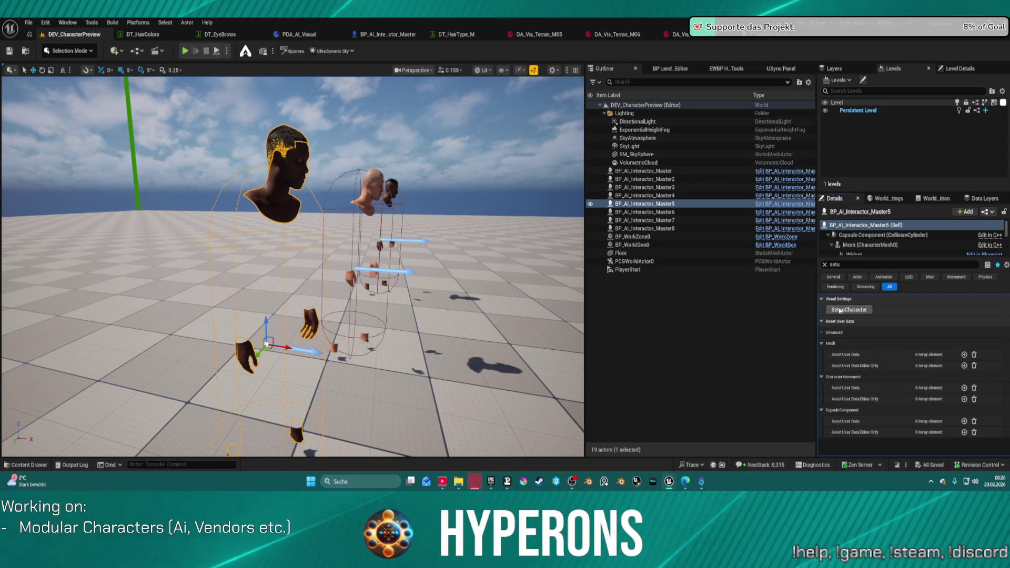
click(371, 36)
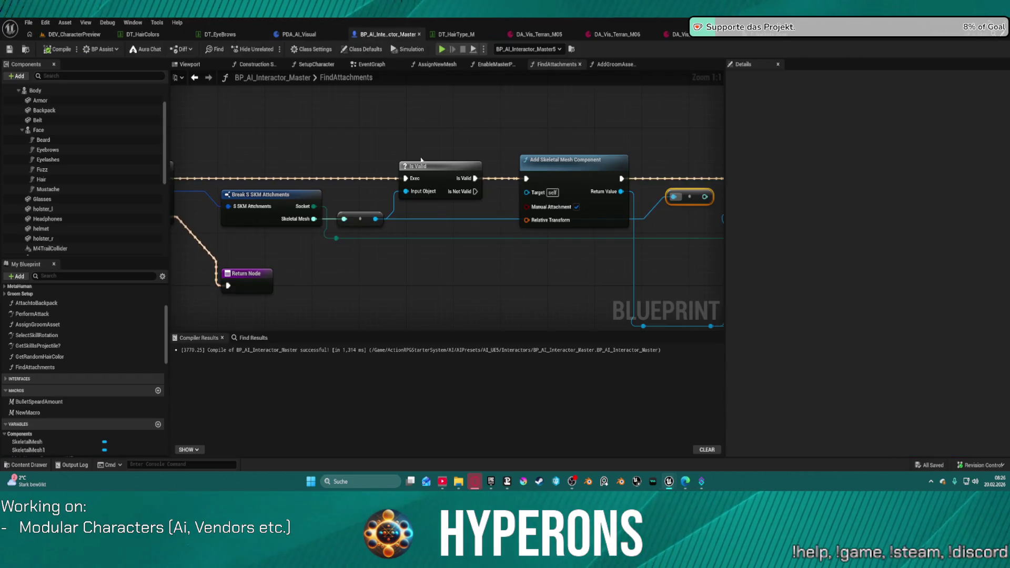
Remove the reroute feeding SET Skeletal Mesh Asset, then pull the preview camera back over the characters.
mouse_move(532, 145)
mouse_down()
mouse_move(373, 133)
mouse_move(230, 100)
mouse_move(160, 98)
mouse_up()
mouse_move(364, 152)
mouse_down()
mouse_move(402, 150)
mouse_move(394, 161)
mouse_up()
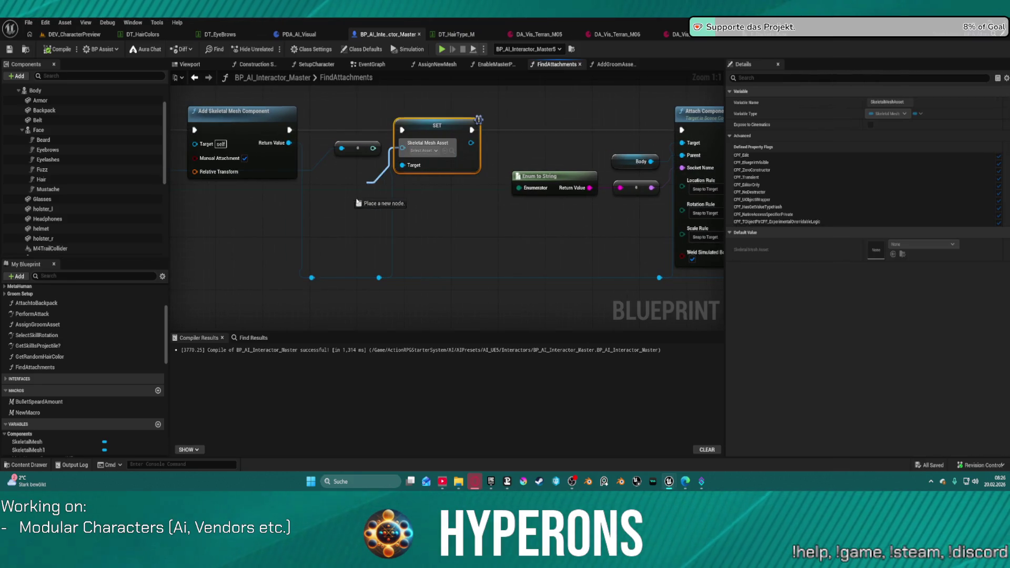
mouse_move(349, 226)
mouse_down()
mouse_move(358, 152)
mouse_move(361, 182)
mouse_move(368, 153)
mouse_move(339, 181)
mouse_move(231, 181)
mouse_move(302, 183)
mouse_move(327, 170)
mouse_up()
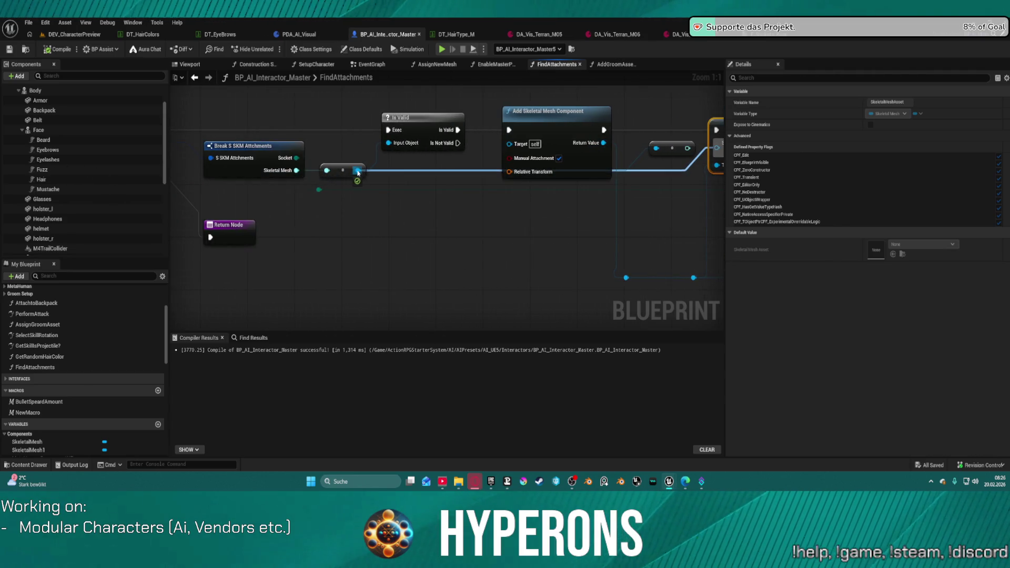
key(Delete)
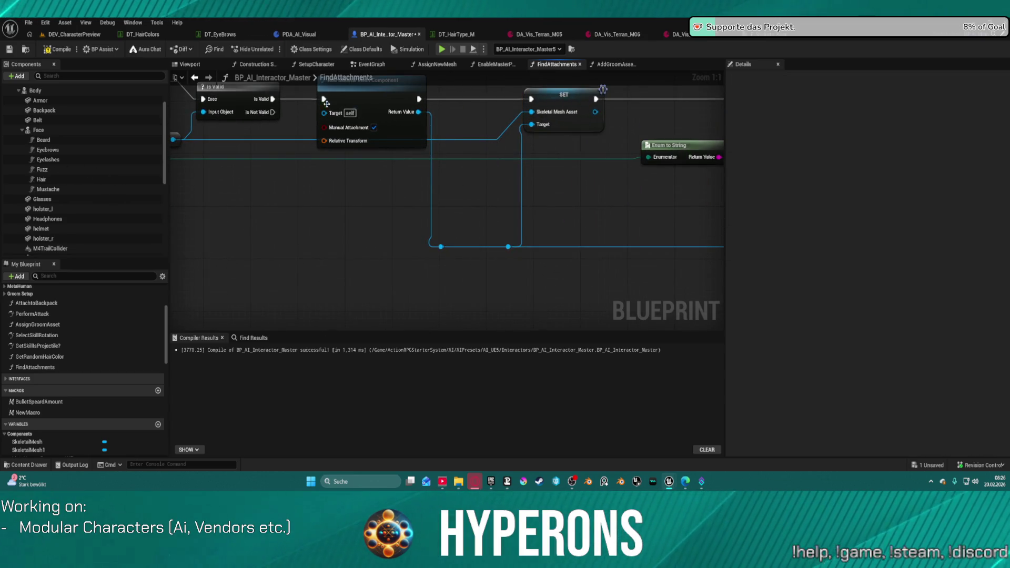
click(84, 35)
mouse_move(293, 263)
mouse_down()
mouse_move(337, 247)
mouse_move(316, 284)
mouse_move(456, 129)
mouse_up()
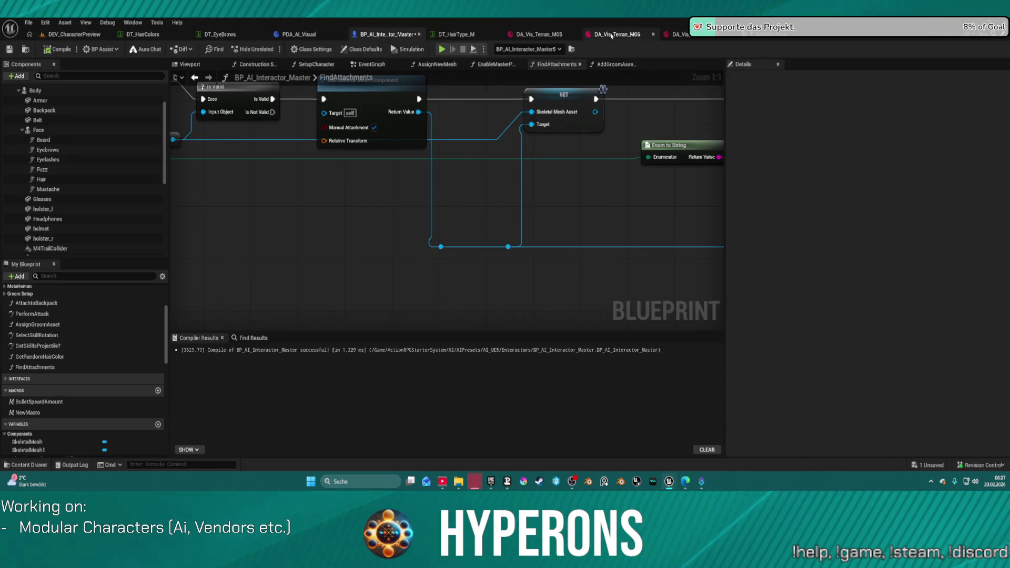
Compare the DA_Vis_Terran_M06 and M05 assets, then select the middle character Master6 in the level.
click(612, 35)
click(558, 34)
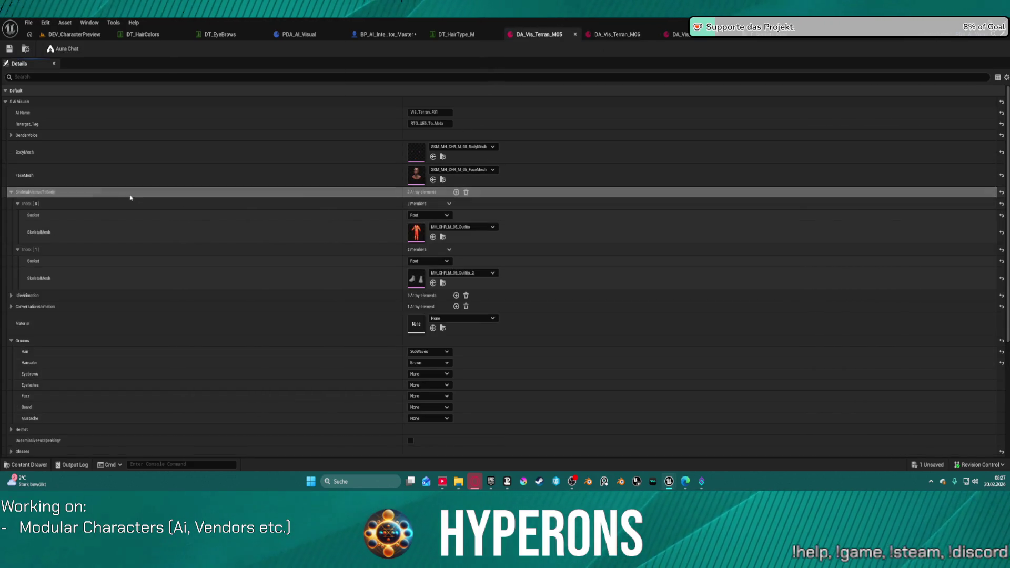
click(636, 32)
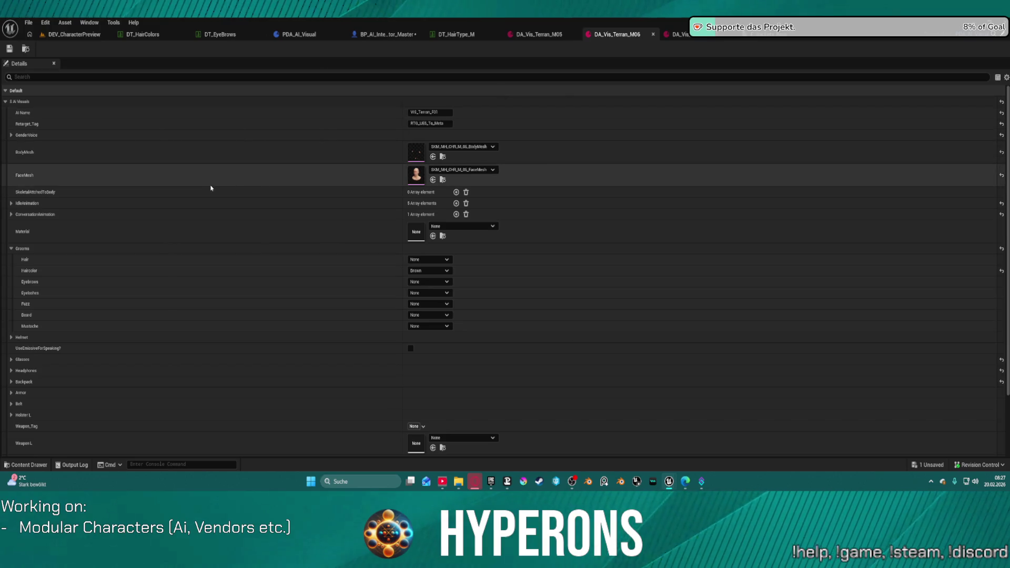
click(74, 33)
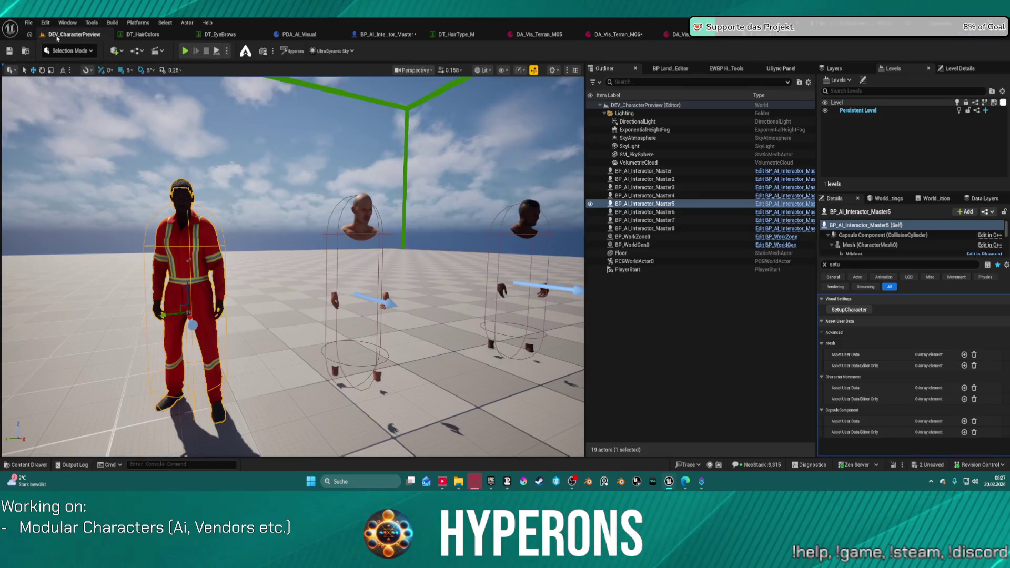
click(363, 235)
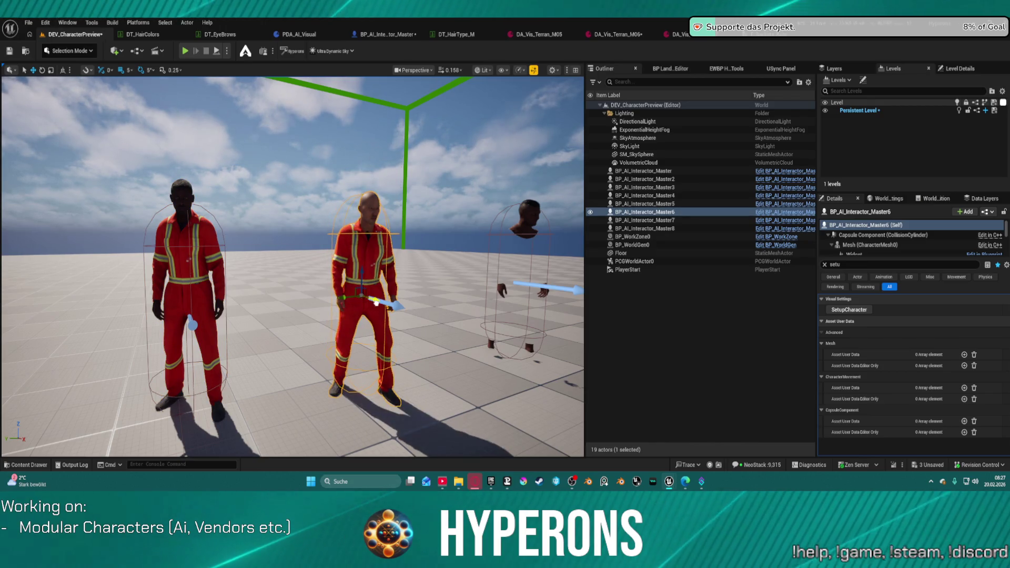
Frame Master6, undo the last skeletal mesh asset edit, and open DA_Vis_Terran_M06.
scroll(423, 292, up, 10)
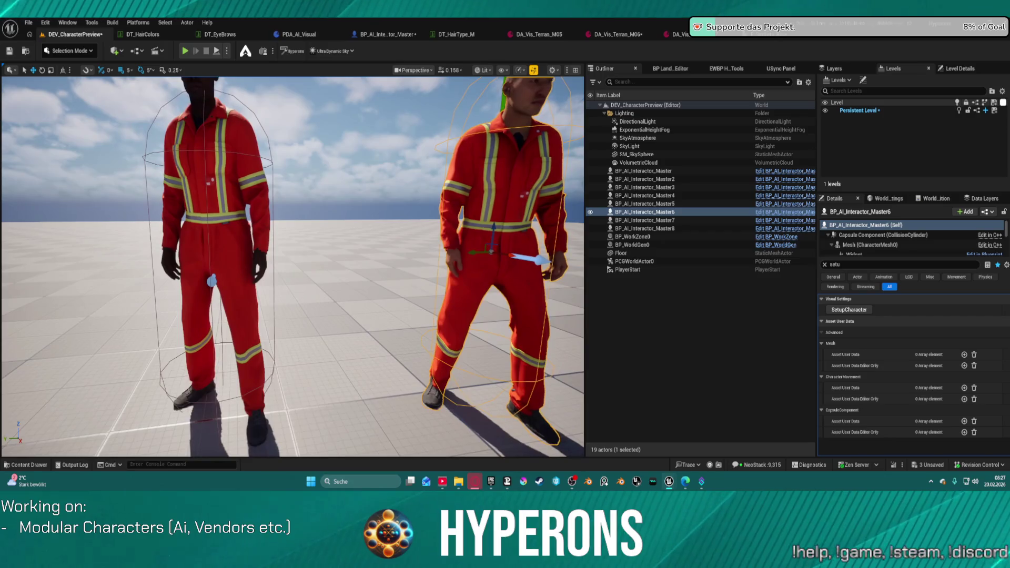
scroll(293, 267, up, 8)
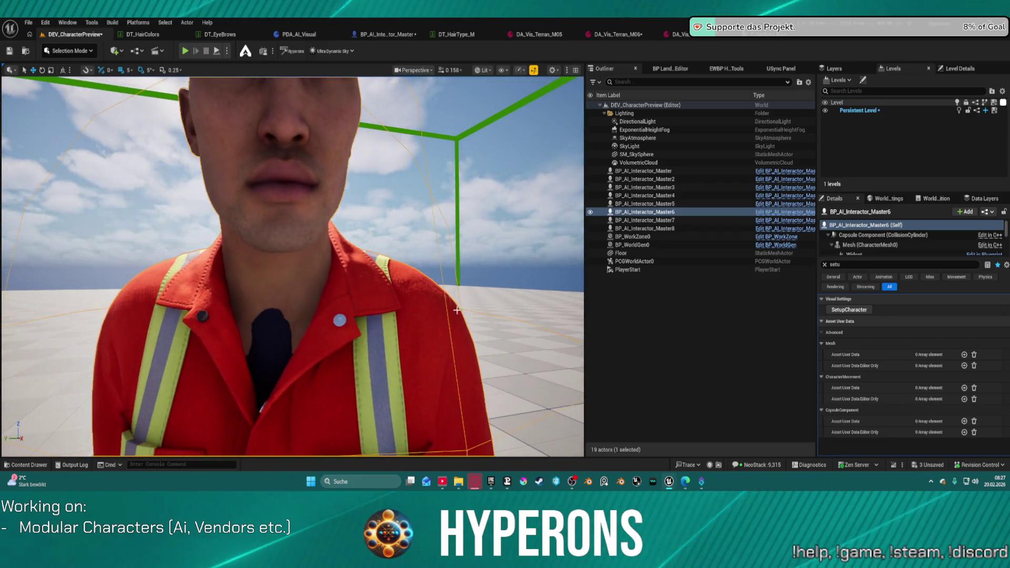
scroll(292, 267, down, 10)
scroll(293, 267, up, 8)
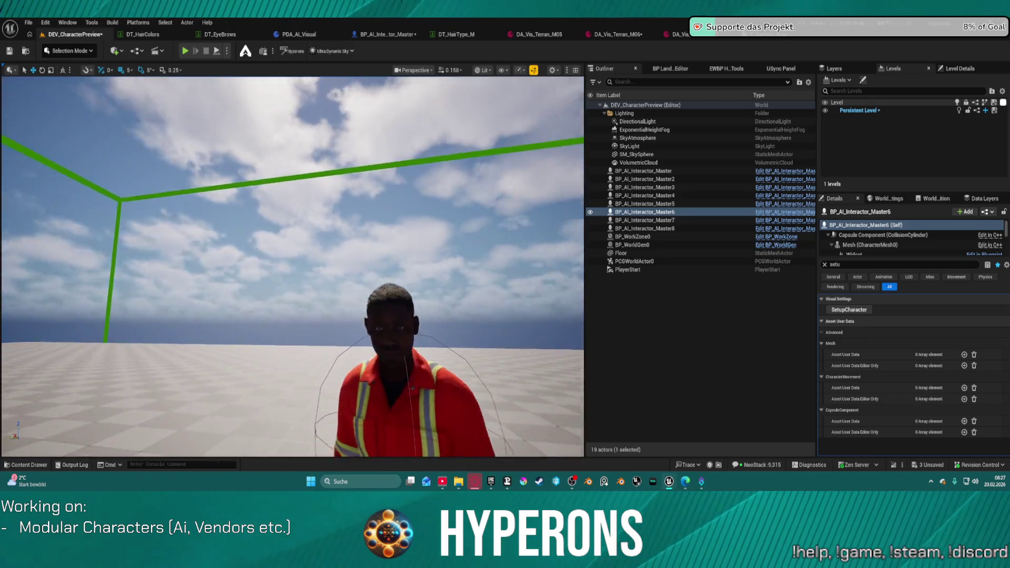
scroll(292, 267, down, 8)
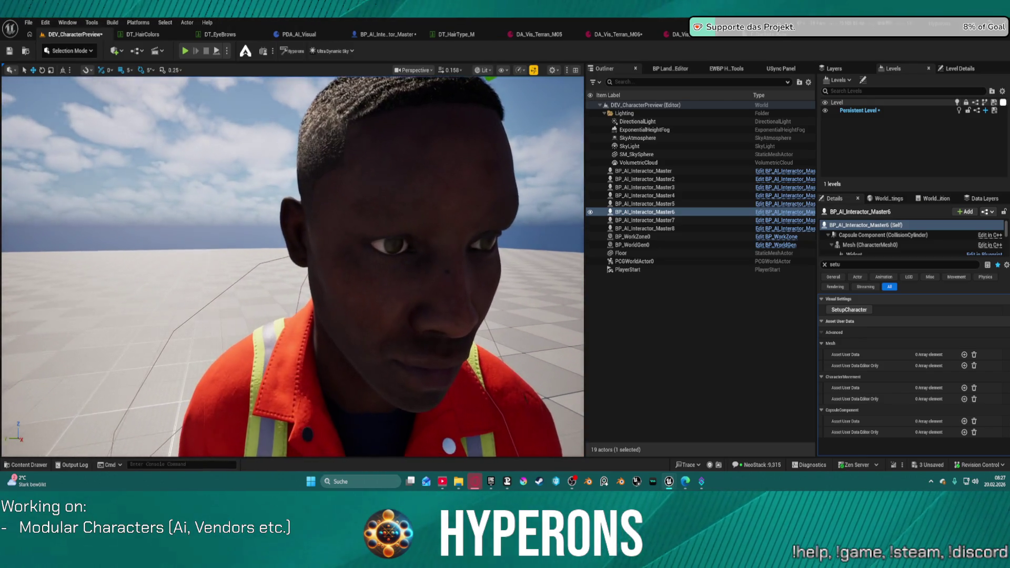
key(f)
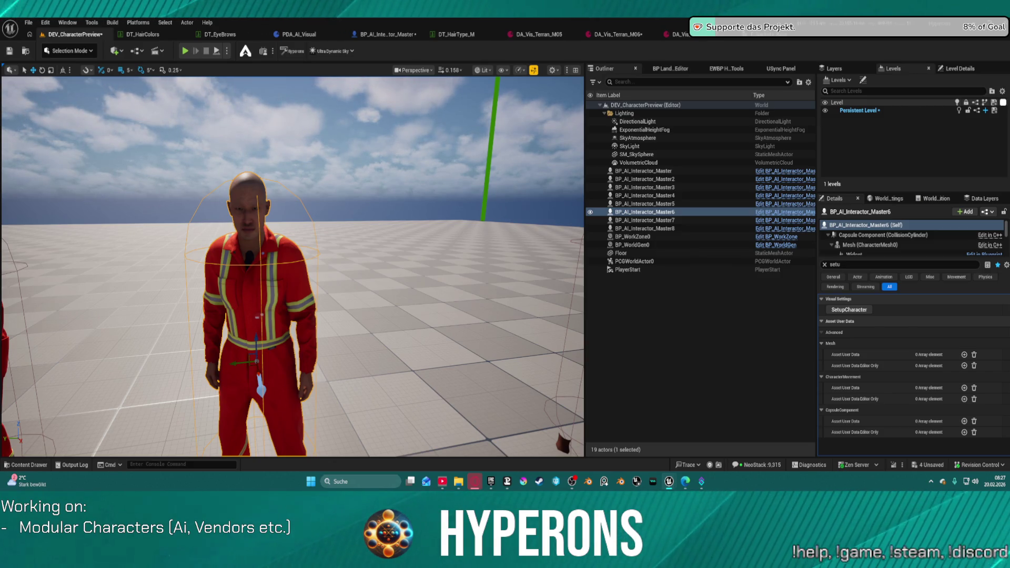
key(ctrl+z)
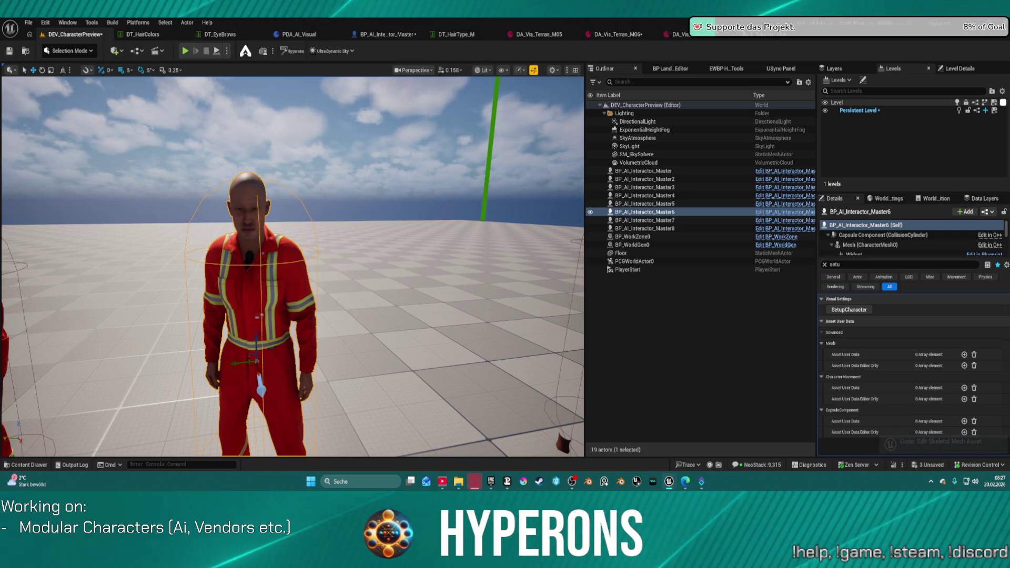
click(620, 35)
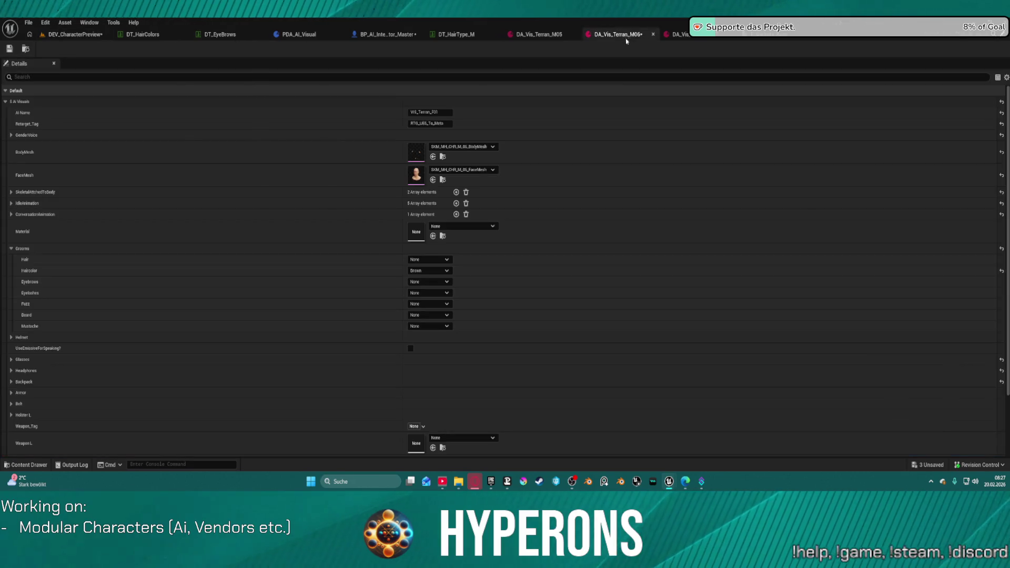
Expand SkeletalAttachedToBody and both attached outfit mesh entries to review their meshes and sockets.
click(11, 193)
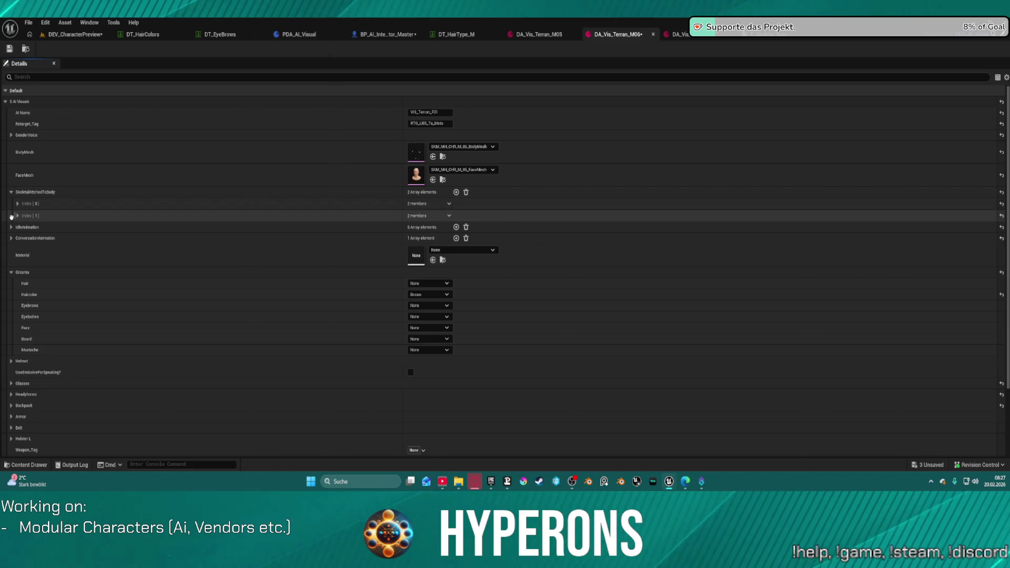
click(17, 216)
click(17, 204)
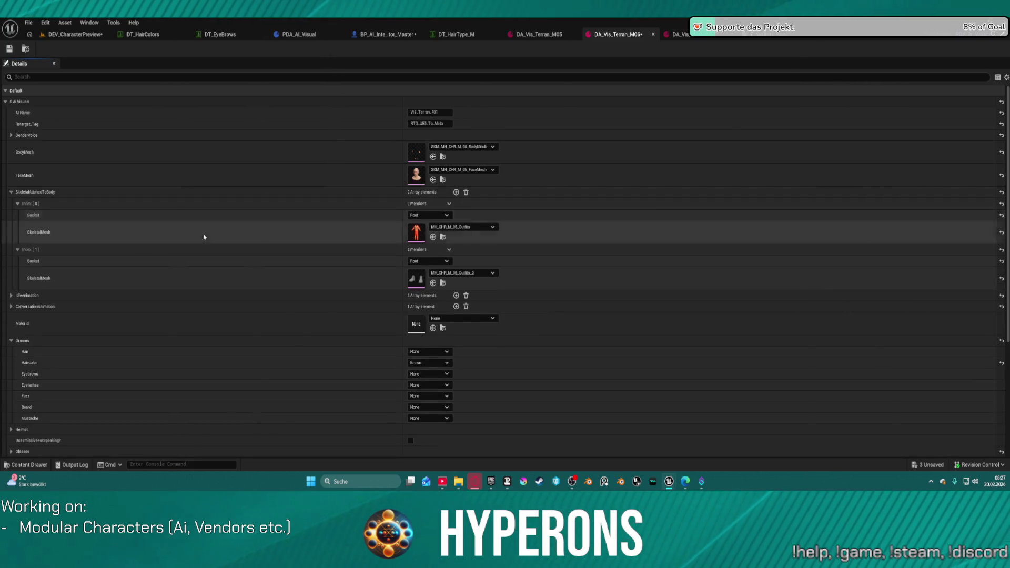
click(461, 228)
click(473, 348)
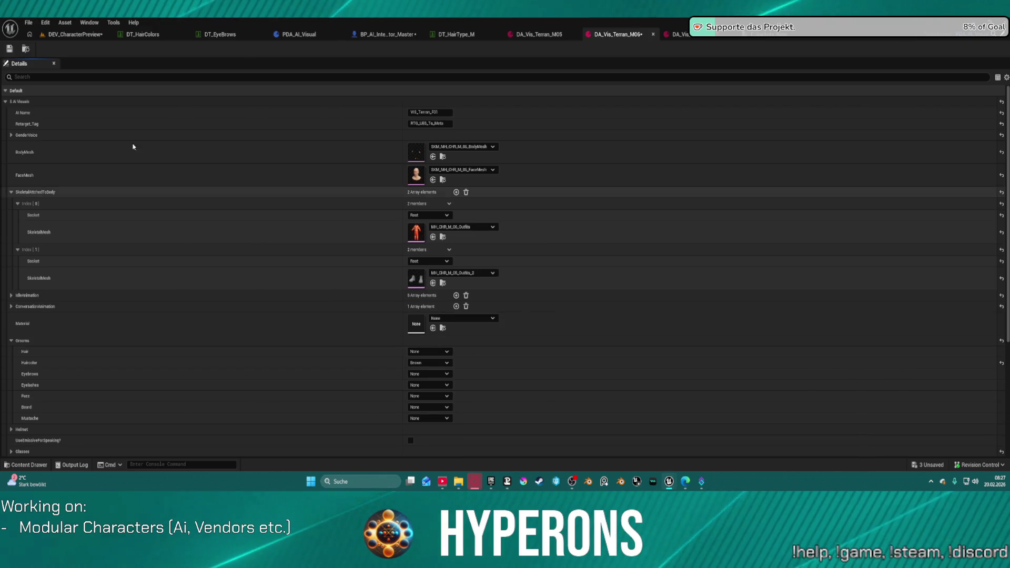
Back in the preview level, select floating-head BP_AI_Interactor_Master7 and open its visual data asset.
click(65, 36)
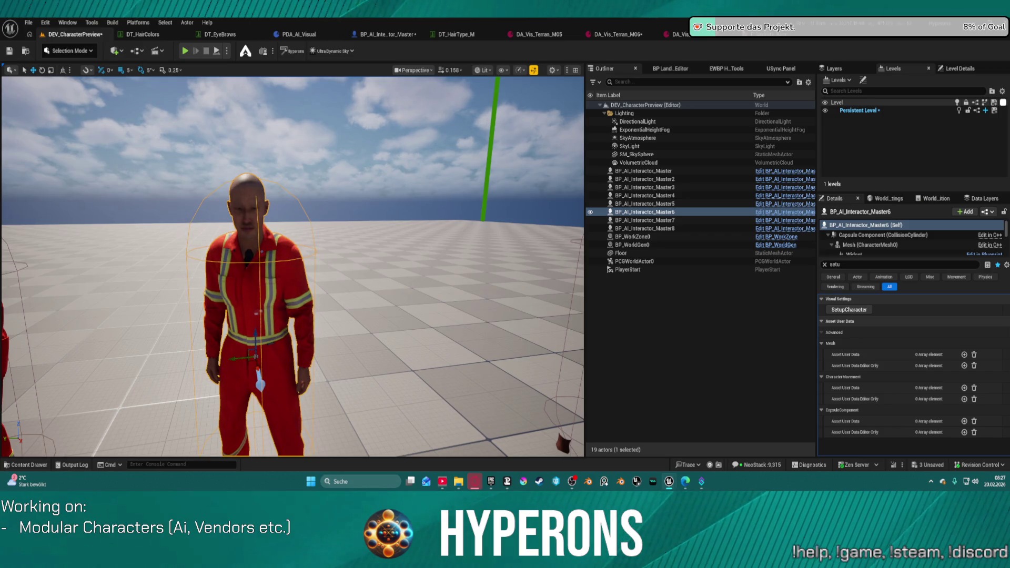
drag(352, 241, 352, 240)
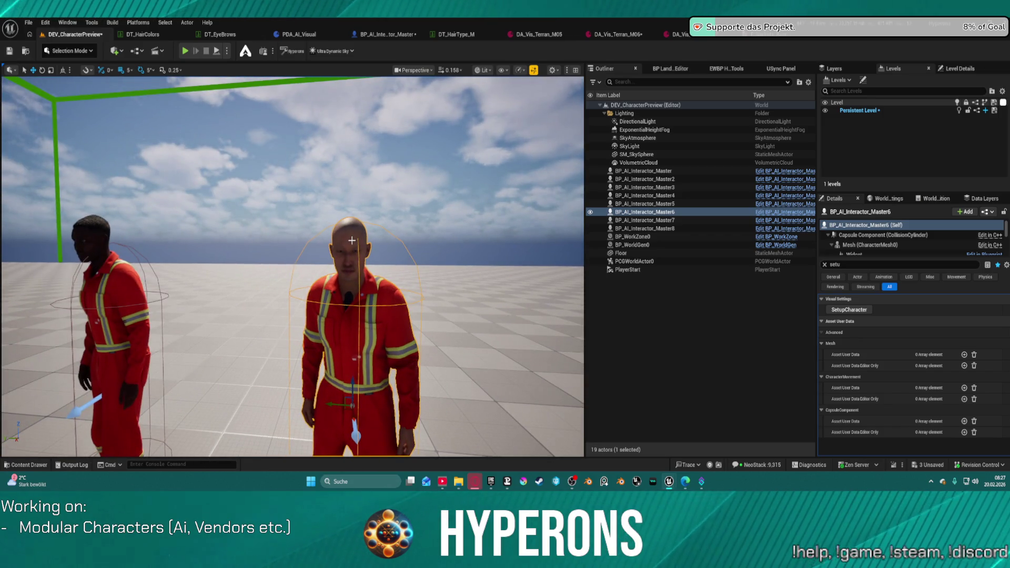
drag(430, 173, 430, 173)
click(250, 152)
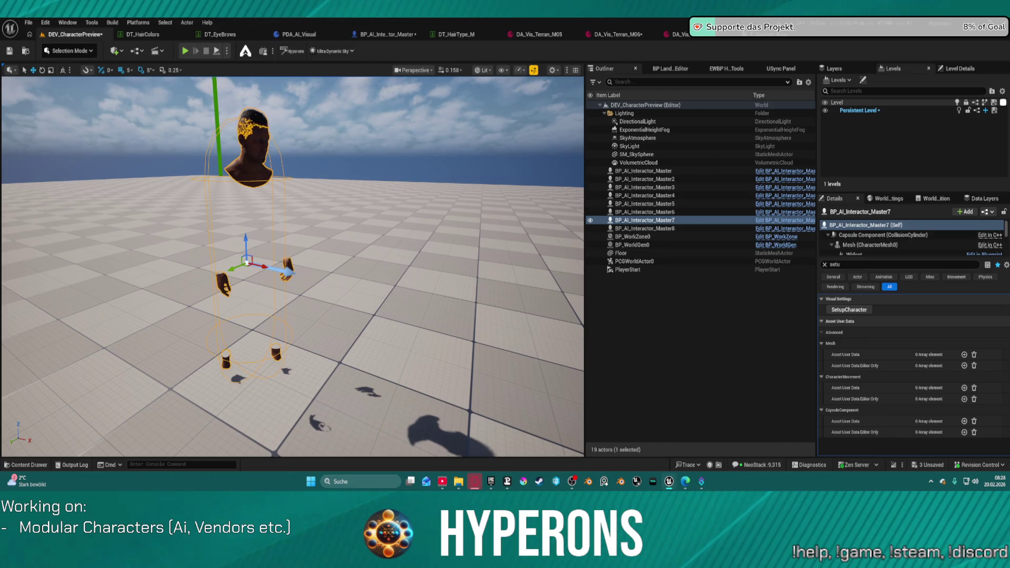
click(699, 35)
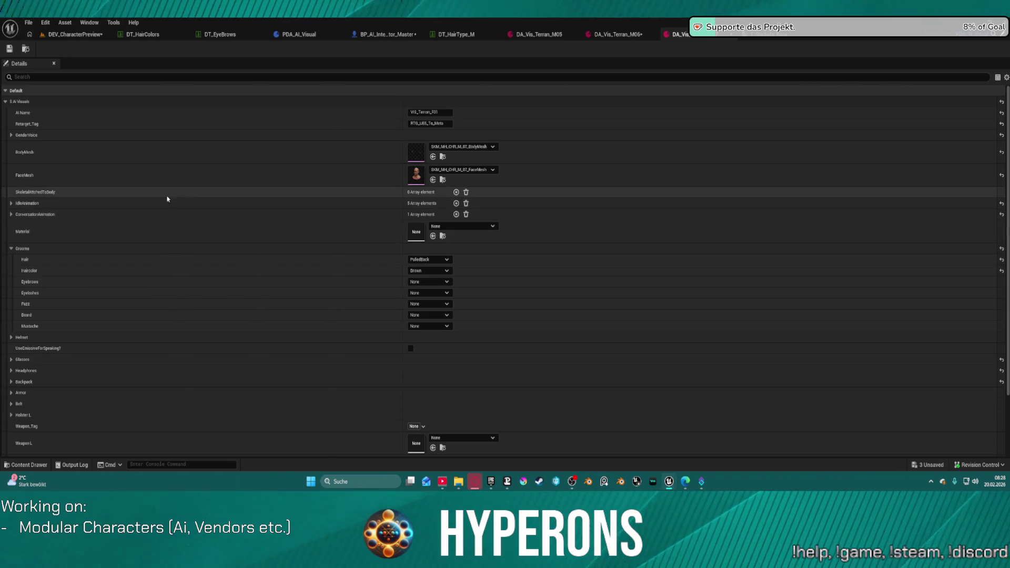
Add the M_07 outfit body mesh on Root to Master7's SkeletalAttachedToBody and recheck the level.
click(456, 192)
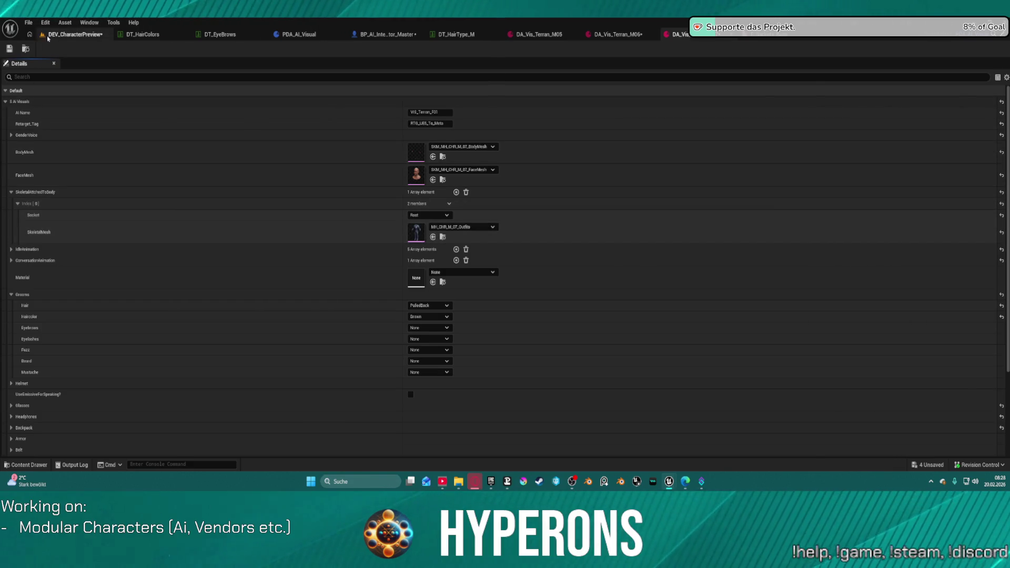
click(71, 34)
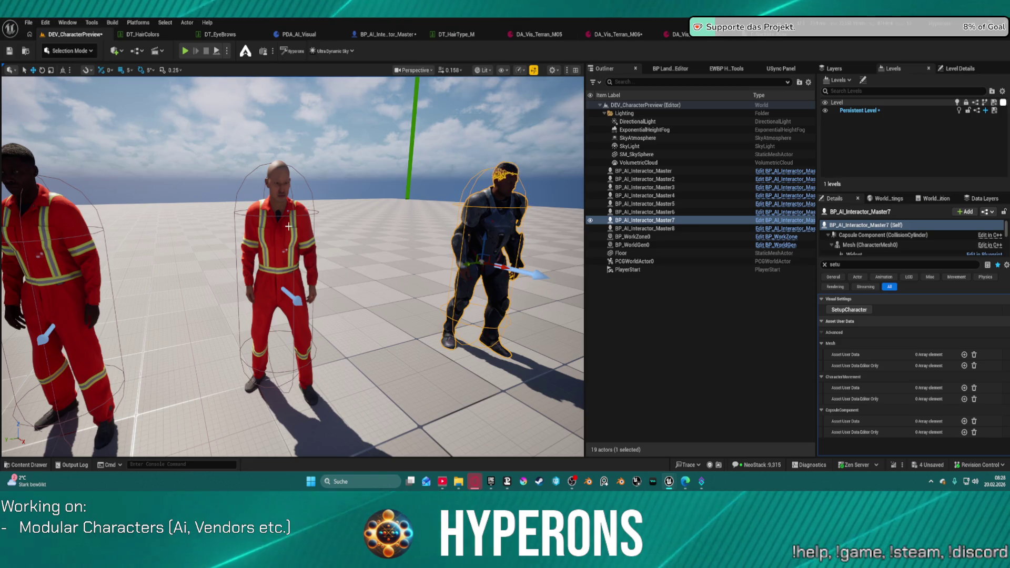
click(279, 242)
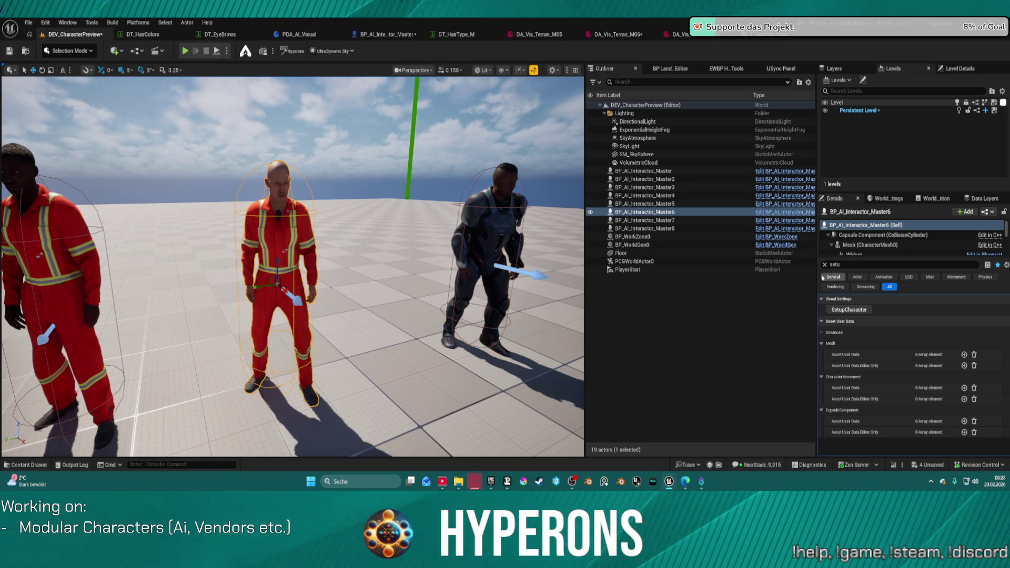
Add MH_CHR_M_06_Outfits_3 as Index[2] in DA_Vis_Terran_M06 and rerun SetupCharacter on the middle worker.
click(613, 34)
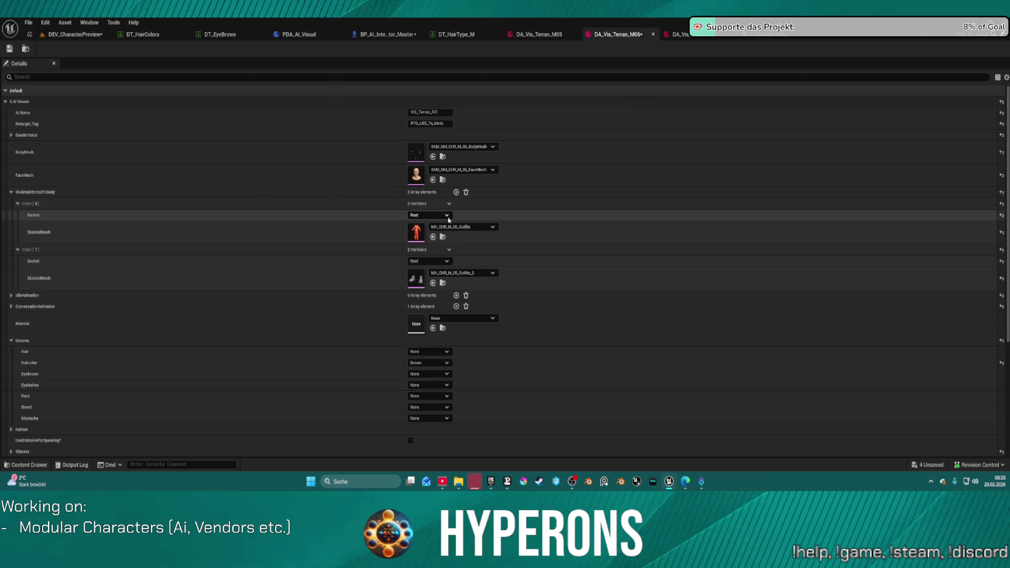
click(456, 192)
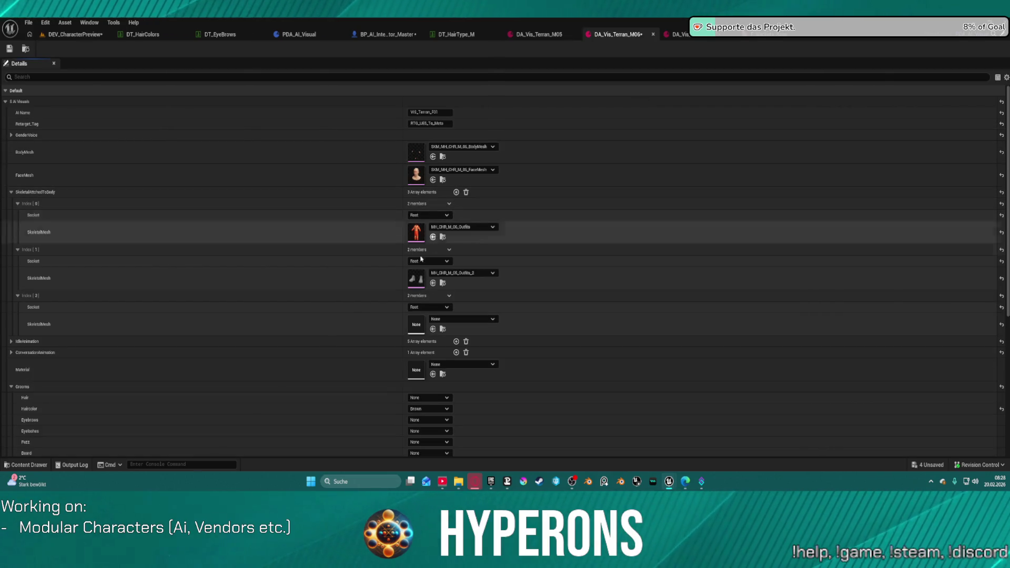
click(433, 328)
click(98, 37)
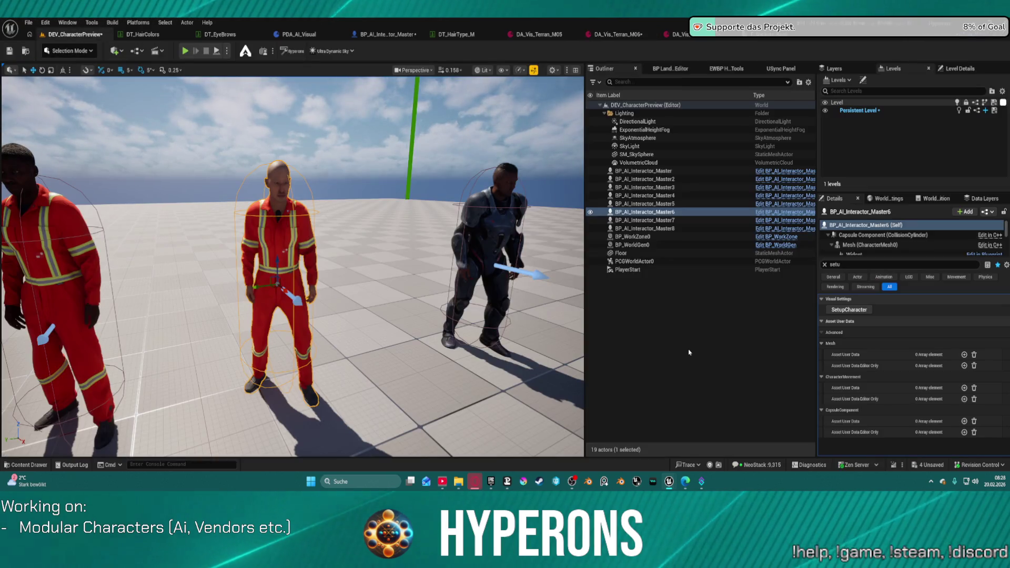
click(842, 310)
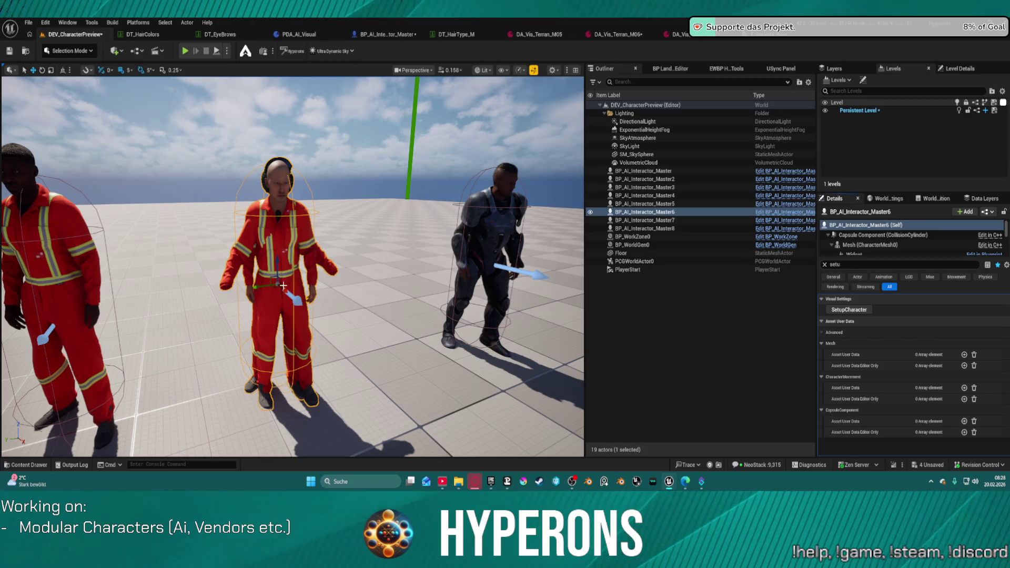
drag(292, 294, 292, 294)
drag(257, 243, 256, 243)
Select BP_AI_Interactor_Master5 and scroll the Content Drawer down toward the ScifiWeapons folder.
click(256, 243)
key(ctrl+space)
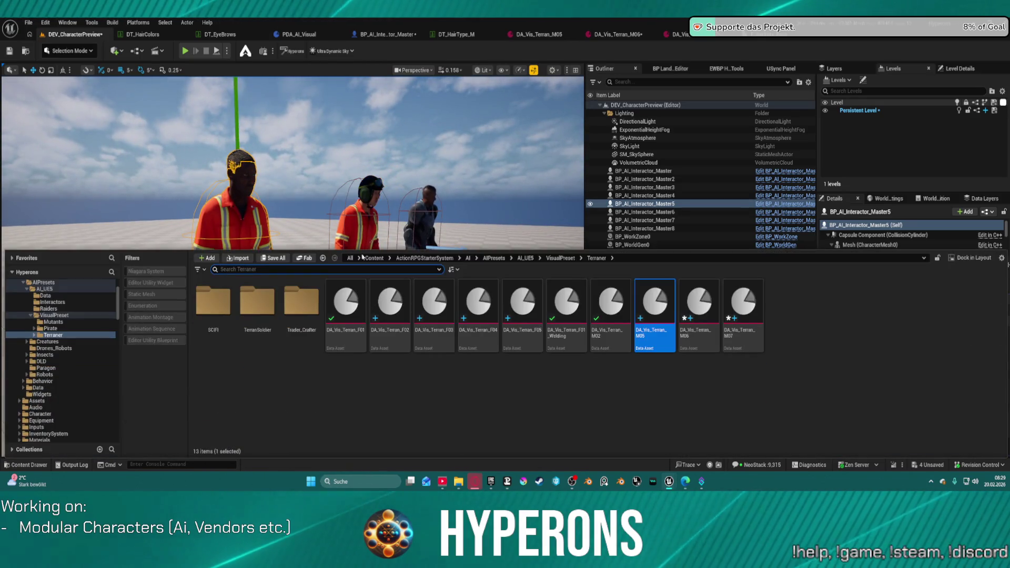
scroll(67, 332, down, 5)
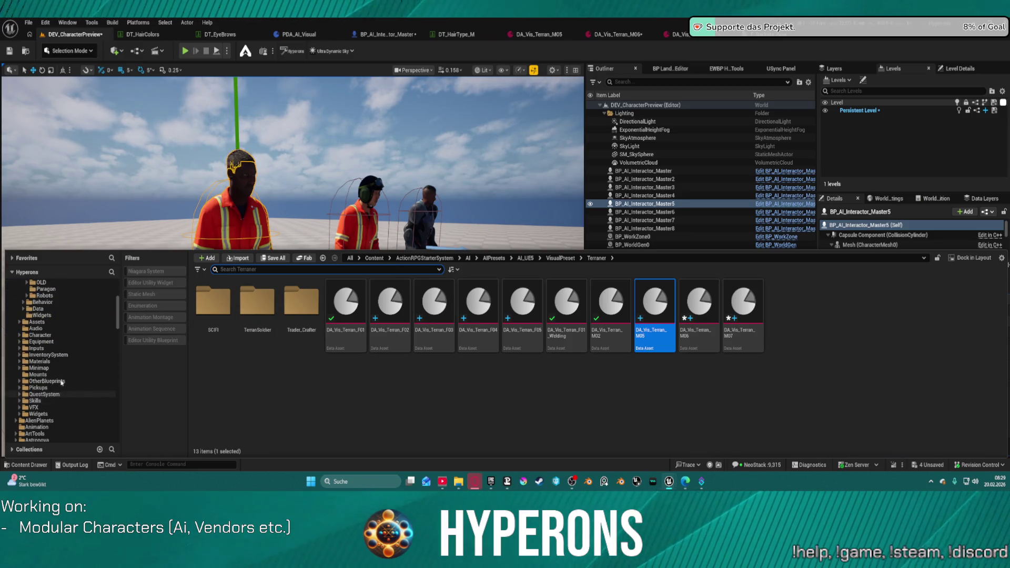
scroll(58, 393, down, 15)
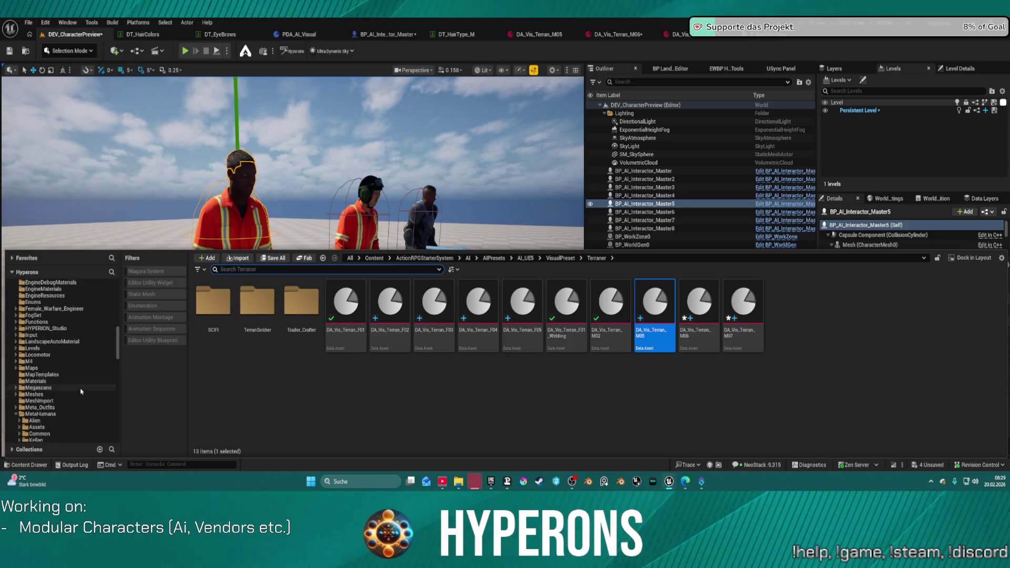
scroll(81, 390, down, 2)
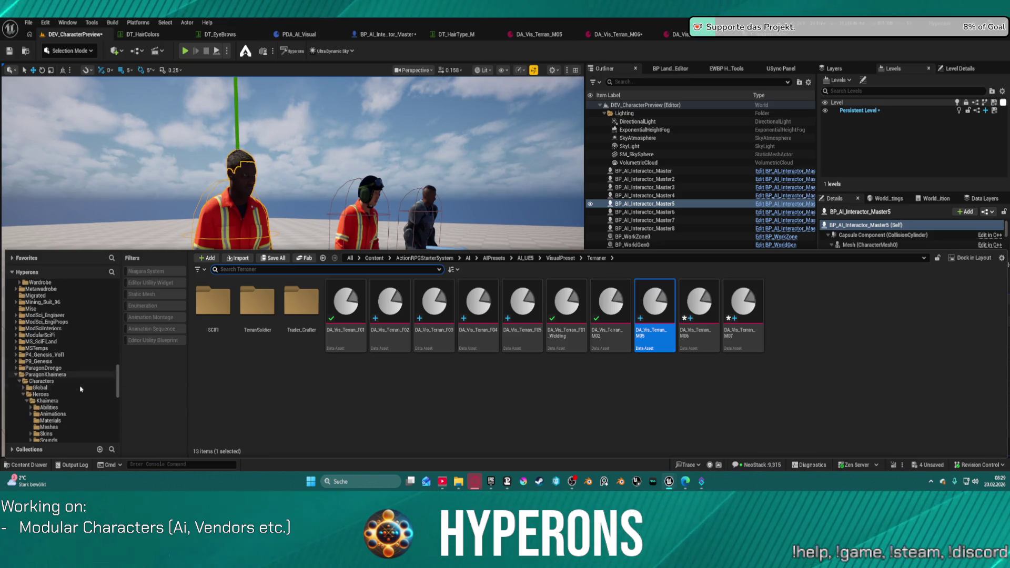
scroll(66, 383, down, 10)
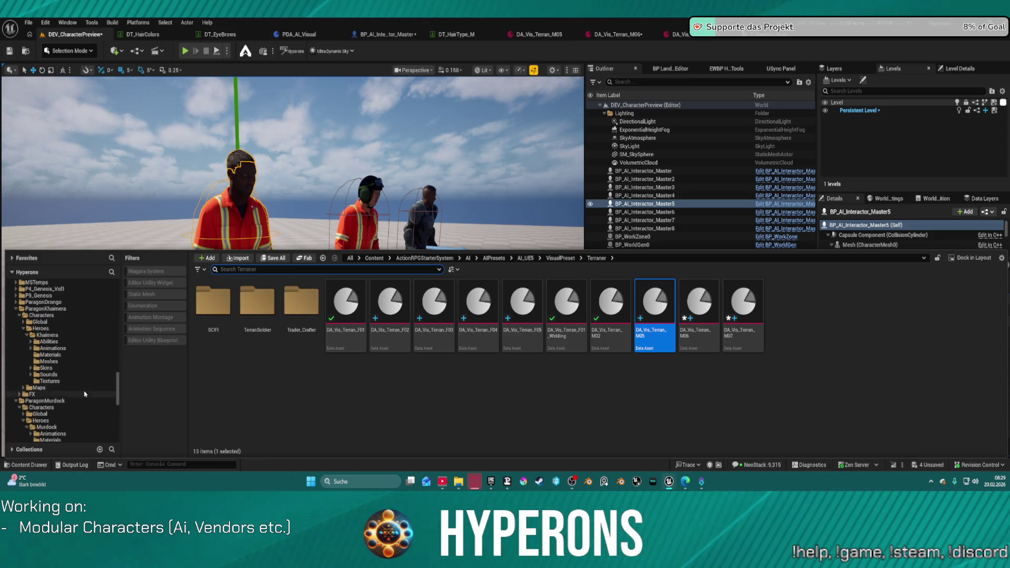
scroll(51, 389, down, 10)
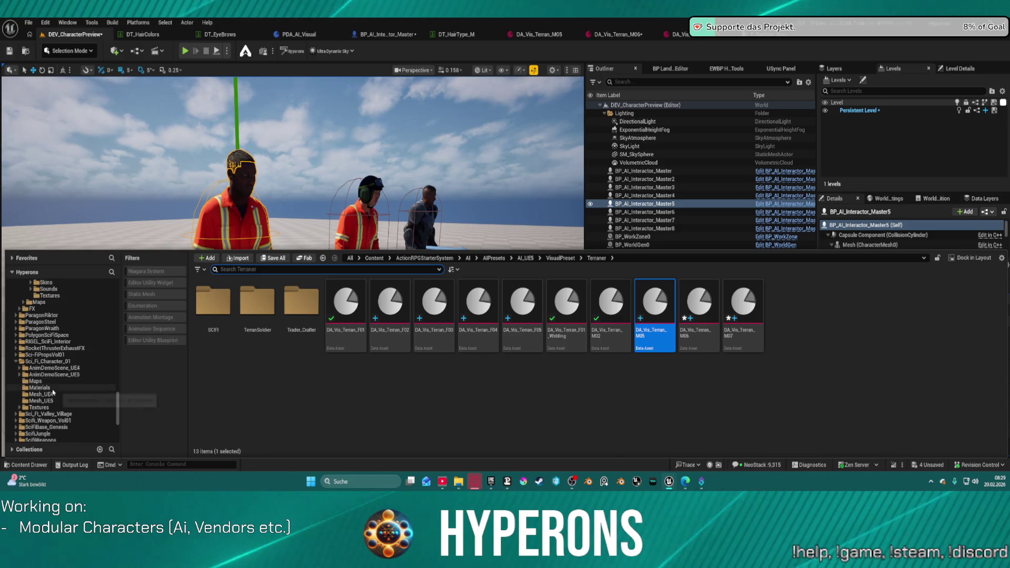
Find SK_Ayakashi_Sniper_Xaxis in ScifiWeapons > Meshes > Ayakahi, then open DA_Vis_Terran_M05.
click(40, 361)
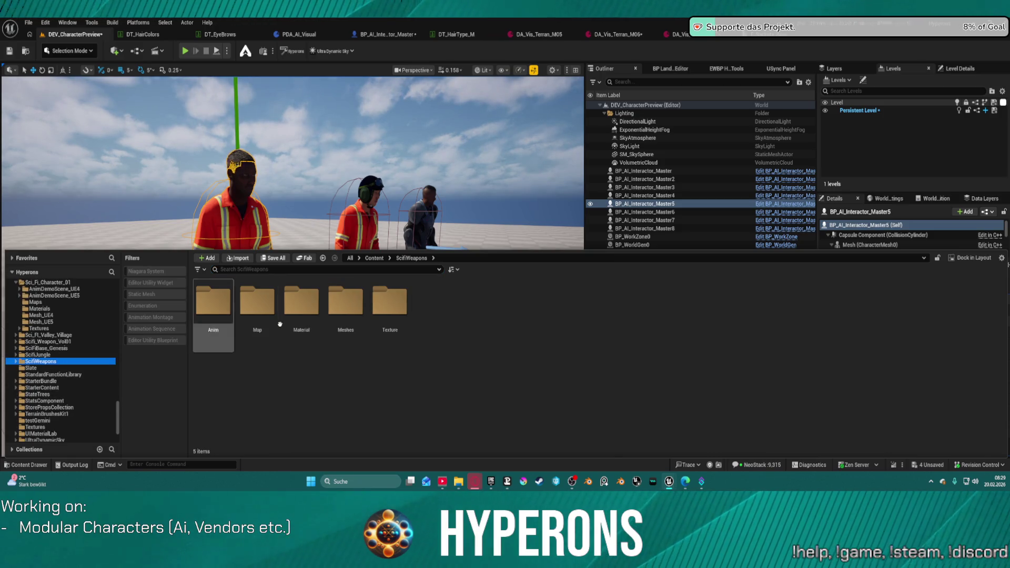
click(338, 304)
double_click(339, 304)
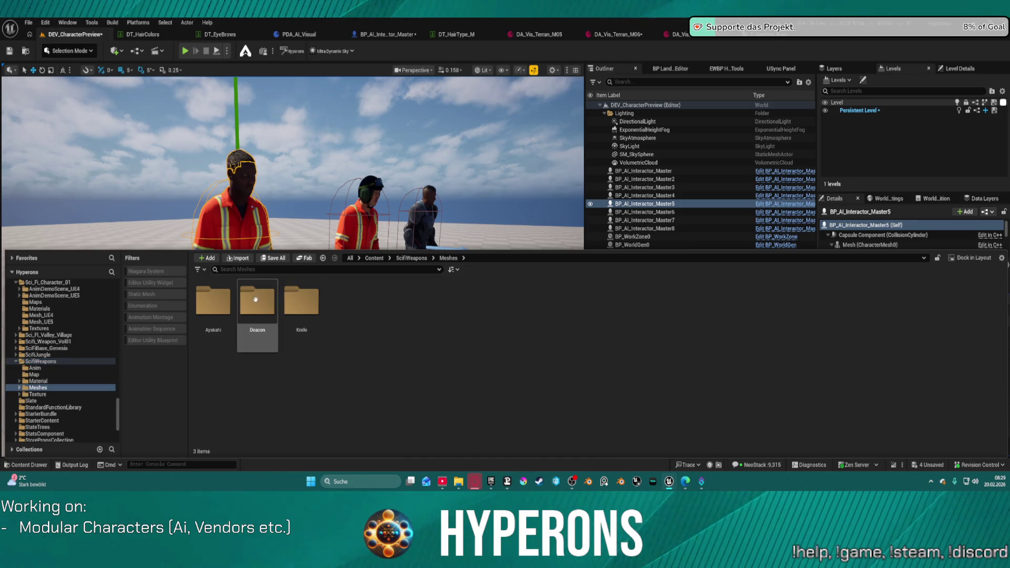
double_click(230, 299)
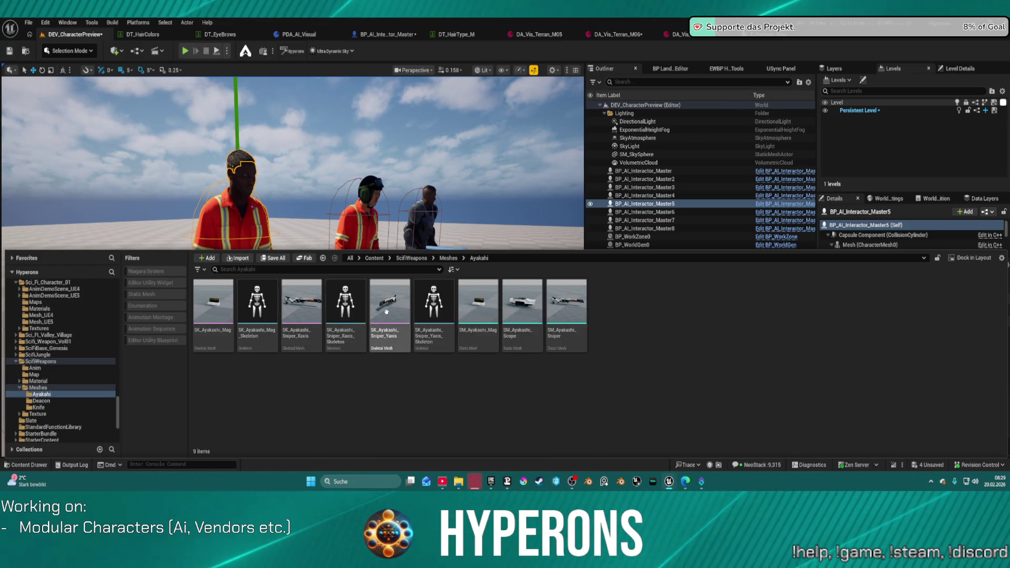
click(301, 302)
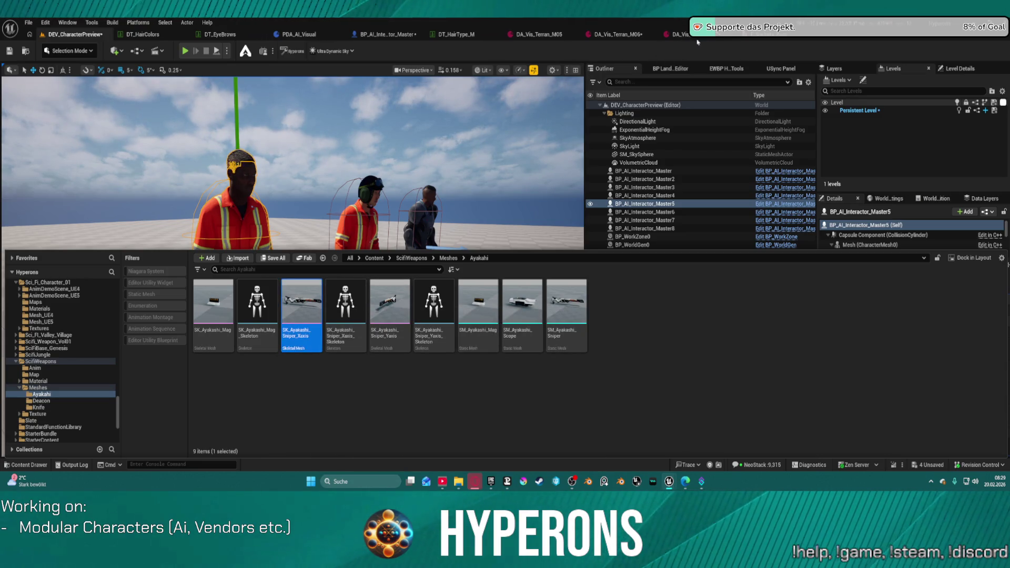
click(540, 35)
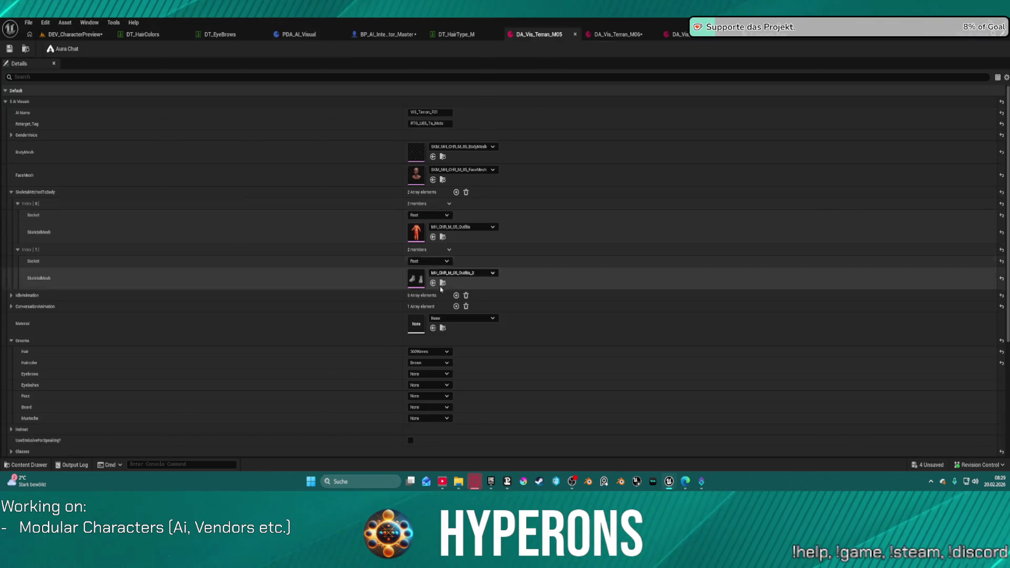
Add a third attachment entry to DA_Vis_Terran_M05 and check the socket enum's entries.
click(456, 192)
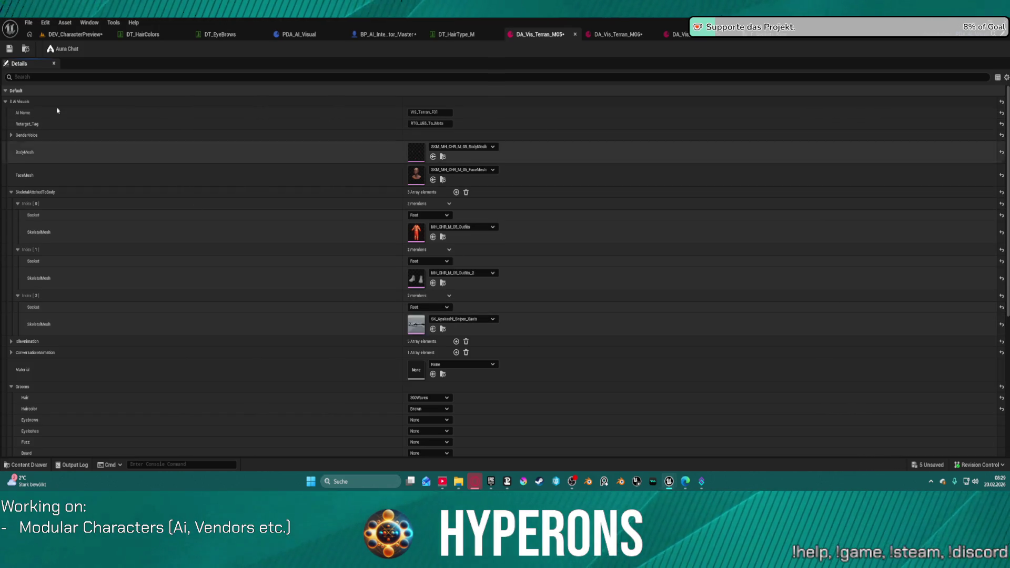
click(74, 34)
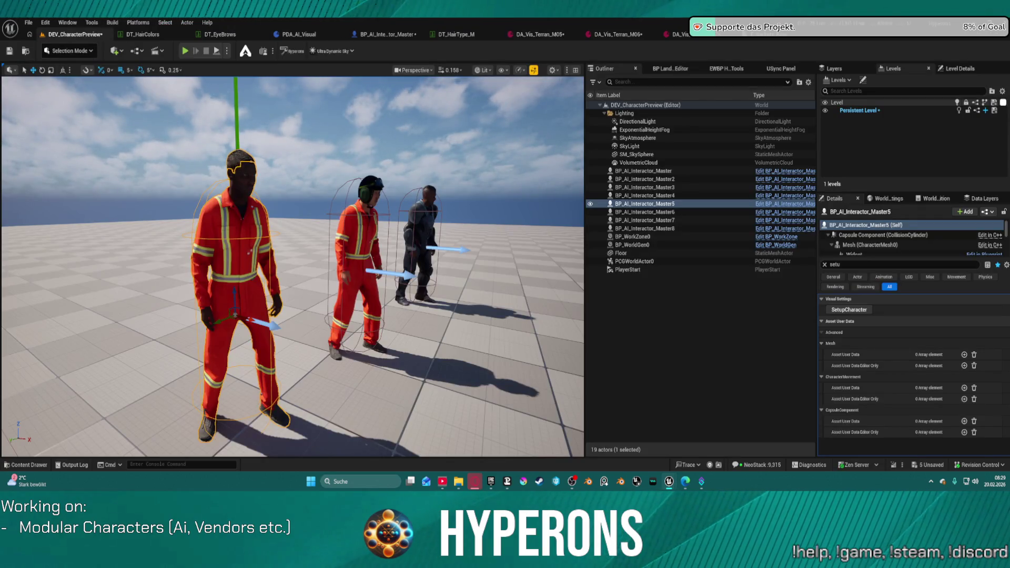
mouse_move(249, 319)
mouse_down()
mouse_move(223, 287)
mouse_move(291, 315)
mouse_up()
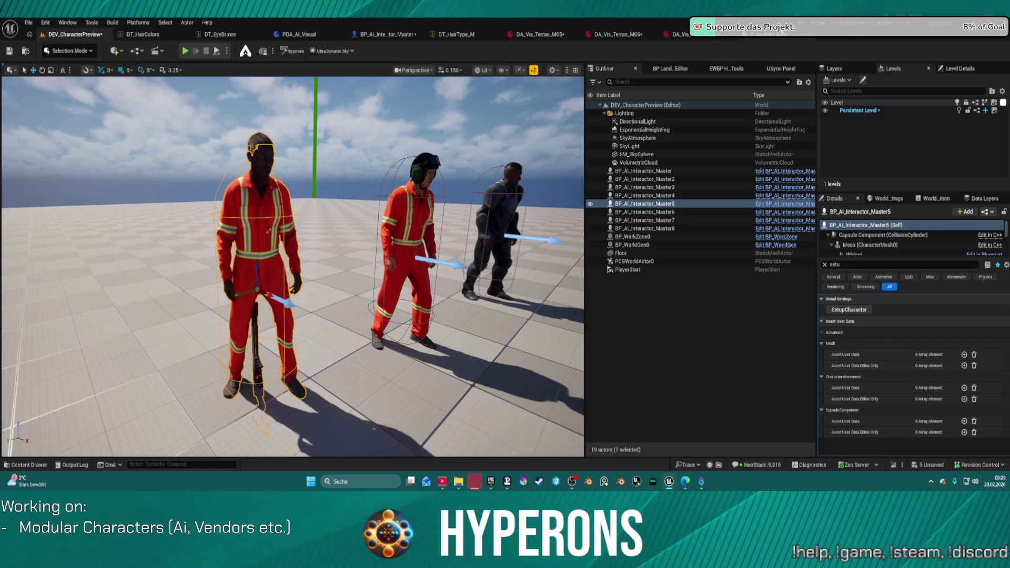
click(782, 33)
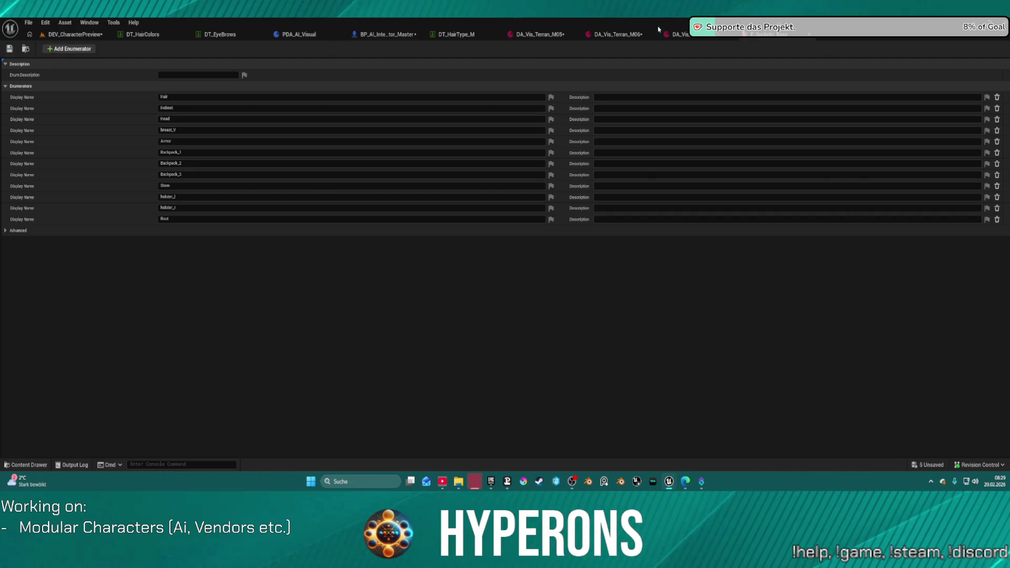
Set the third attachment's socket to Backpack_2 and rerun SetupCharacter on the preview character.
click(539, 34)
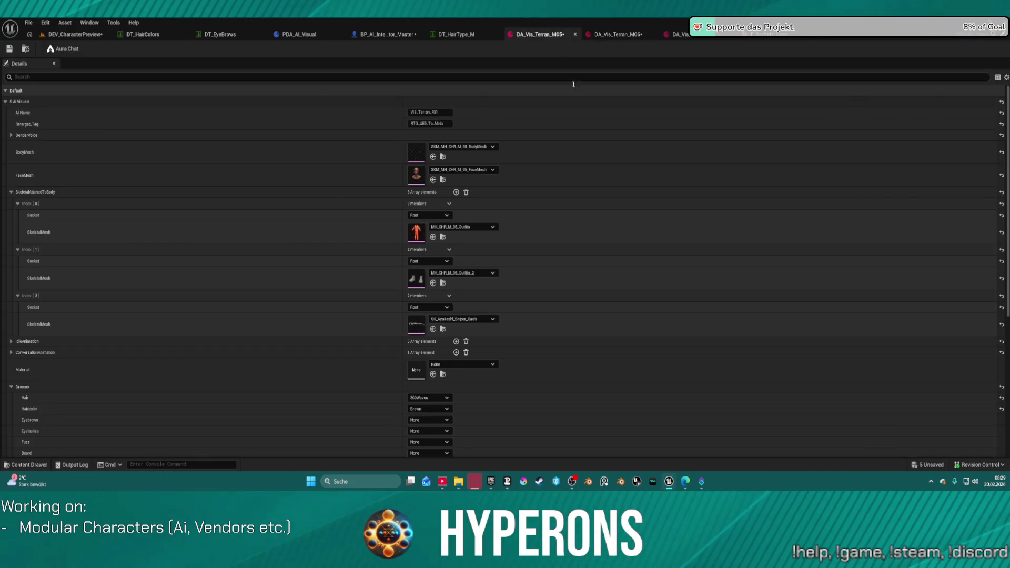
click(429, 308)
click(424, 350)
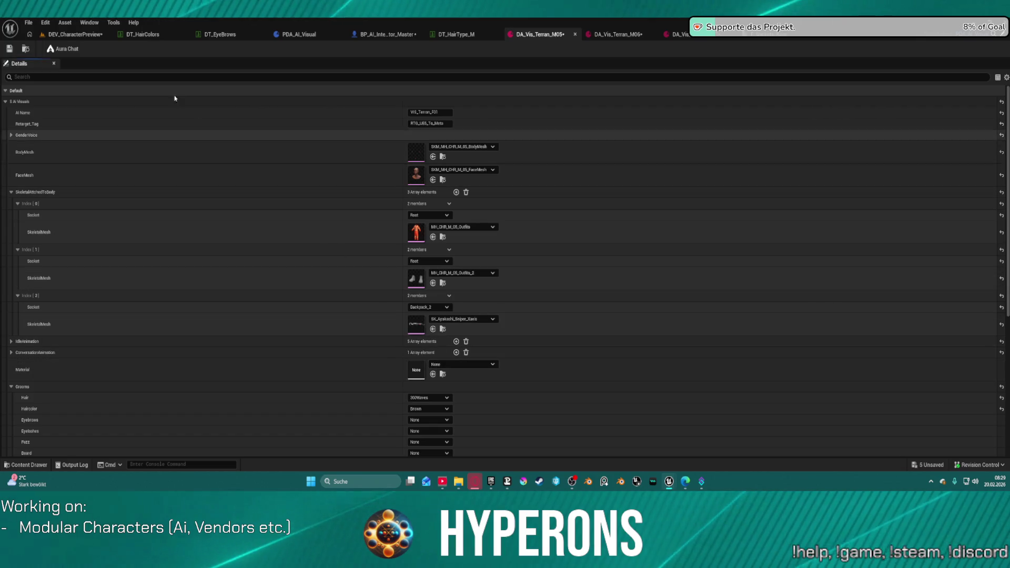
click(76, 35)
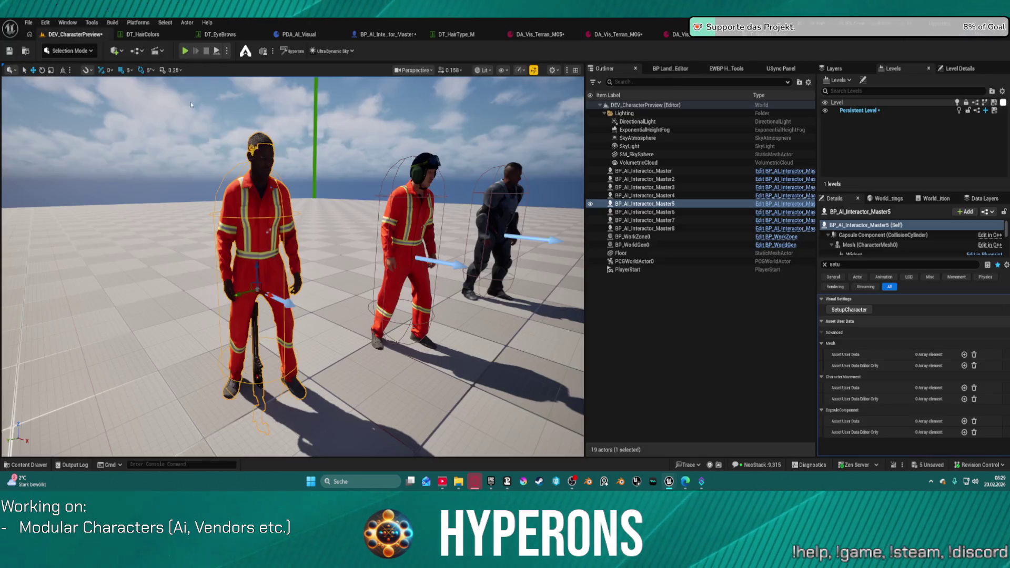
click(844, 310)
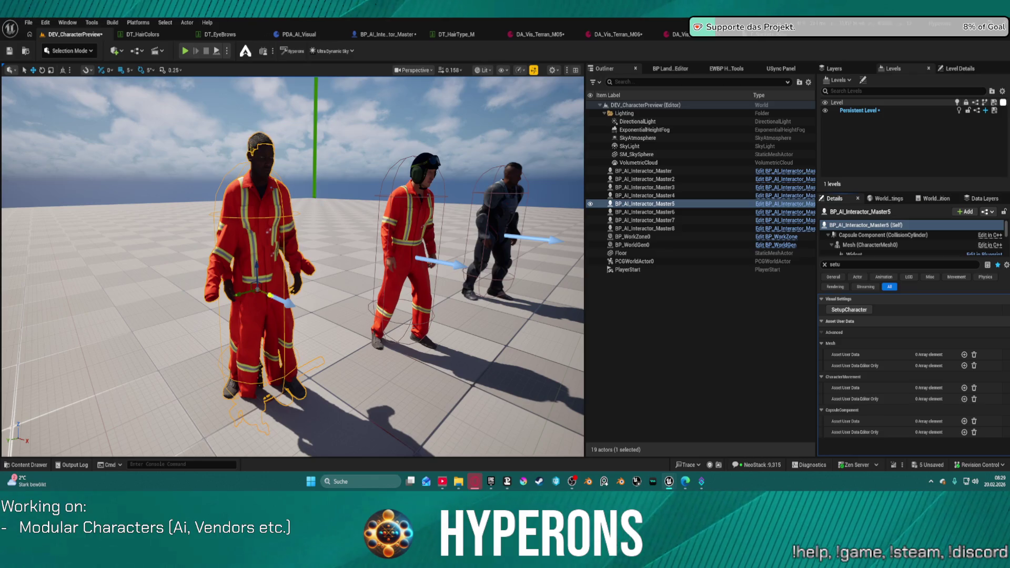
alt+drag(293, 267, 31, 266)
click(751, 36)
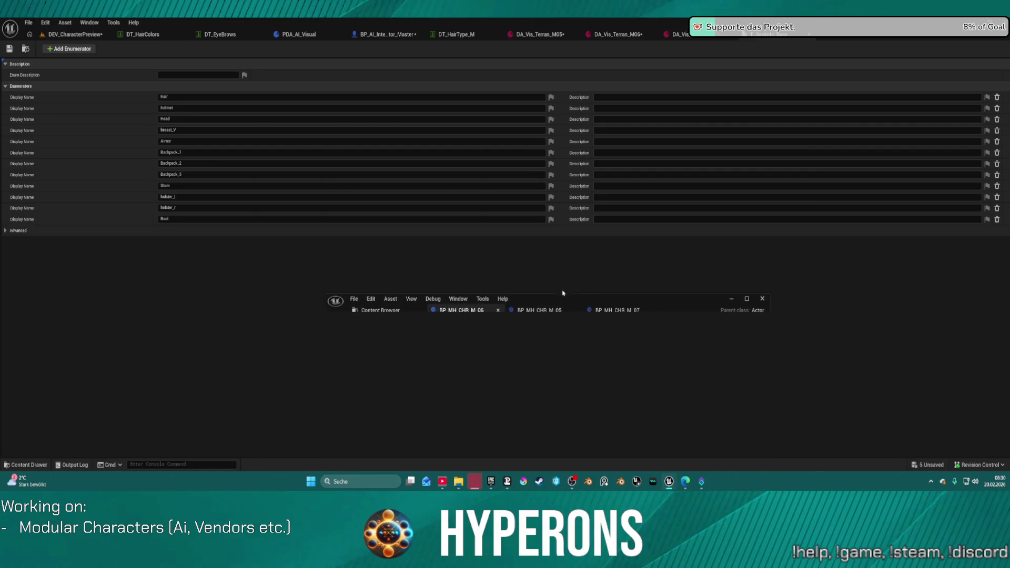
Maximize the BP_MH_CHR_M_06 Blueprint window to reach its body skeletal mesh.
click(747, 300)
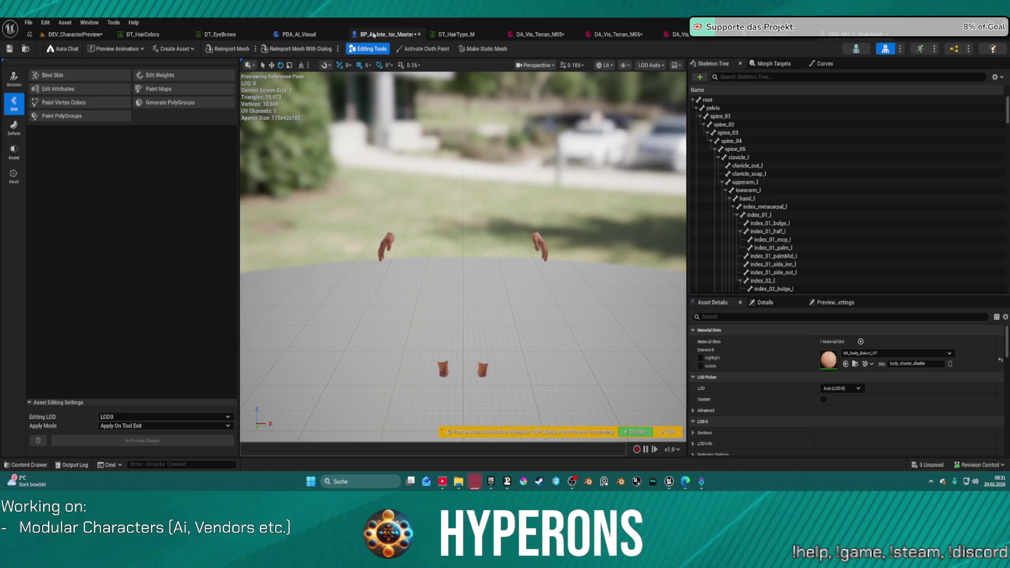
In BP_AI_Interactor_Master, select the Mesh (CharacterMesh0) component and open its SKM_Manny_Simple asset.
click(374, 35)
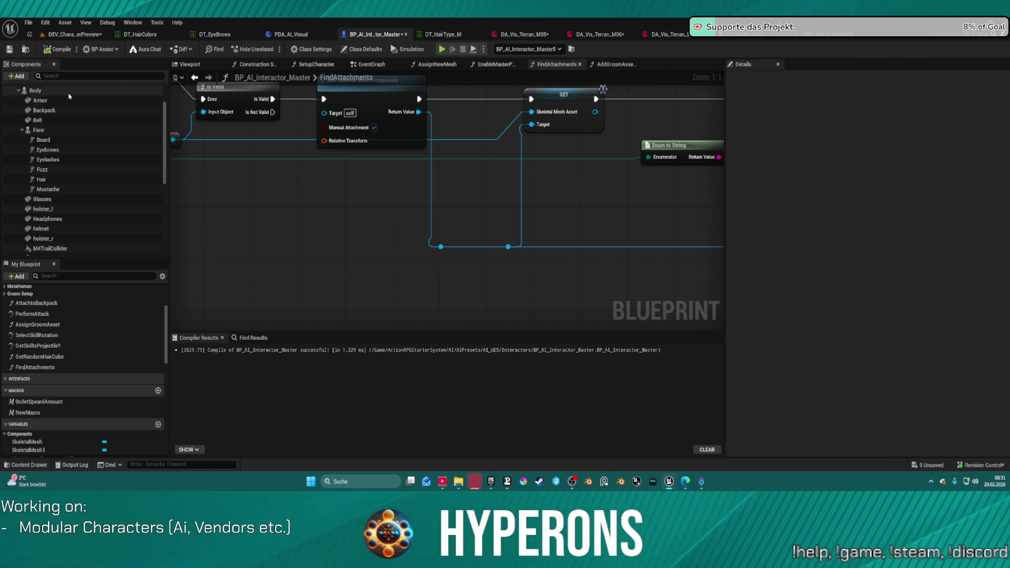
click(34, 91)
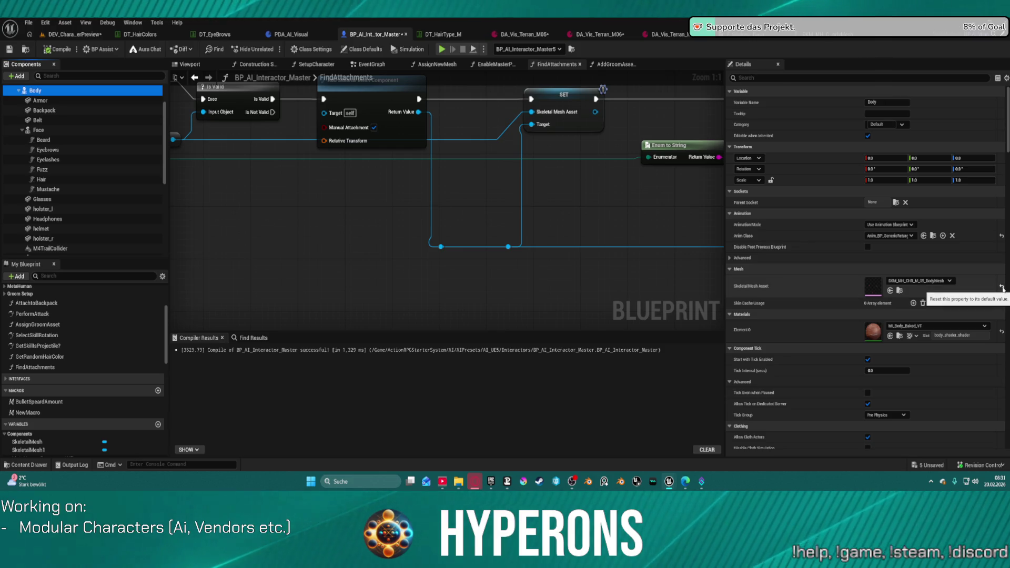
scroll(53, 131, up, 1)
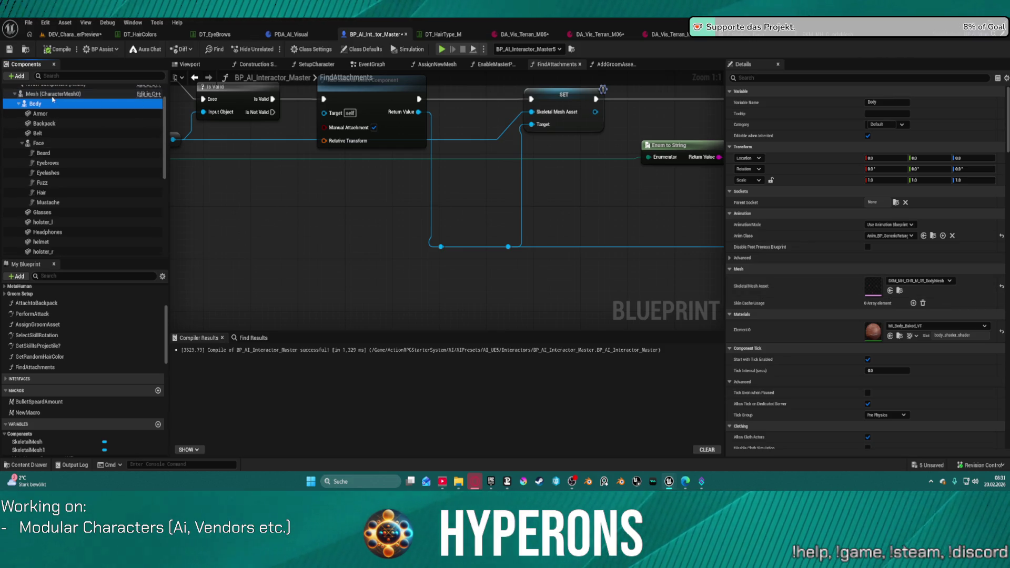
click(52, 94)
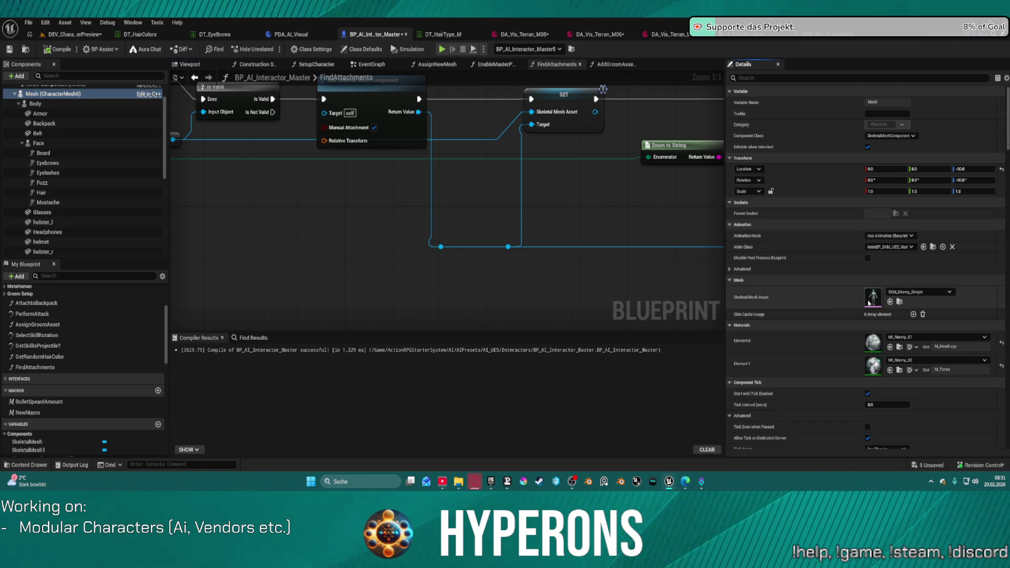
double_click(872, 296)
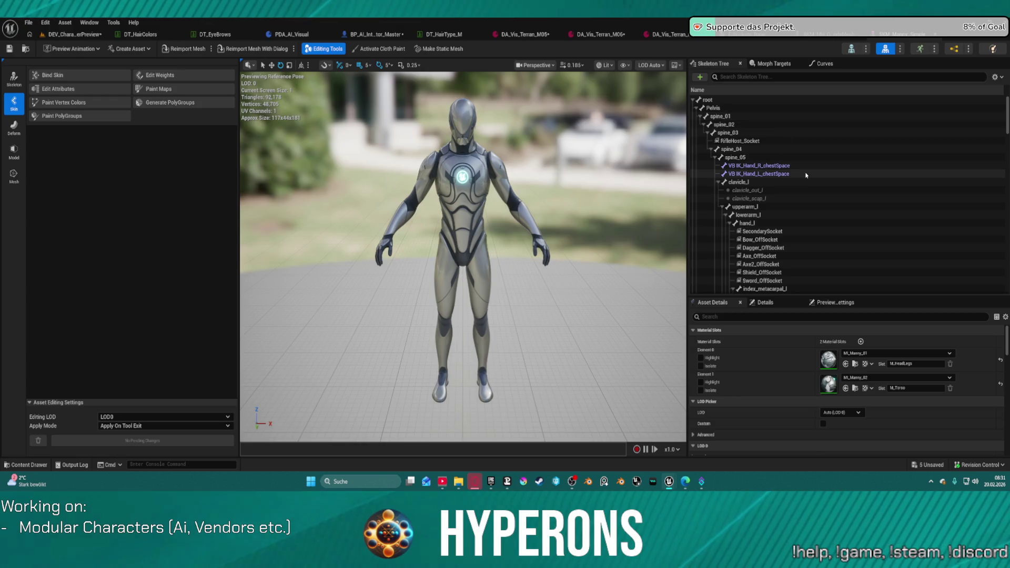
Copy all of SKM_Manny_Simple's sockets onto the body mesh's root bone and save the mesh.
scroll(807, 169, down, 1)
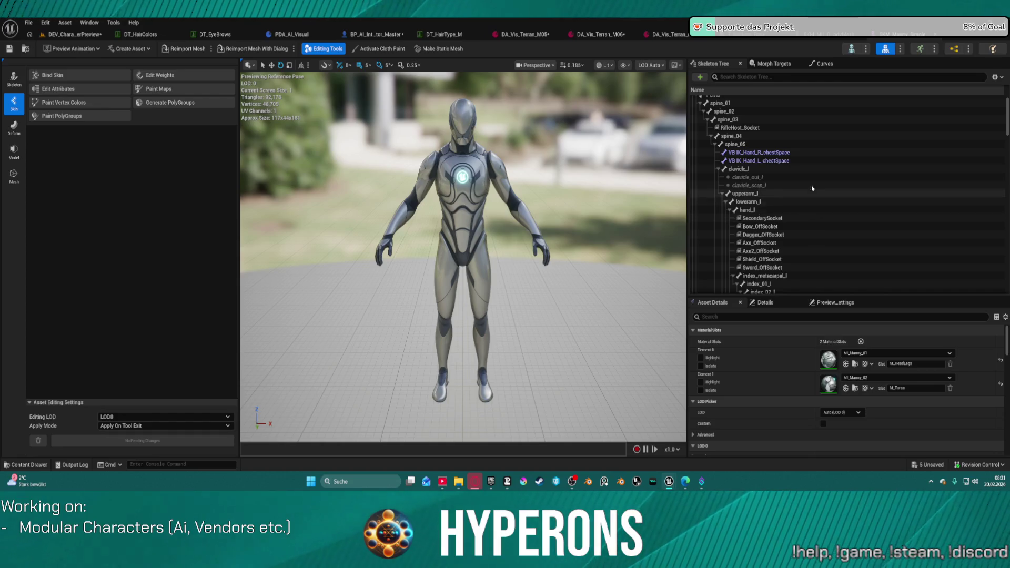
click(995, 77)
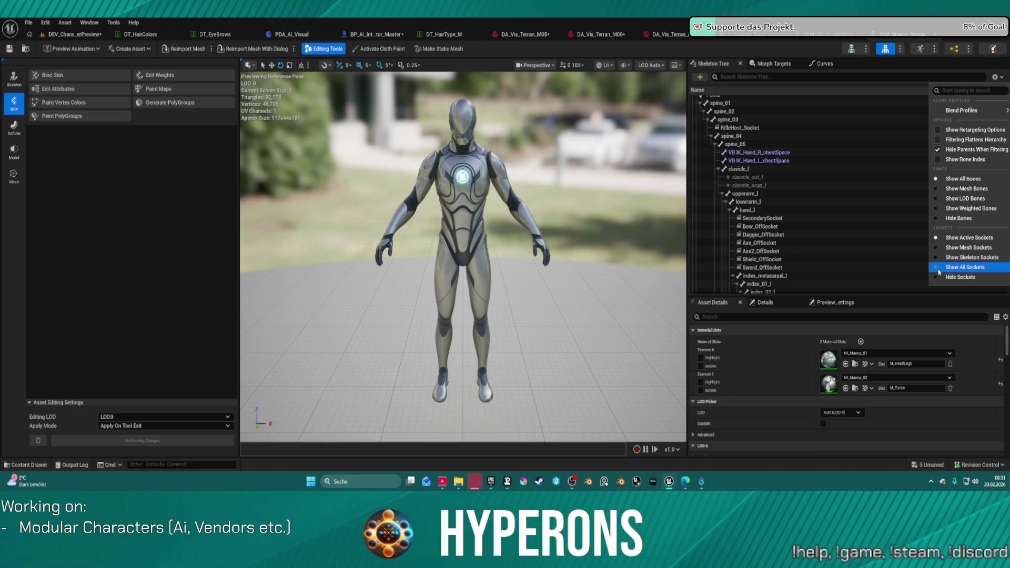
click(958, 218)
click(833, 198)
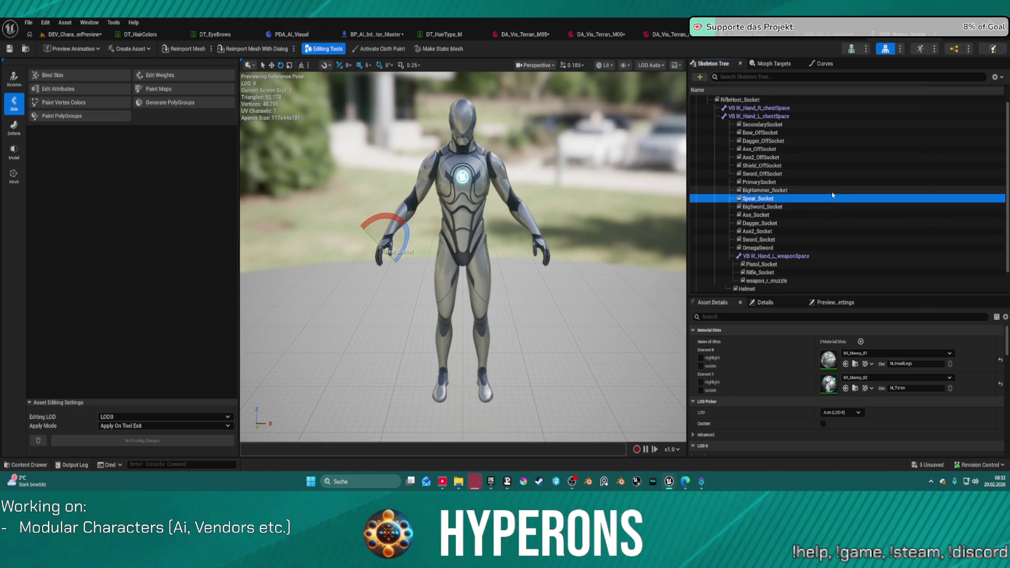
key(ctrl+a)
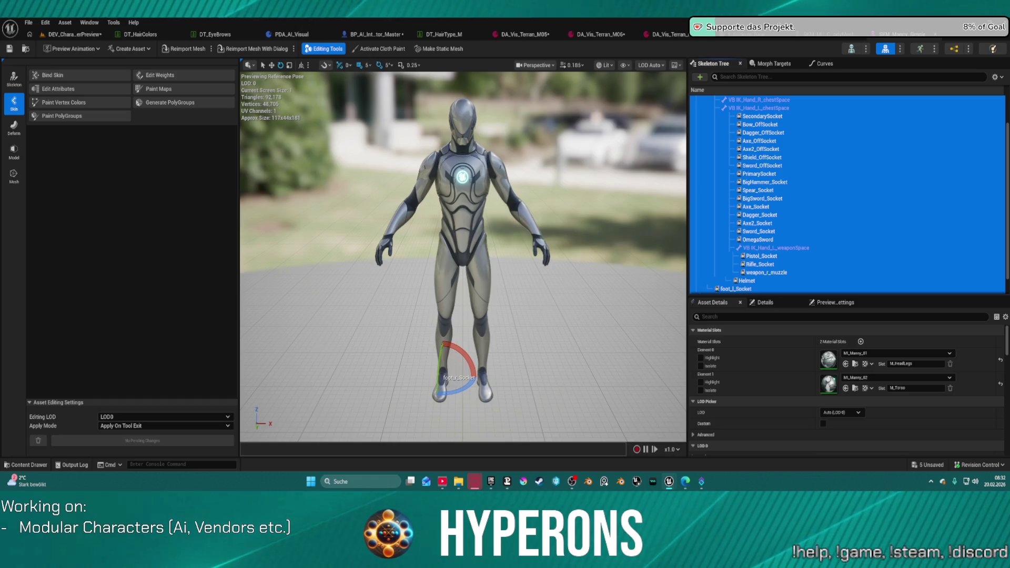
key(Delete)
click(810, 100)
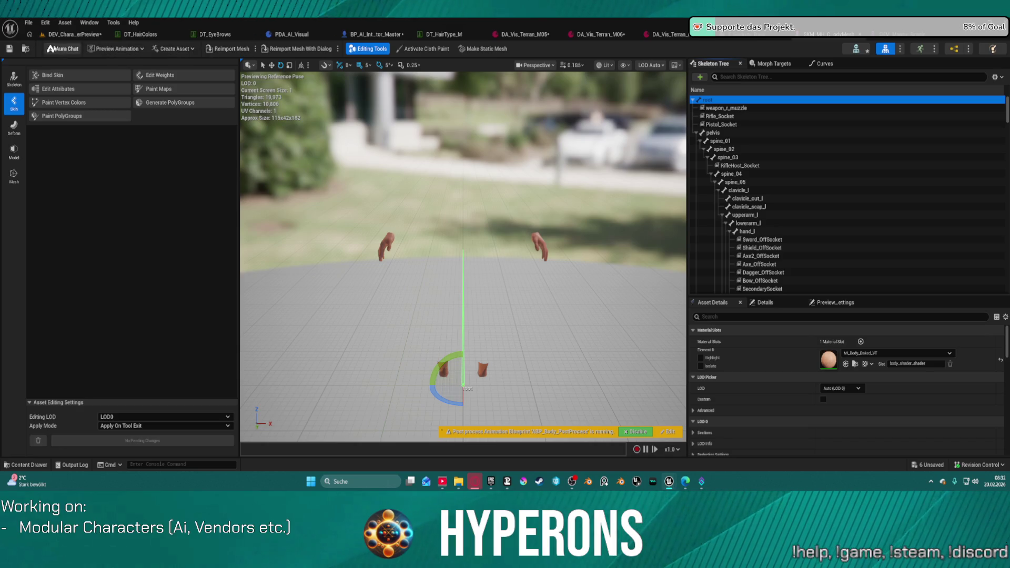
click(19, 49)
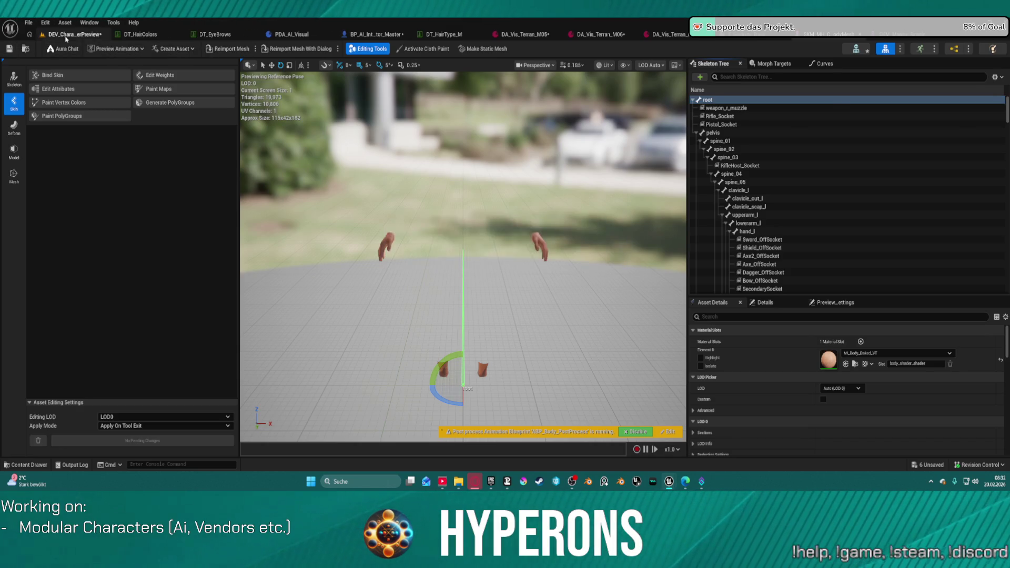
Reopen the body skeletal mesh editor and scroll its skeleton tree to inspect the pasted sockets.
click(71, 34)
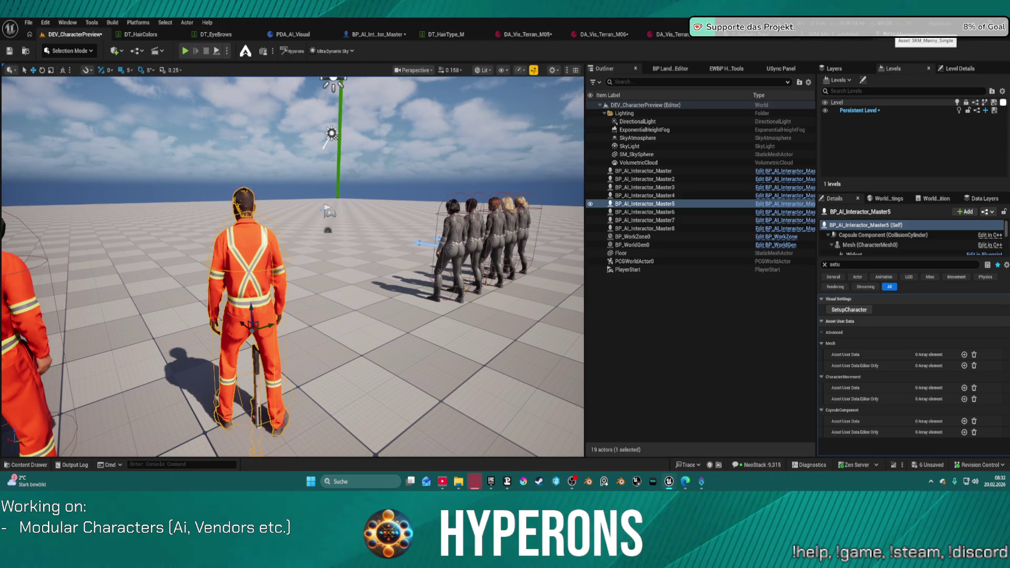
click(898, 35)
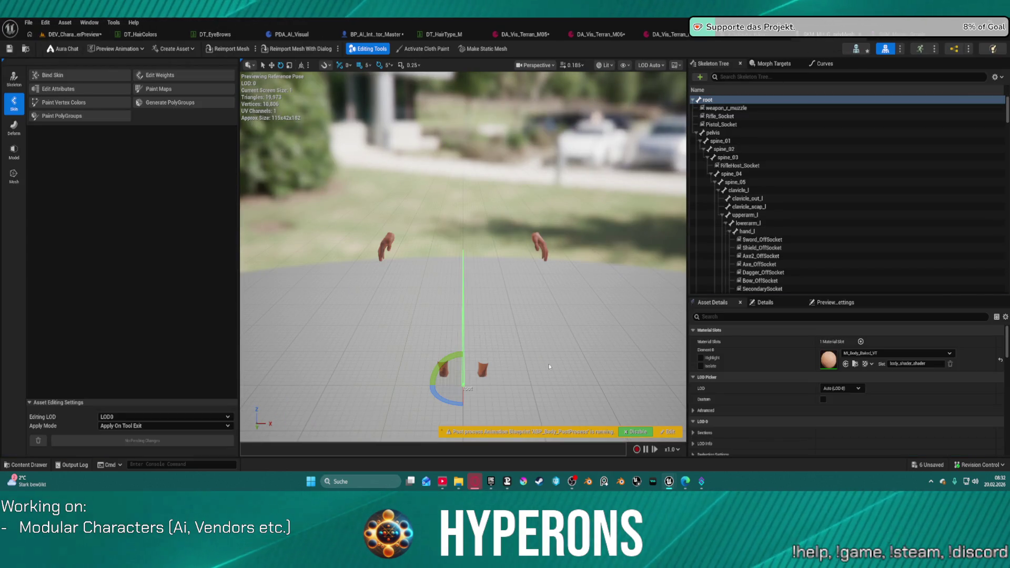
scroll(777, 267, down, 2)
scroll(777, 267, down, 3)
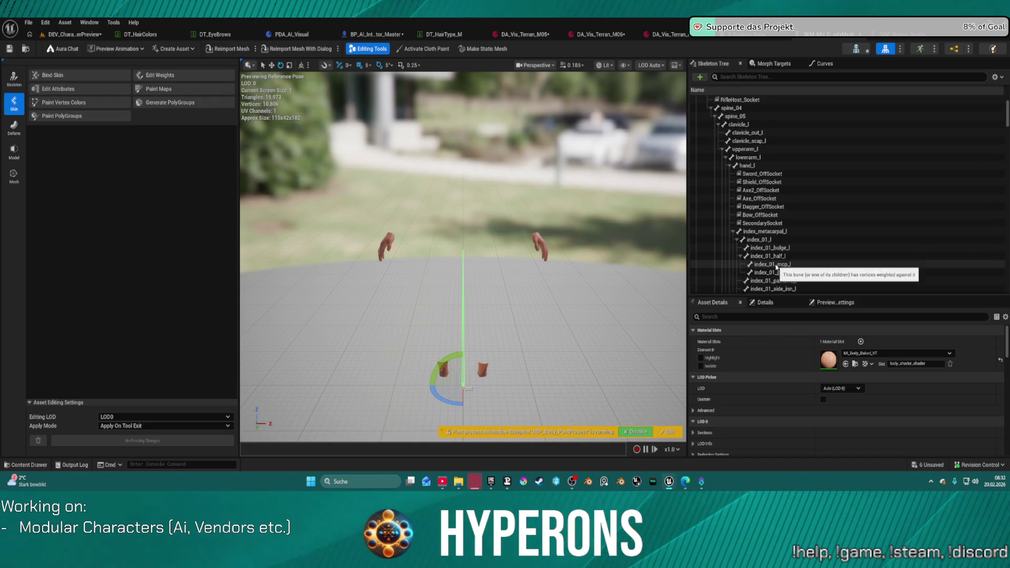
scroll(769, 164, down, 10)
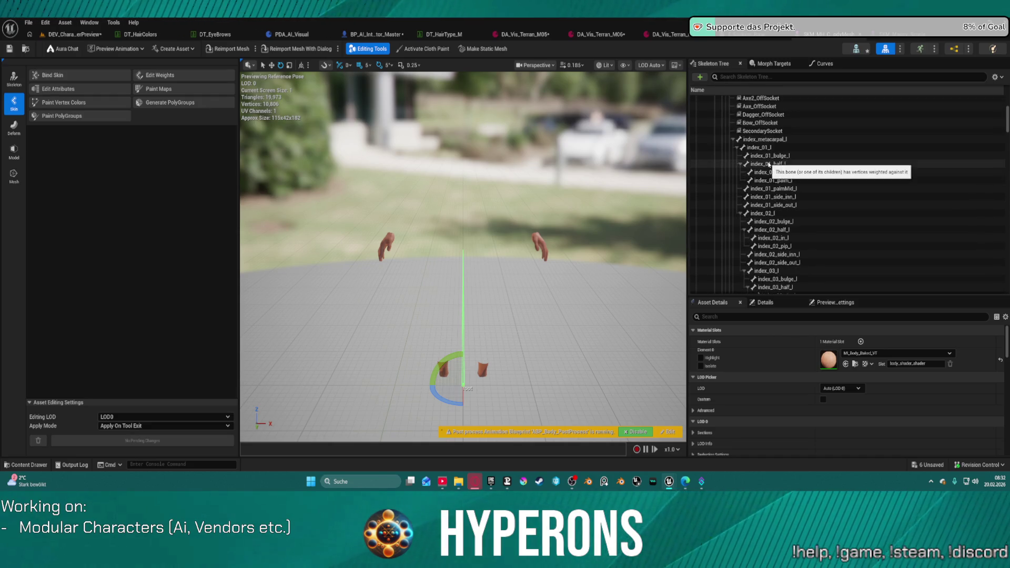
scroll(780, 179, down, 15)
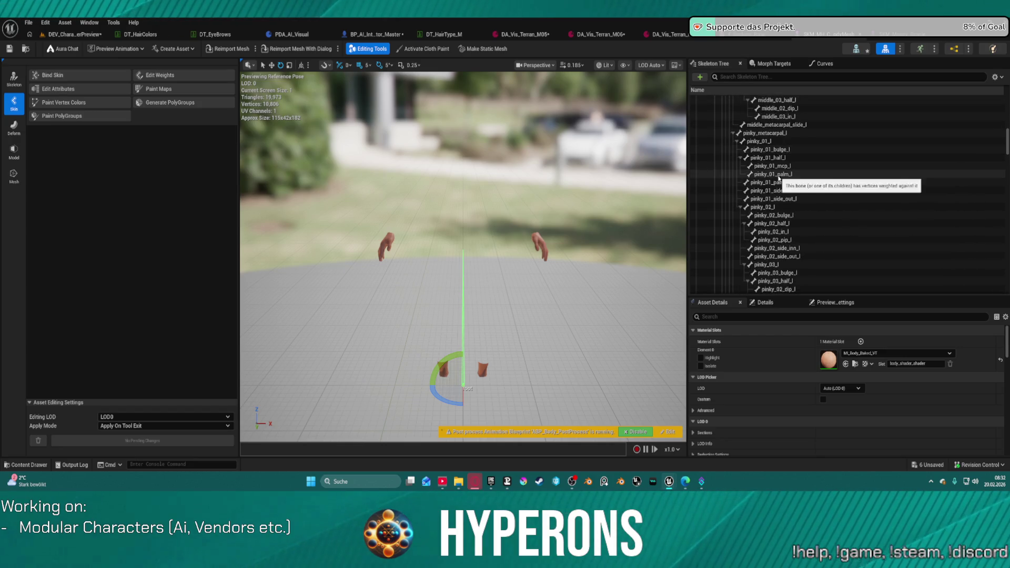
scroll(780, 176, down, 10)
click(758, 77)
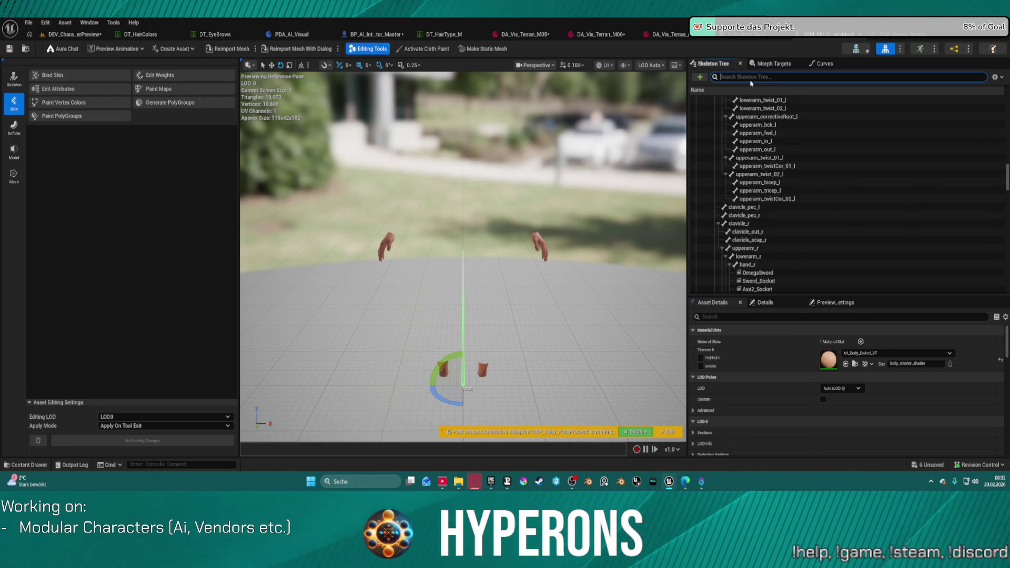
Filter the body mesh's skeleton tree by 'bace', then 'bre', then 'armor'.
text(bac)
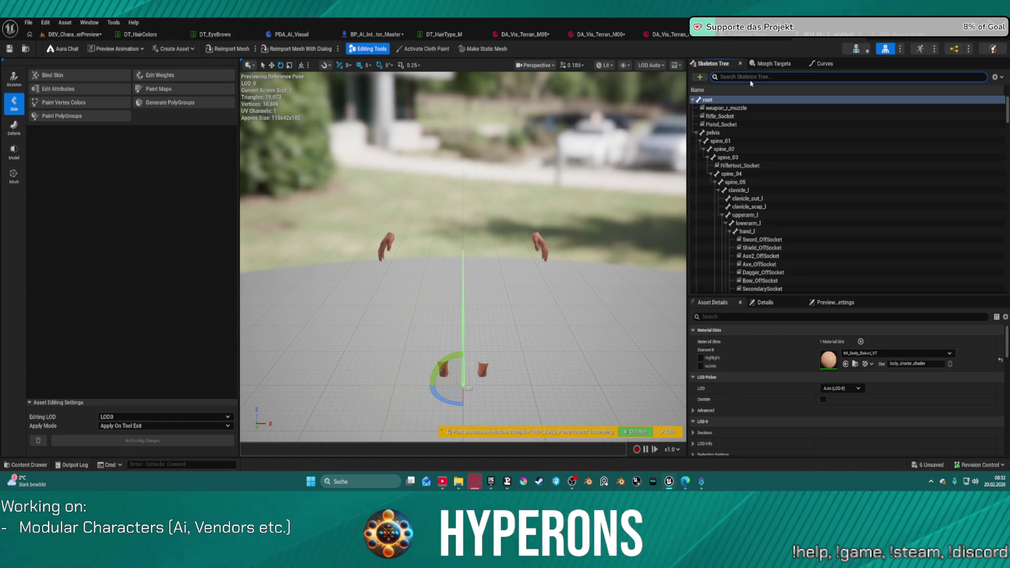
text(el)
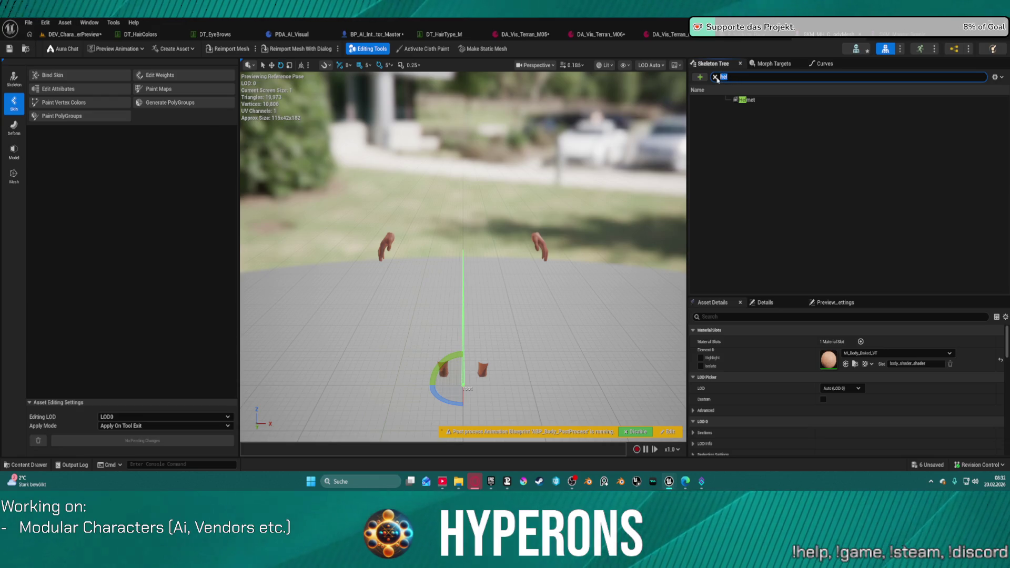
click(715, 77)
text(bre)
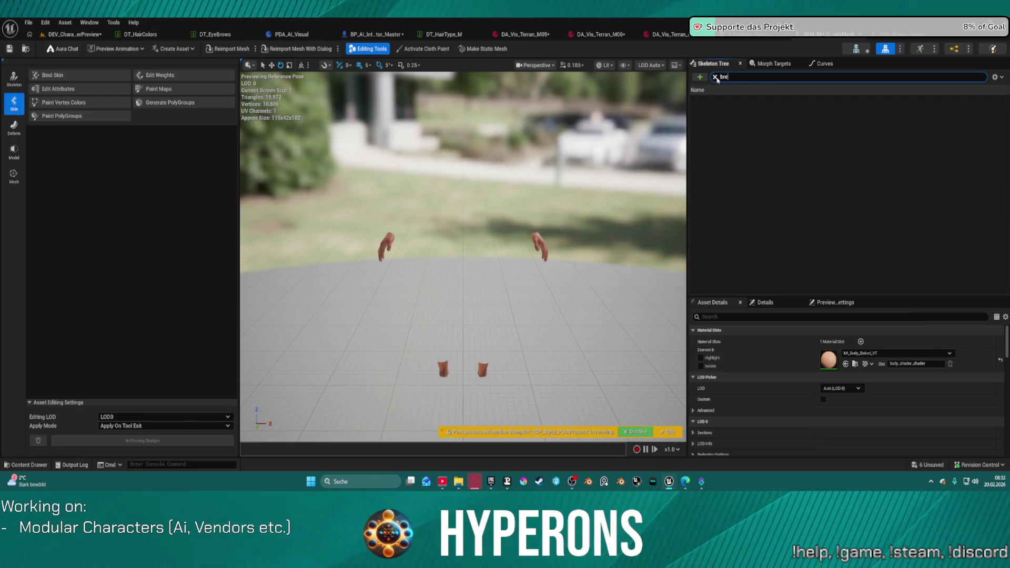
key(BackSpace)
text(arm)
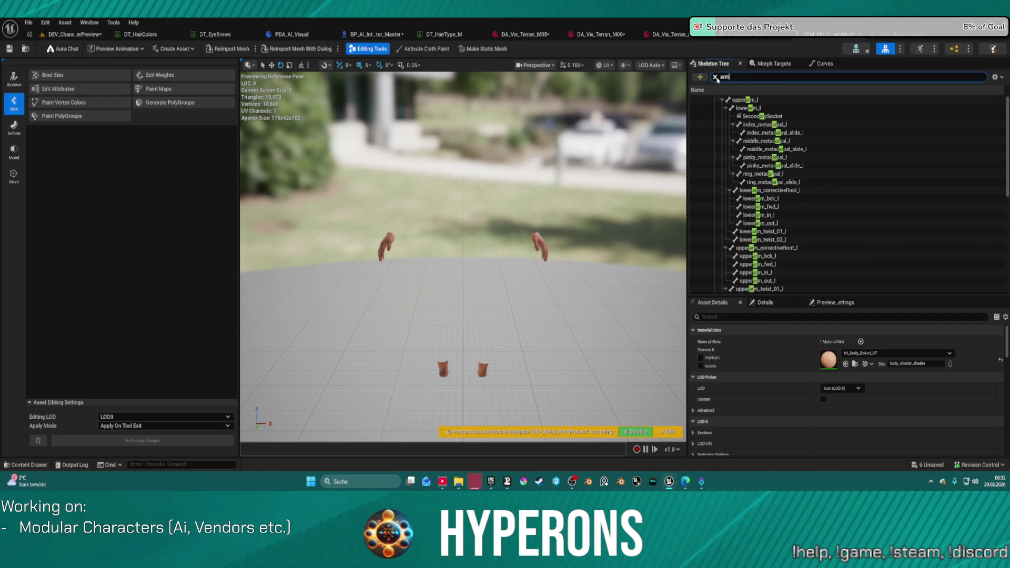
text(or)
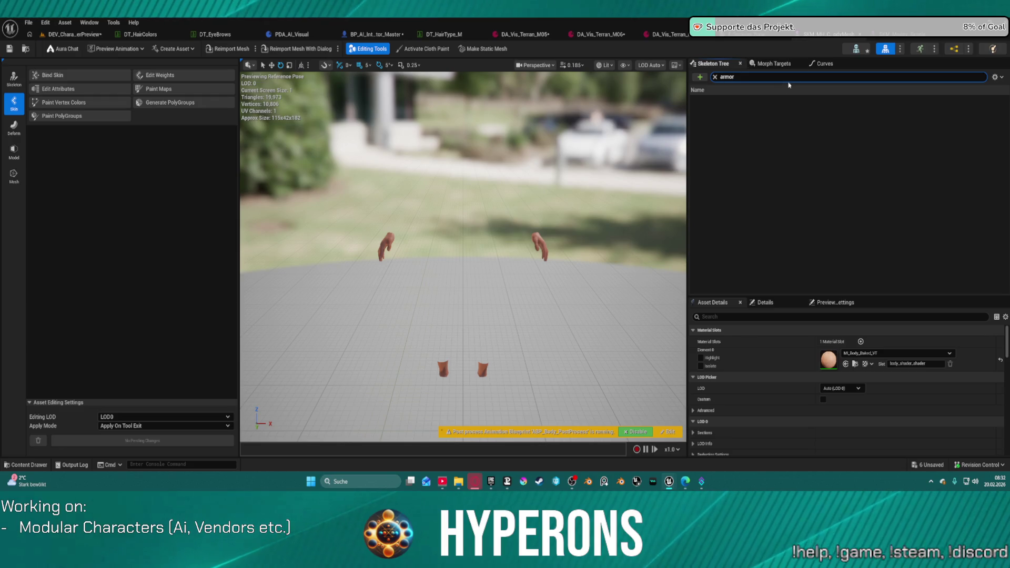
Review SKM_Manny_Simple's weapon sockets such as Spear_Socket, then clear the body mesh's skeleton filter.
click(899, 34)
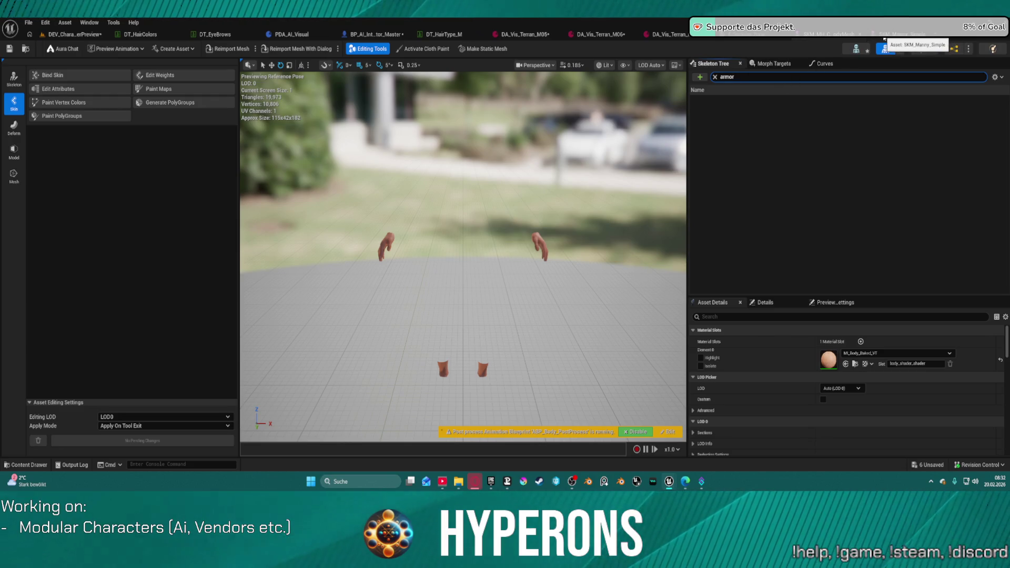
click(801, 191)
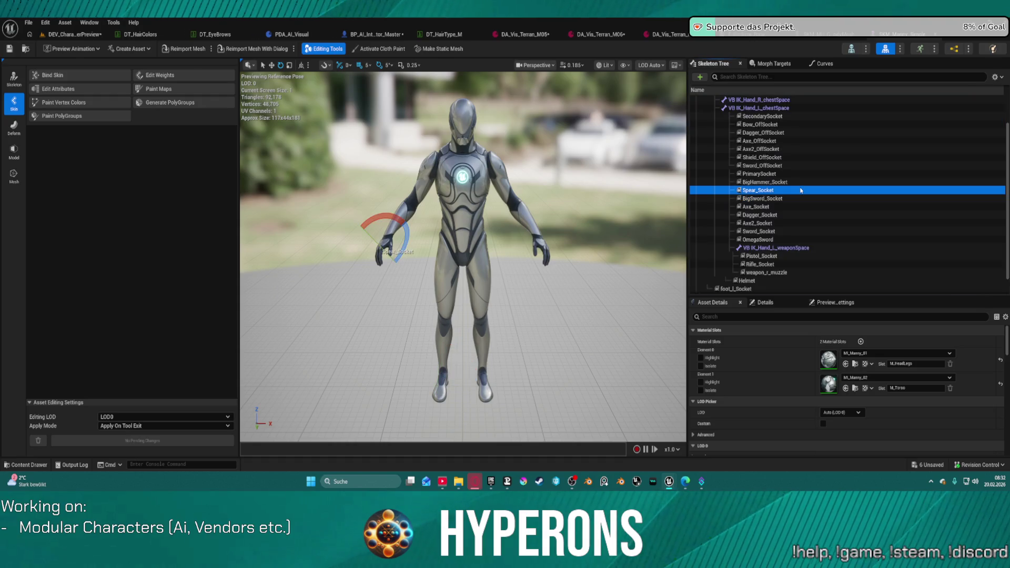
scroll(784, 205, down, 1)
scroll(766, 218, up, 1)
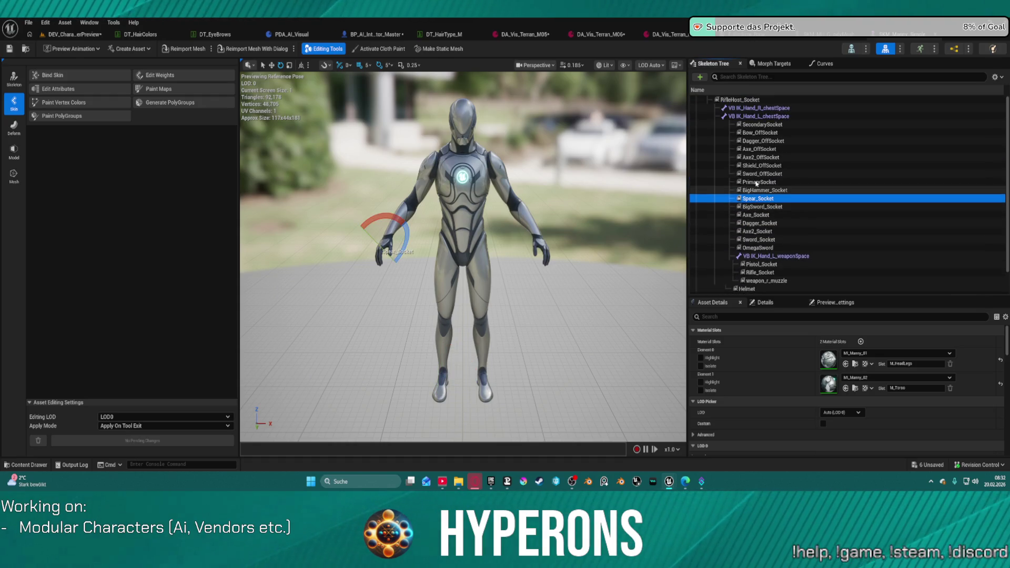
scroll(785, 143, down, 1)
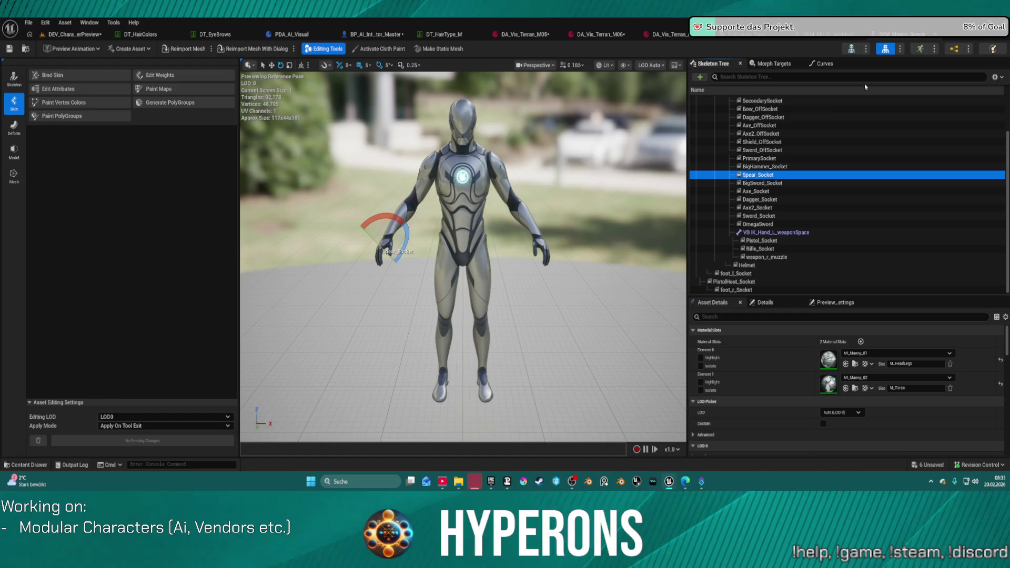
click(835, 41)
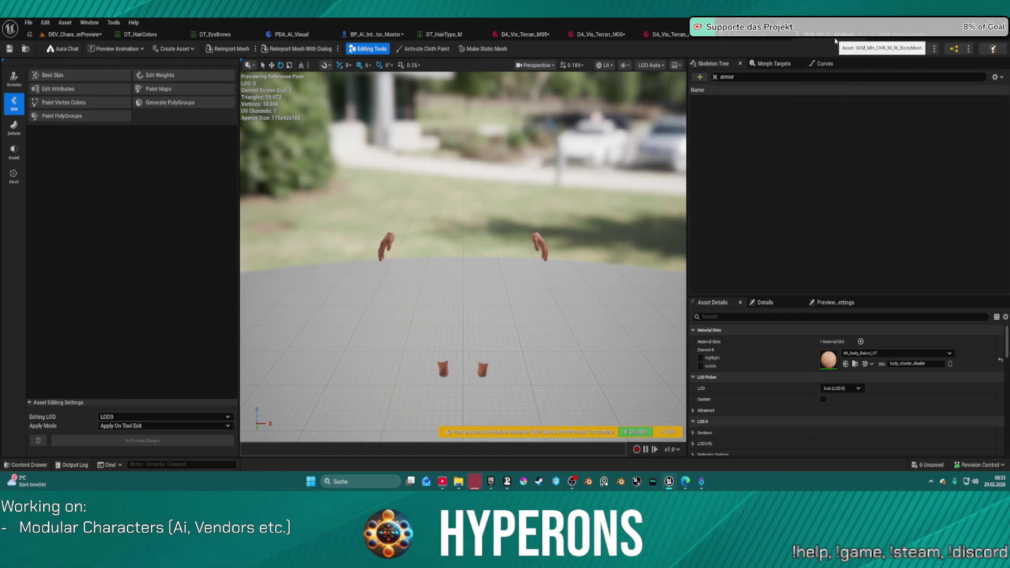
click(715, 78)
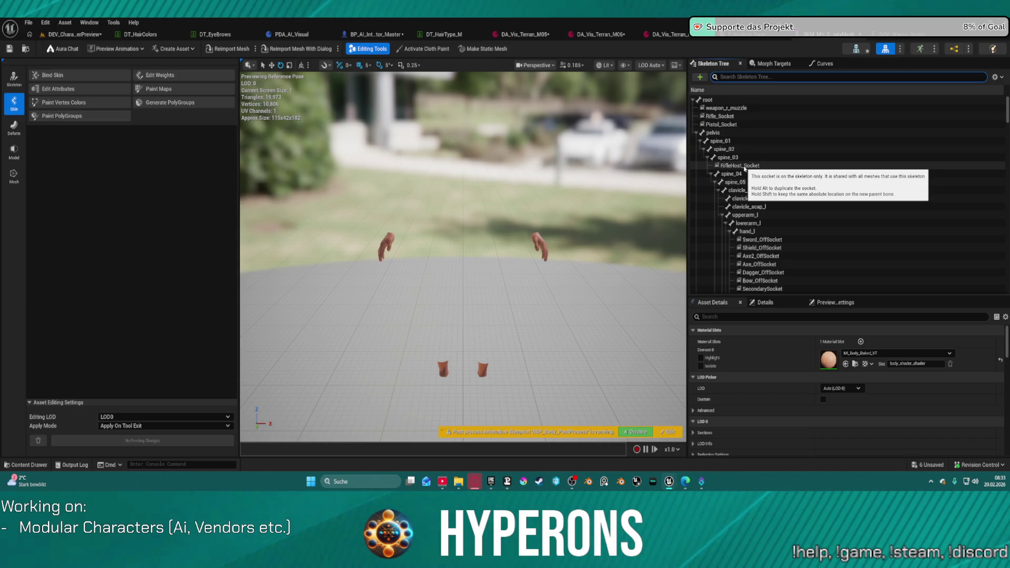
Copy the RifleHost_Socket name and add it as a new enumerator in the socket enum.
click(745, 166)
click(757, 166)
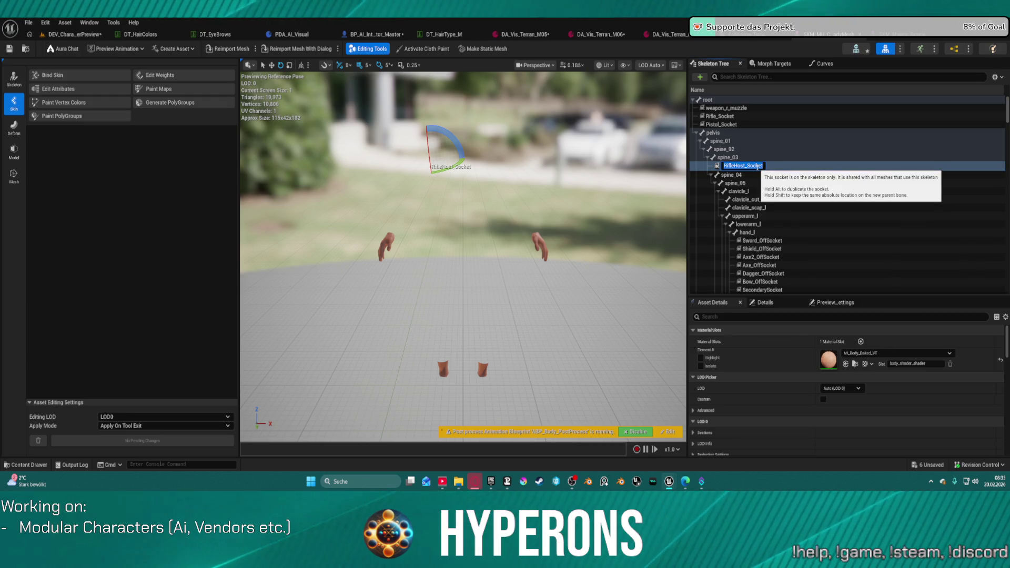
click(754, 34)
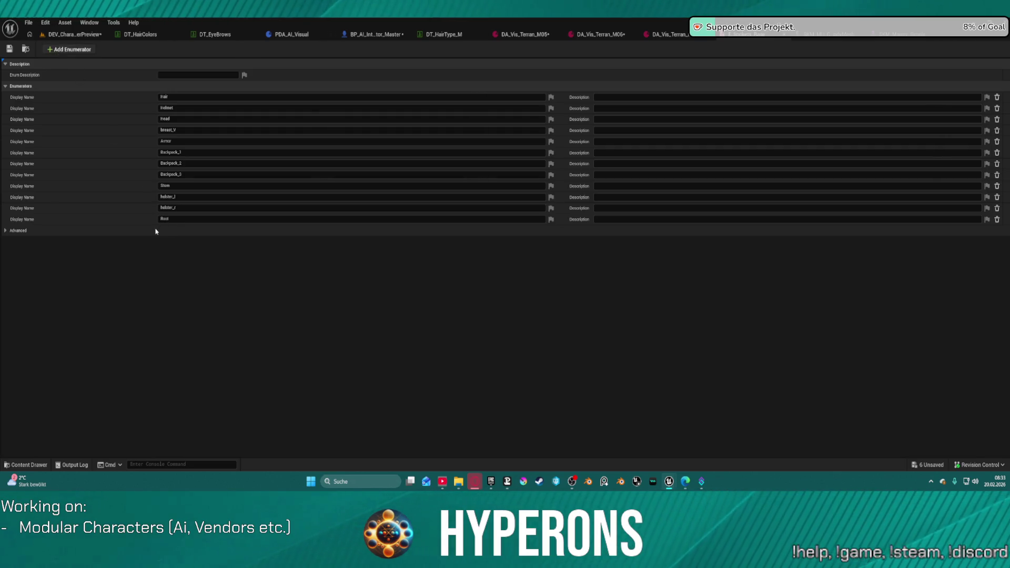
click(217, 231)
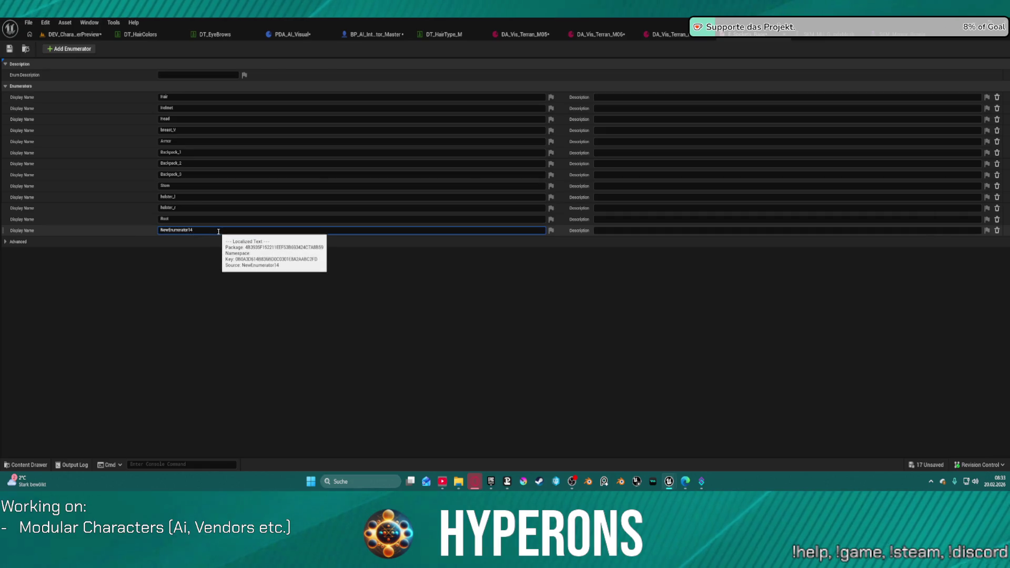
text(RifleHost_Socket)
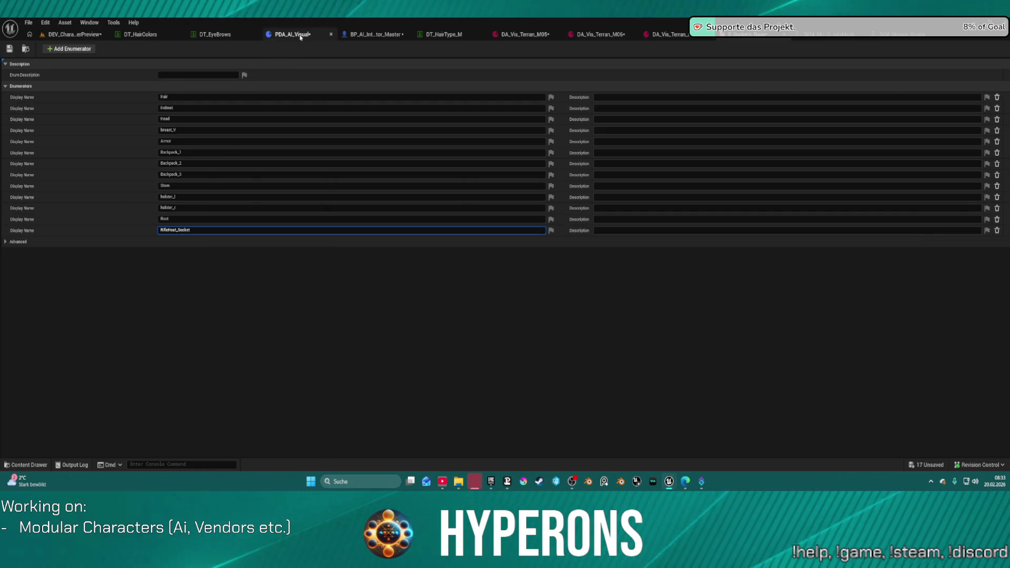
Compile and save the PDA_AI_Visual blueprint.
click(25, 50)
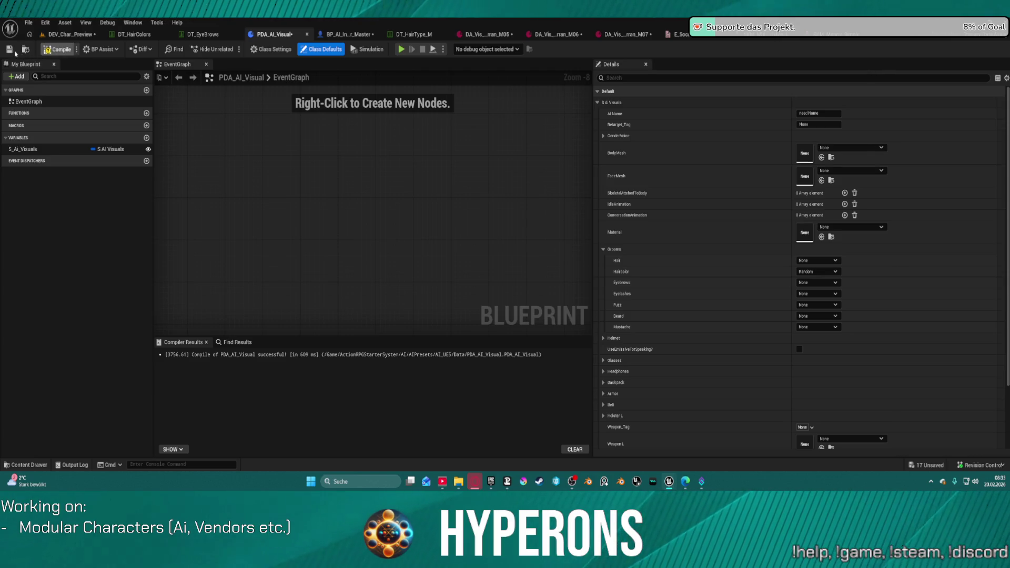
click(9, 49)
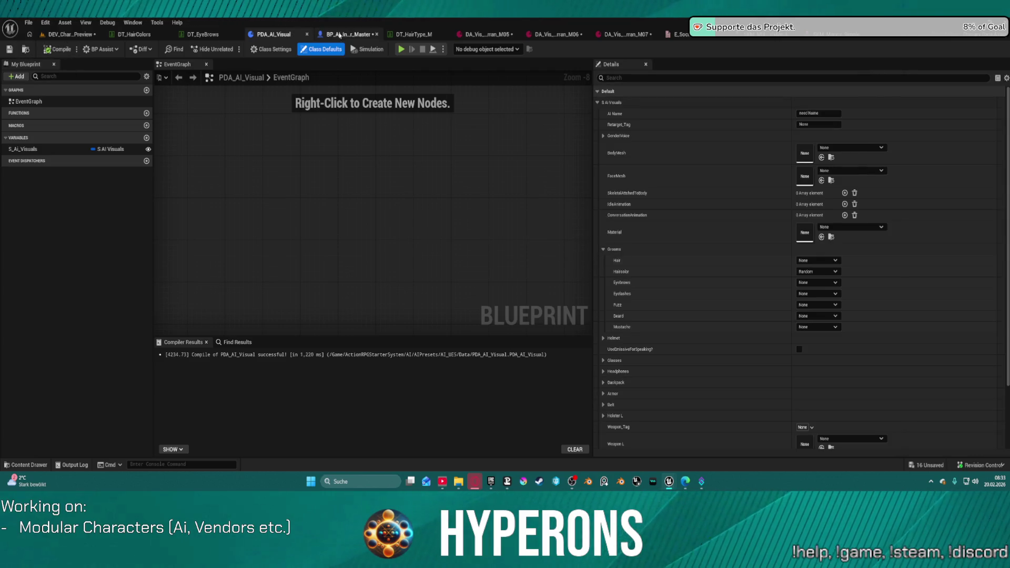
click(349, 35)
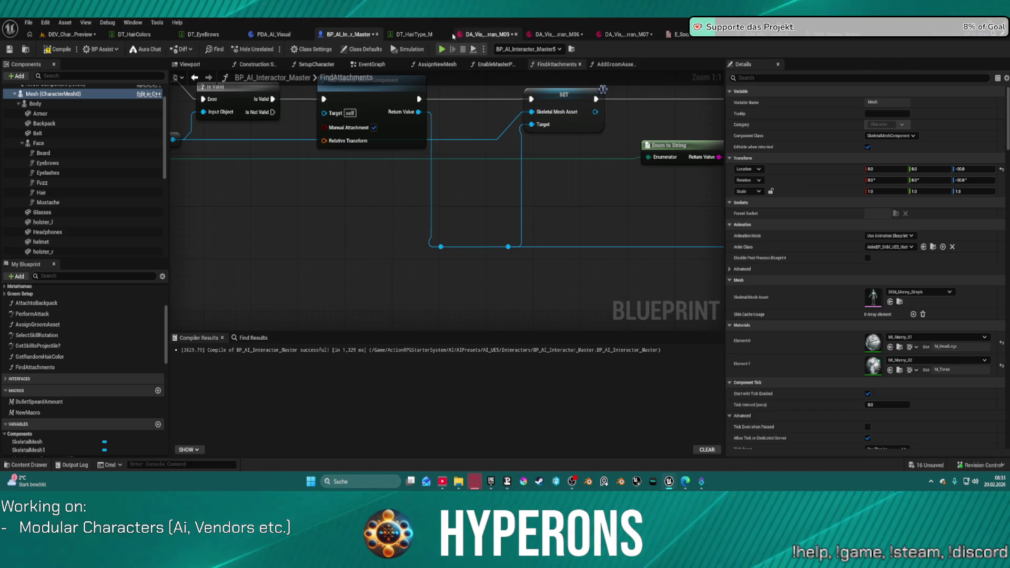
In DA_Vis_Terran_M05, attach the third mesh (Index 2) to RifleHost_Socket.
click(456, 35)
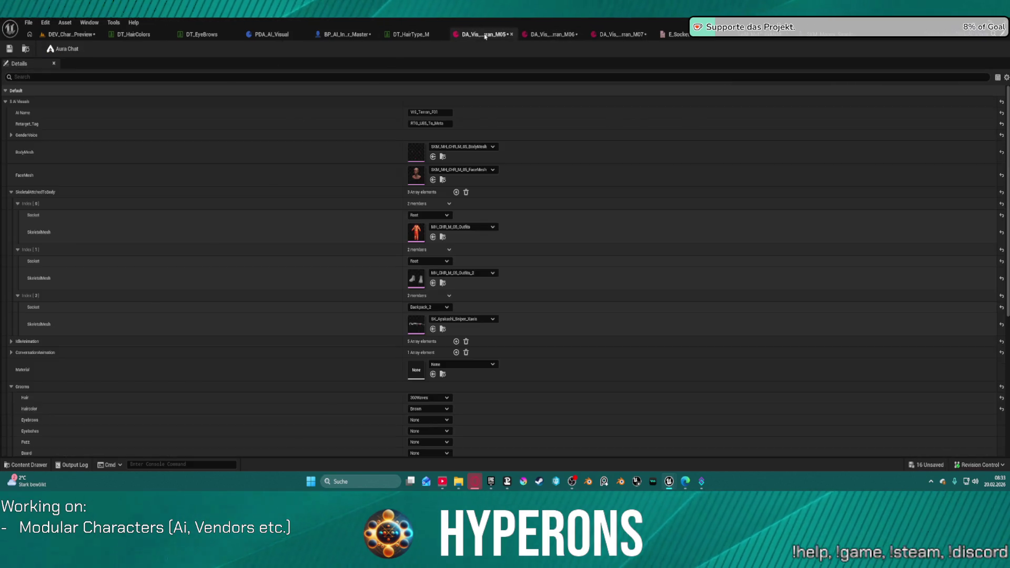
click(440, 308)
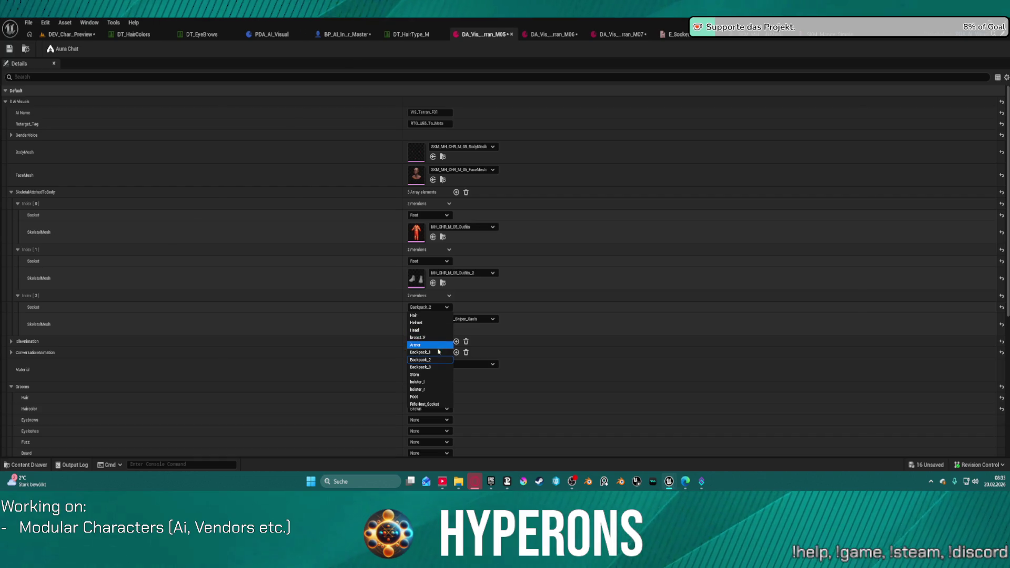
click(445, 404)
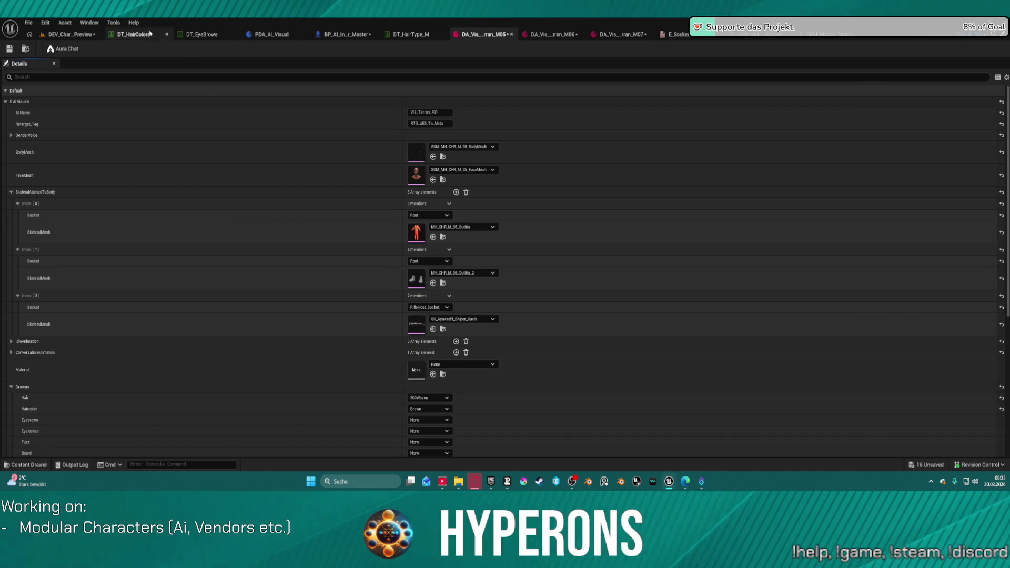
Recompile and save BP_AI_Interactor_Master, then return to the DEV_CharacterPreview level.
click(77, 35)
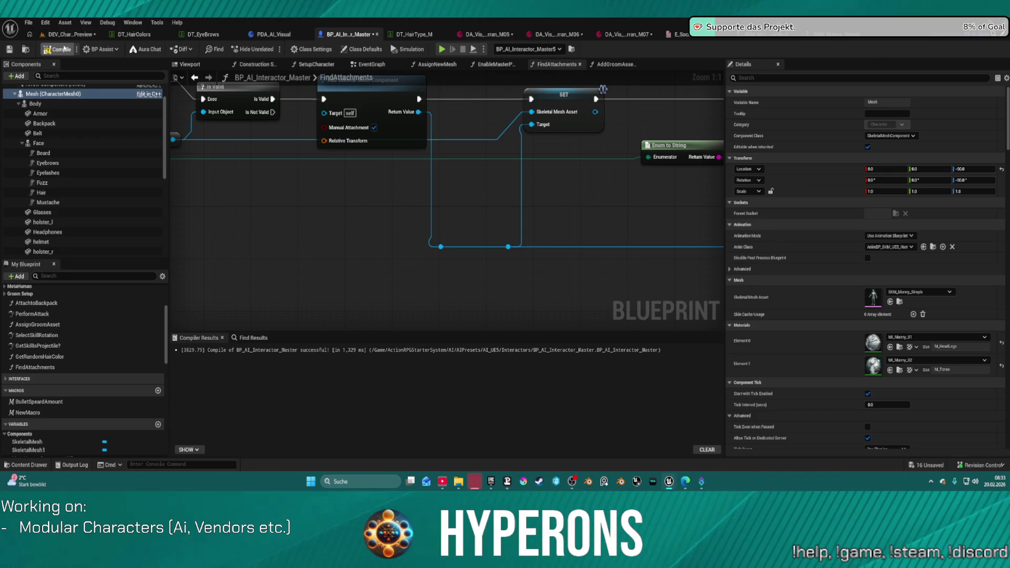
click(63, 49)
key(ctrl+s)
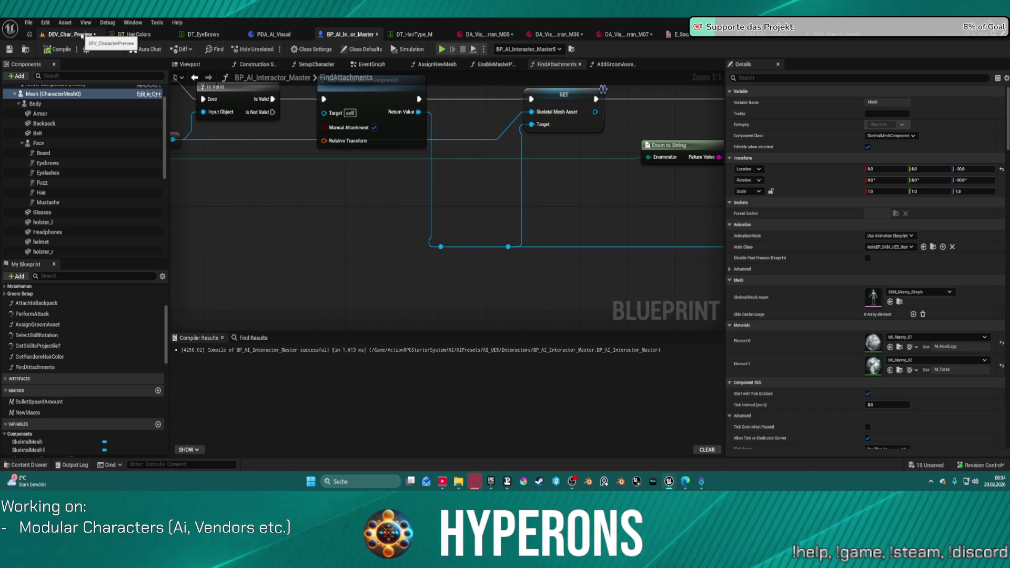
click(81, 34)
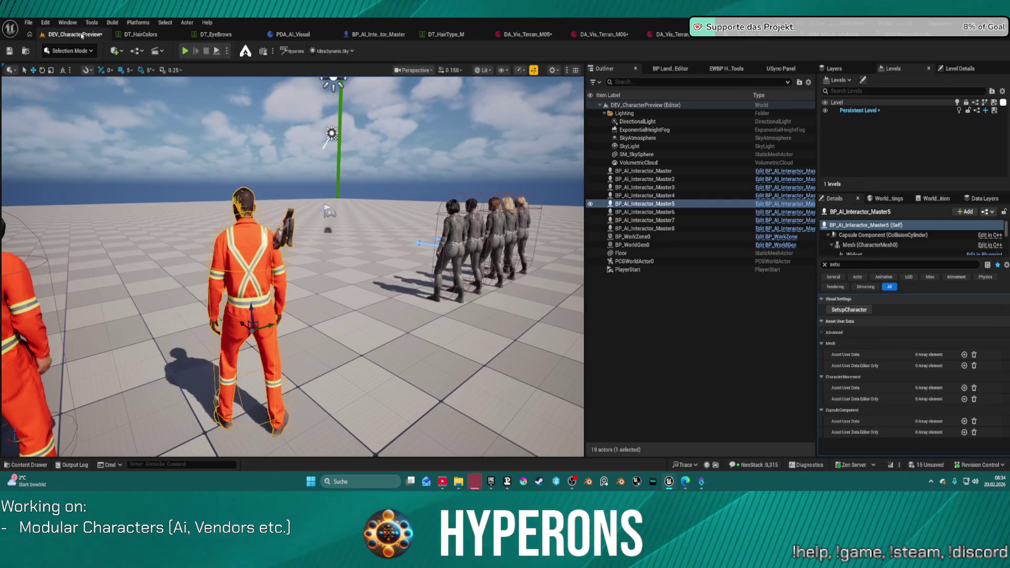
Orbit around the orange-suited character and check RifleHost_Socket in the body mesh skeleton.
mouse_move(293, 267)
mouse_down()
mouse_move(79, 266)
mouse_move(264, 267)
mouse_move(237, 267)
mouse_up()
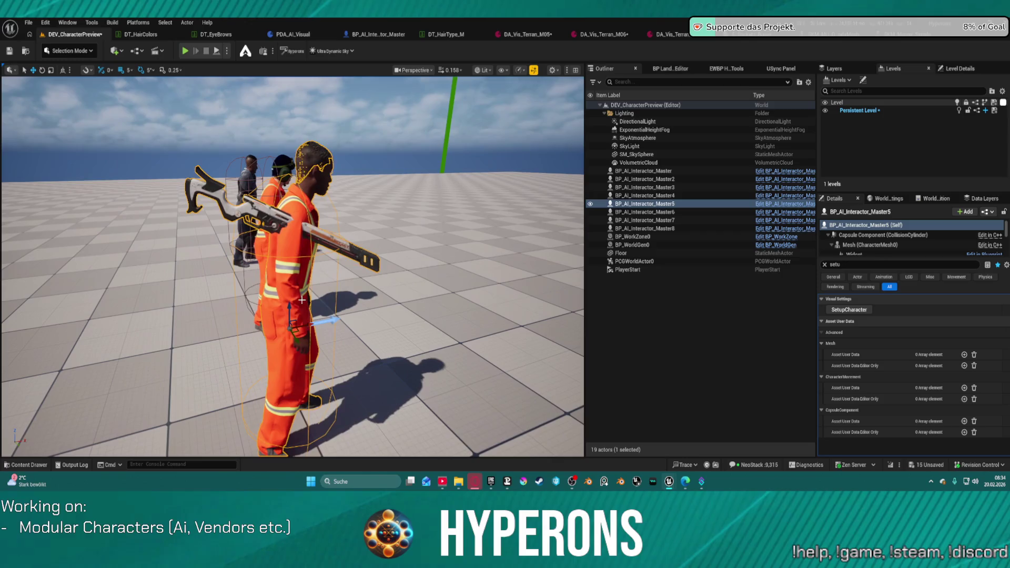
drag(314, 323, 371, 306)
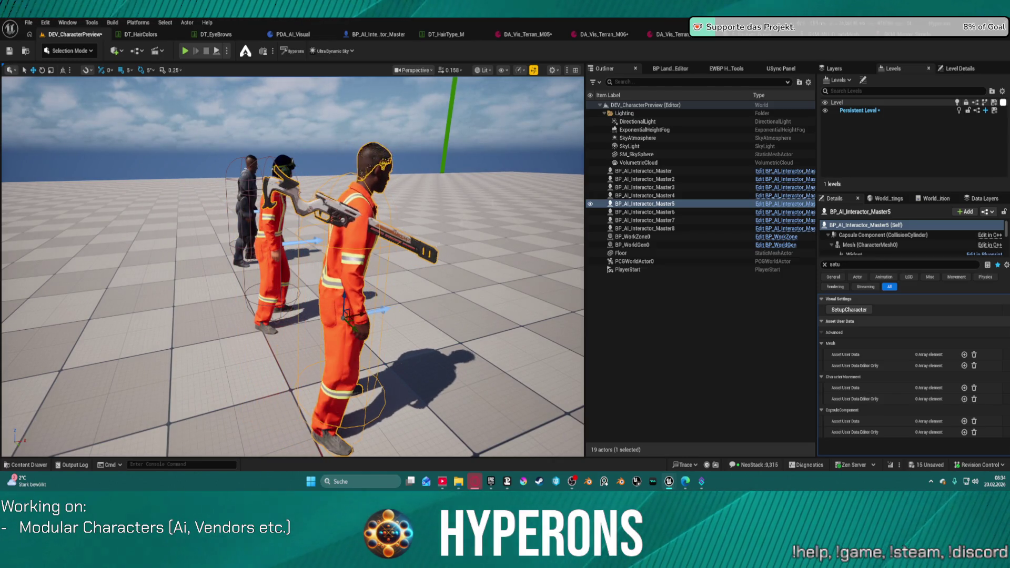
click(906, 39)
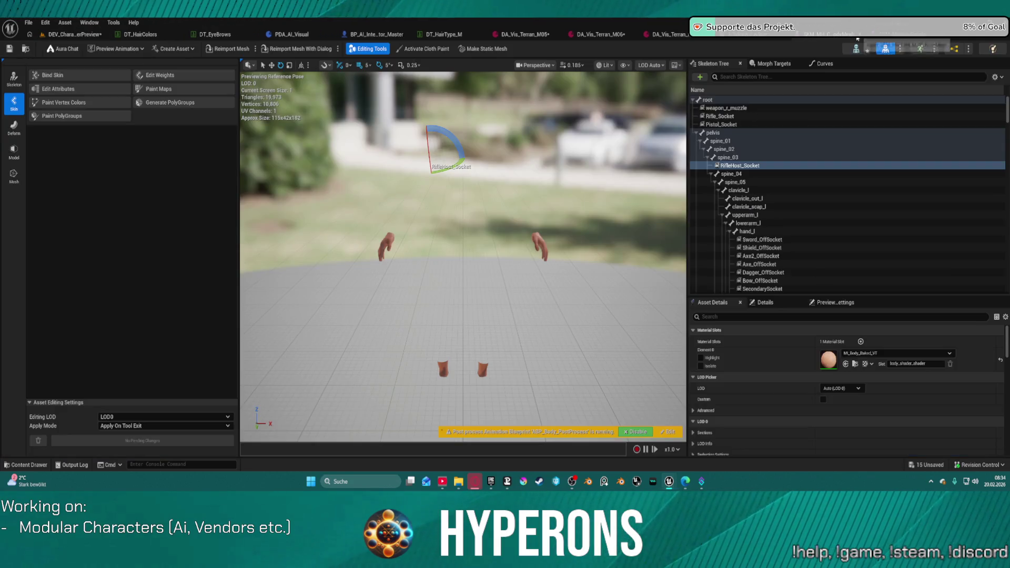
click(784, 166)
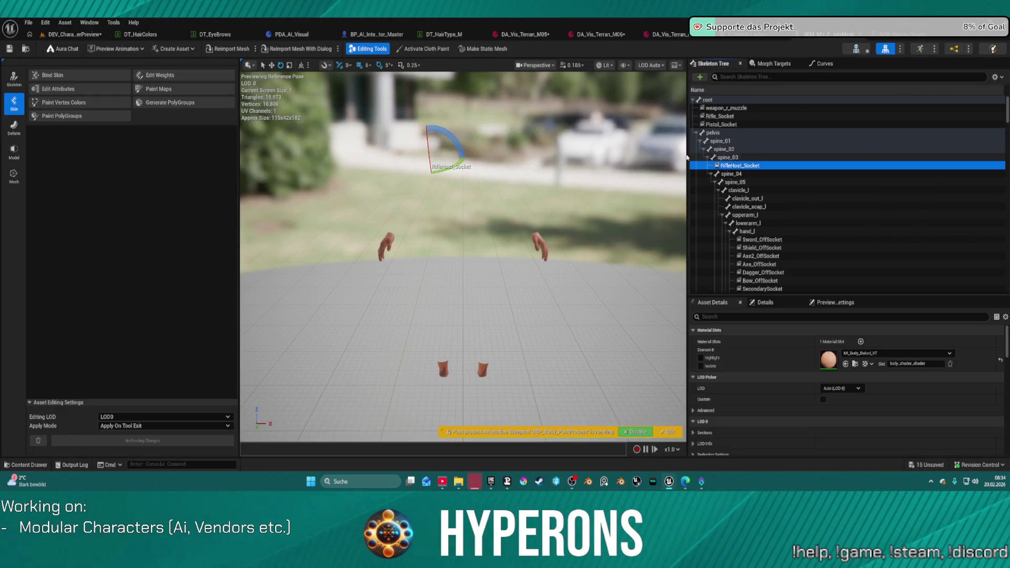
click(895, 34)
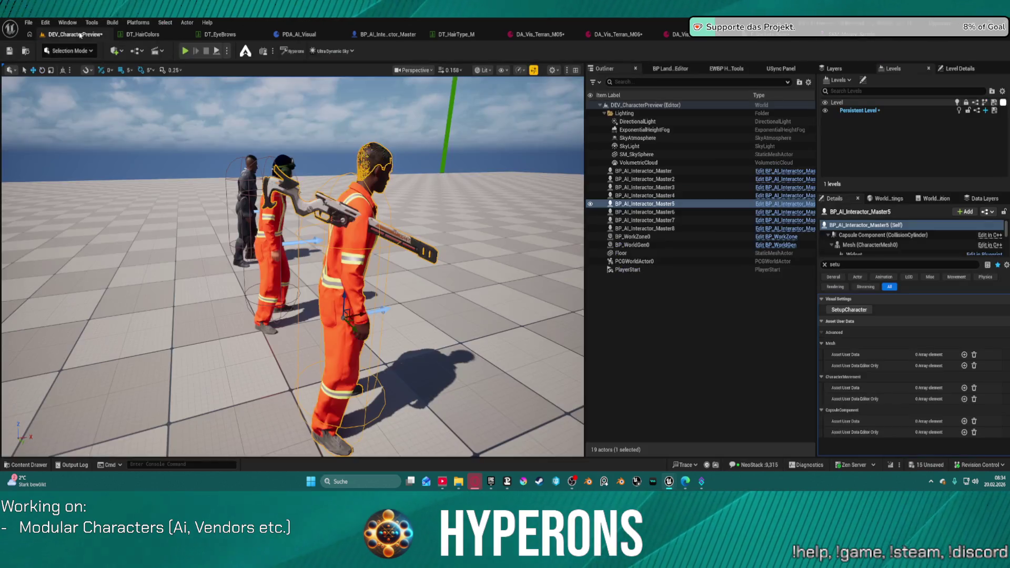
click(73, 34)
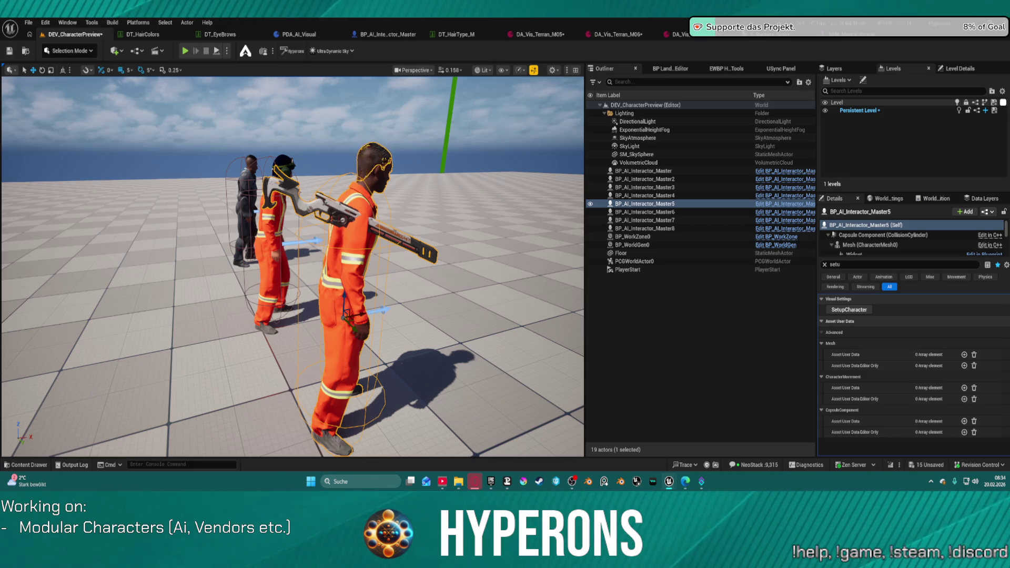
Rebuild the orange-suited character with SetupCharacter, rotate the rifle socket, and undo the last socket move.
click(849, 310)
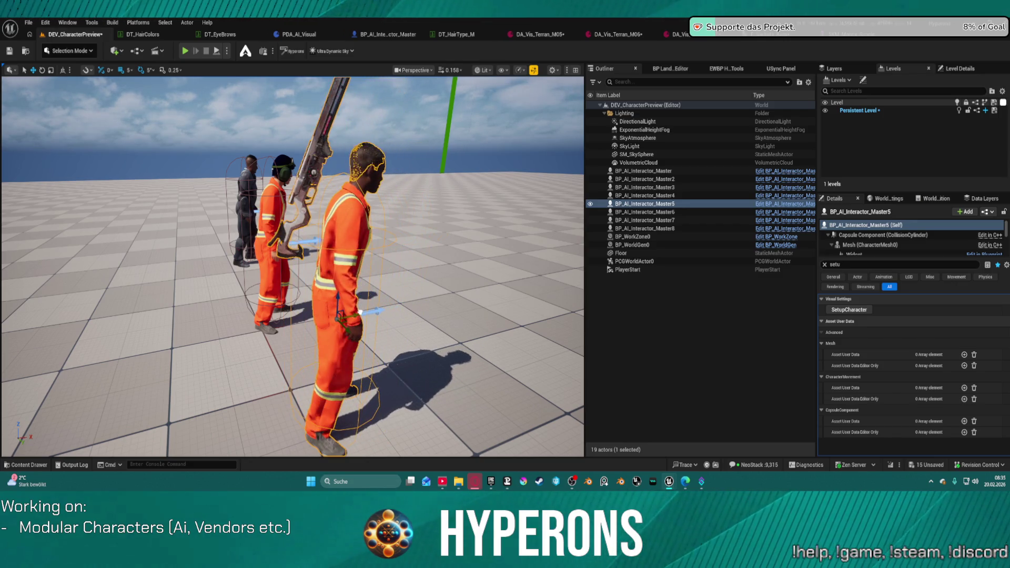
key(e)
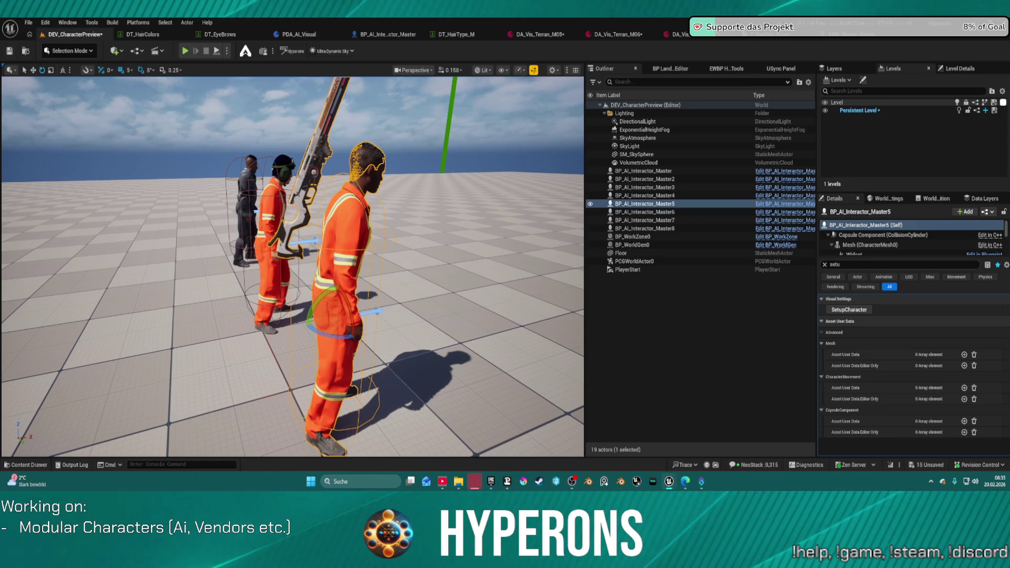
key(ctrl+z)
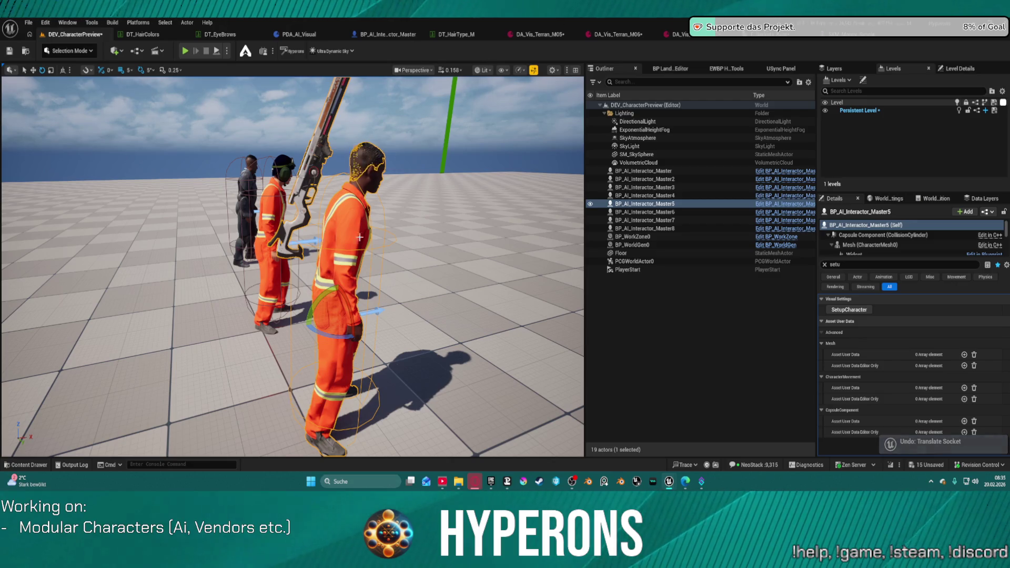
Re-run SetupCharacter on the orange-suited worker, then rotate and frame it to inspect the back-mounted rifle.
key(w)
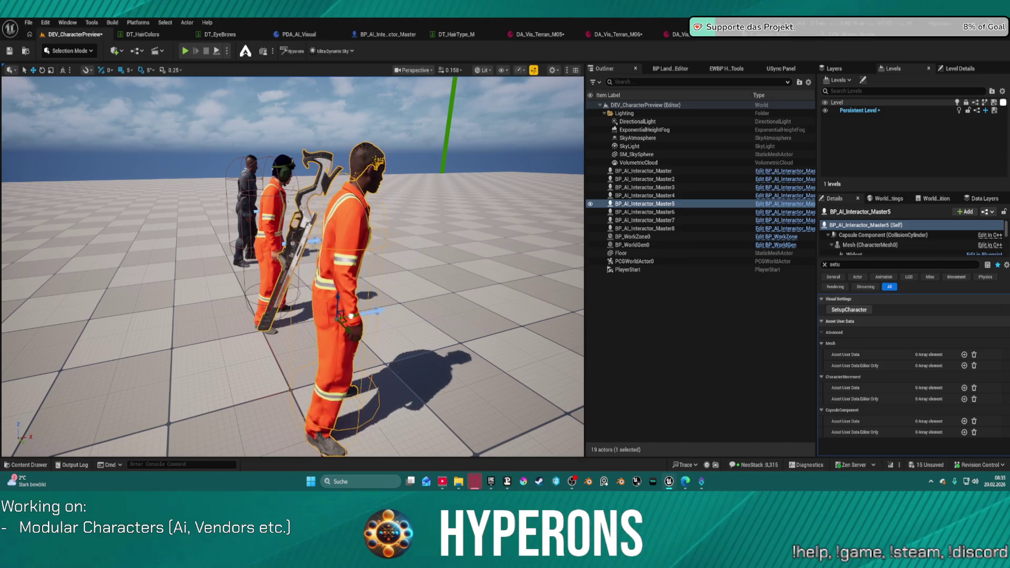
drag(295, 263, 505, 263)
key(e)
key(w)
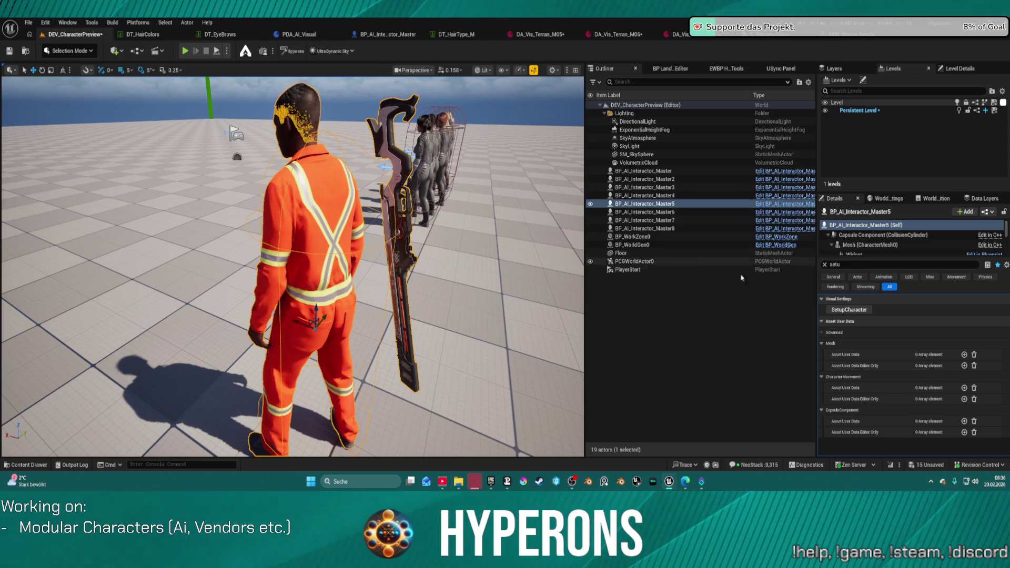
click(839, 311)
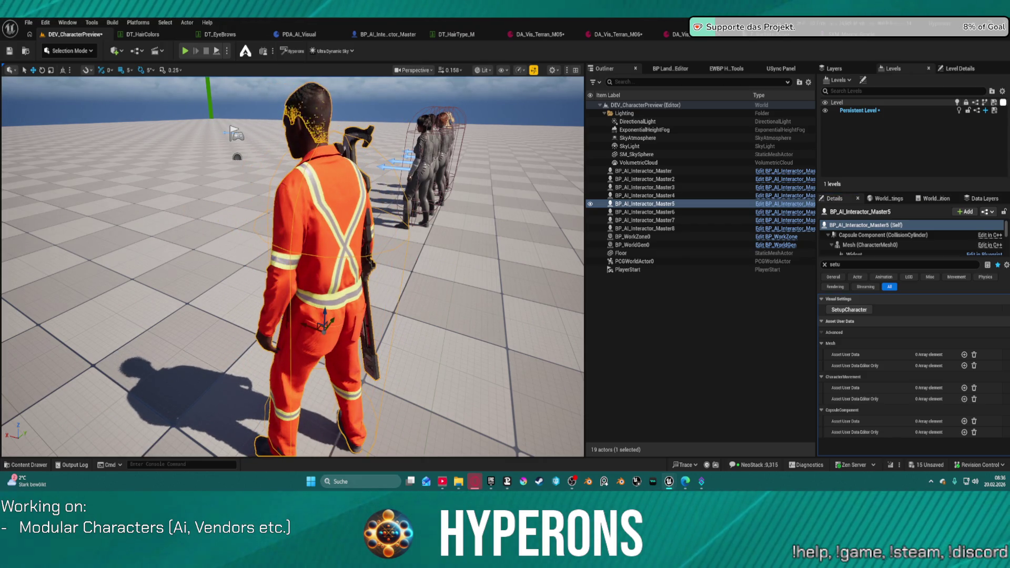
key(e)
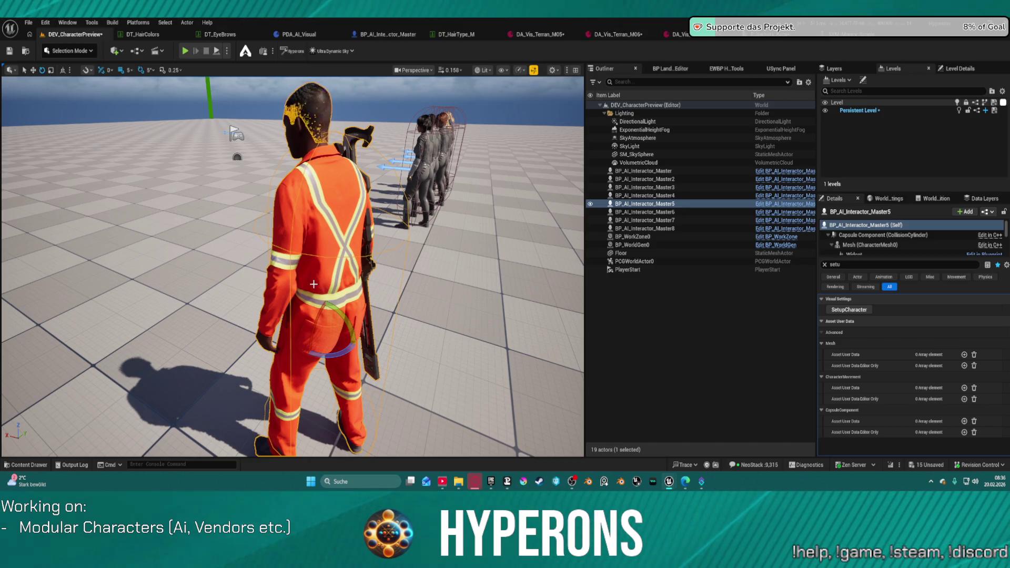
key(w)
key(e)
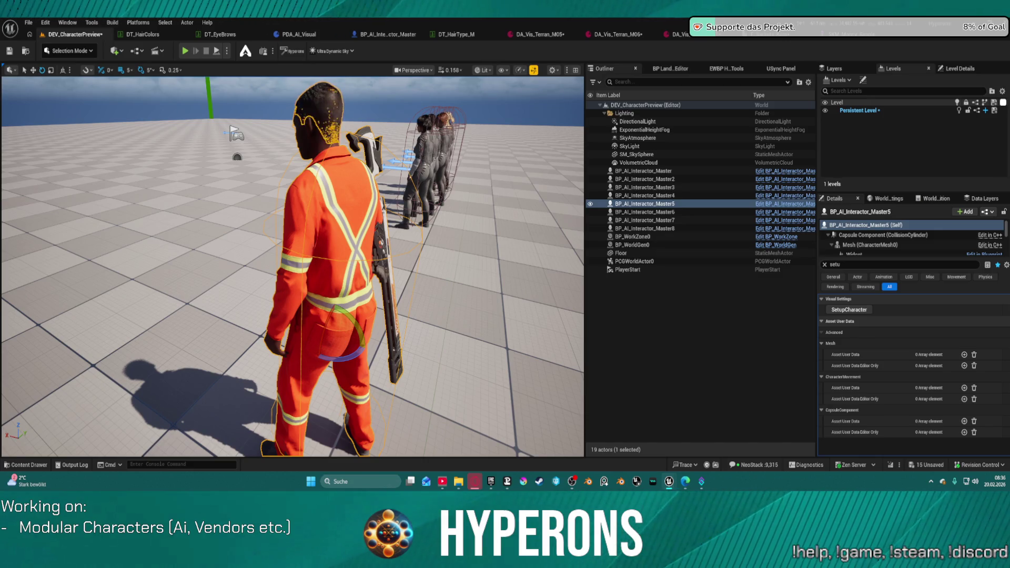
key(w)
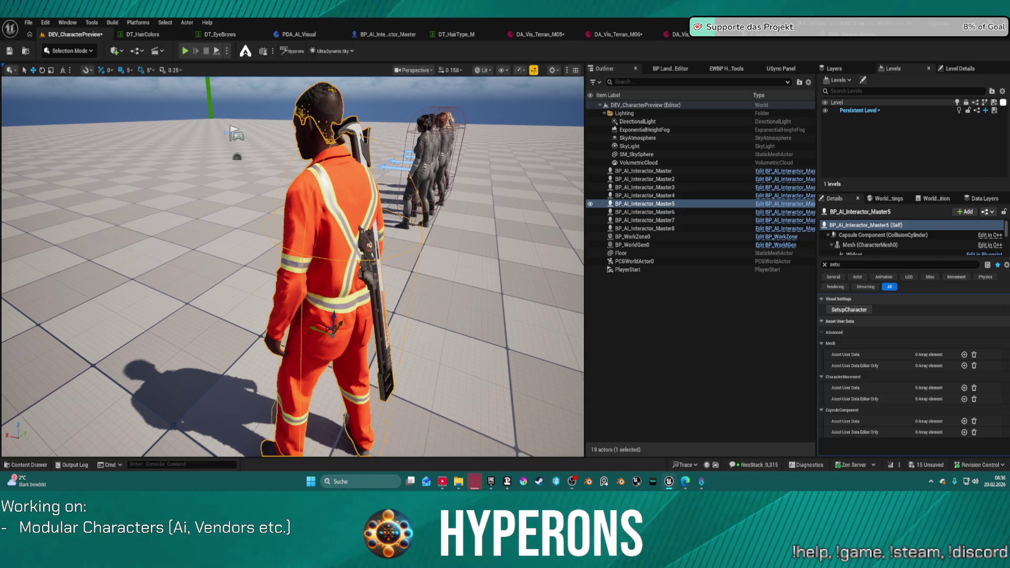
key(f)
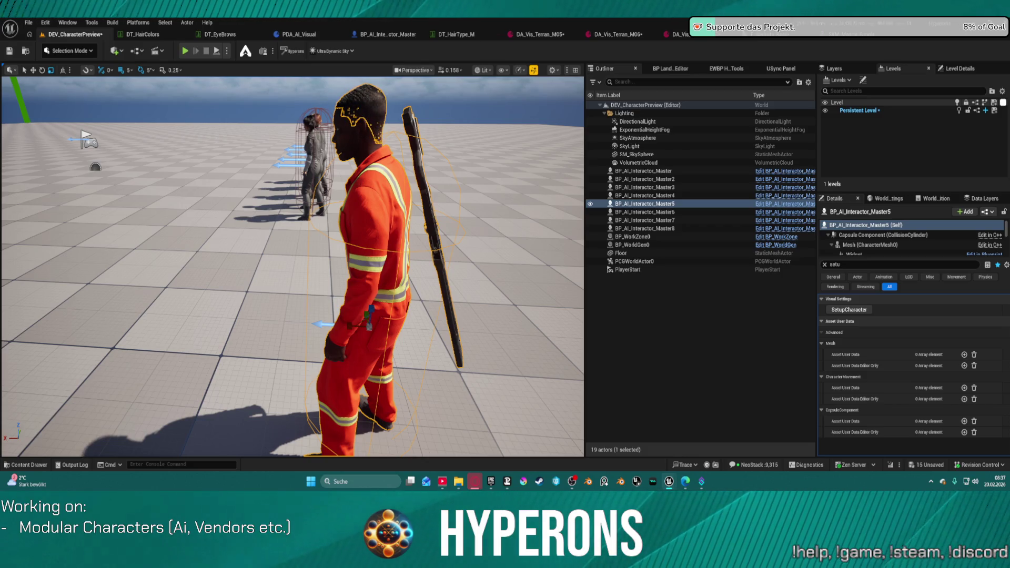
Maximize the body mesh editor to adjust the back socket, then check the upright, snug rifle from behind.
click(598, 142)
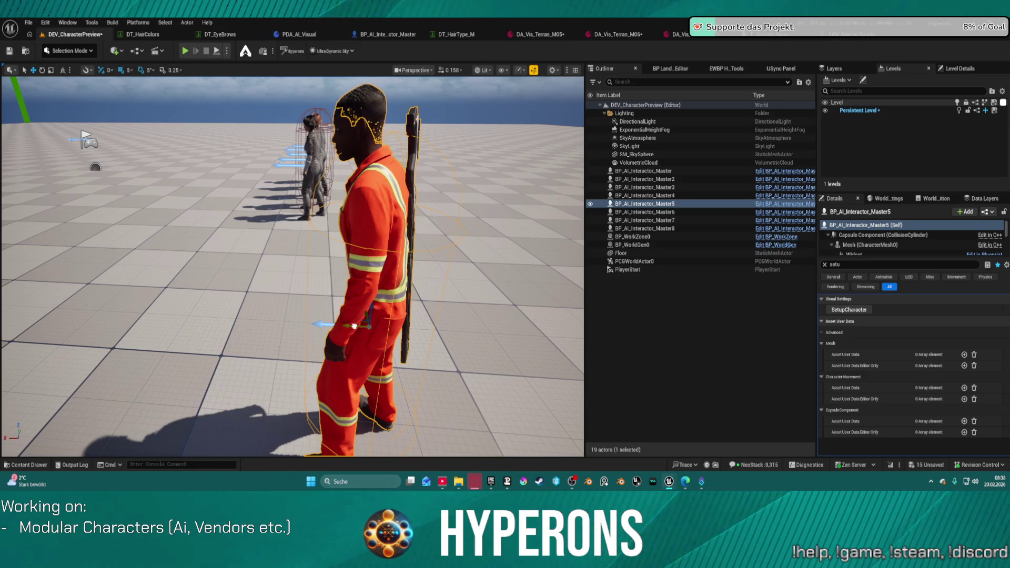
mouse_move(354, 326)
mouse_down()
mouse_move(424, 170)
mouse_move(533, 202)
mouse_up()
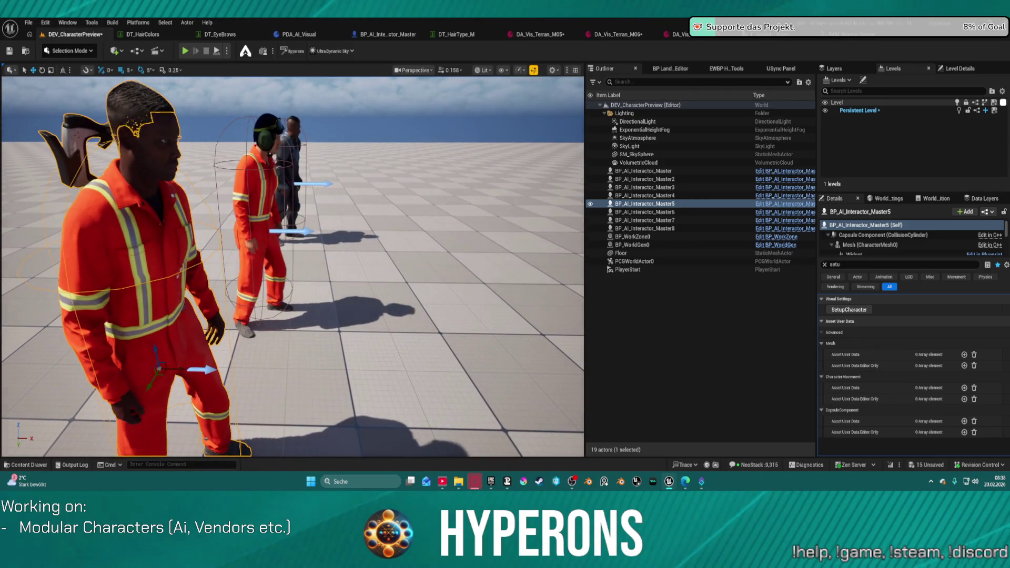
Look through the DA_Vis_Terran M06, M07 and M05 data assets, then show the E_Sockets_Base enum.
click(627, 36)
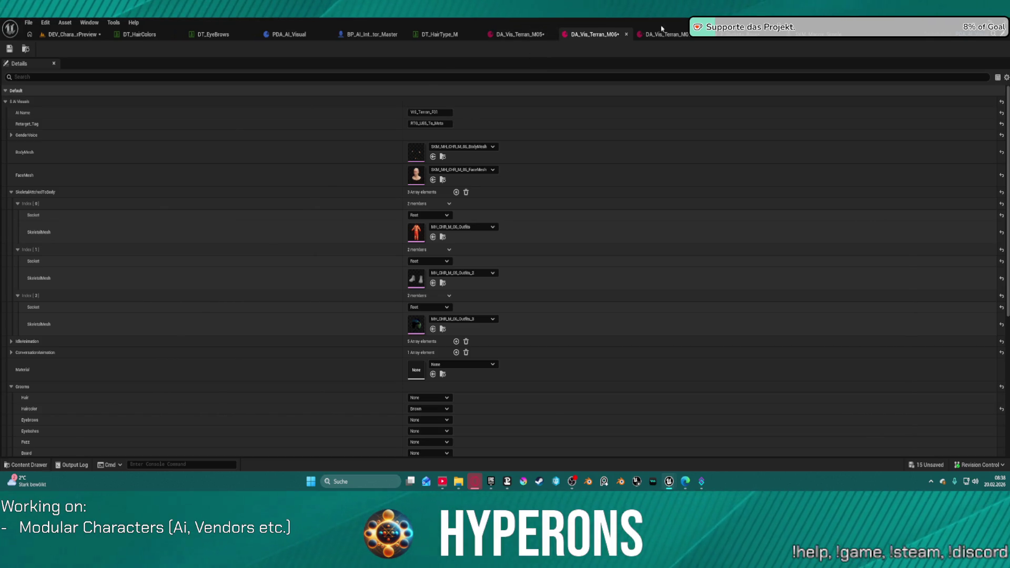
click(679, 34)
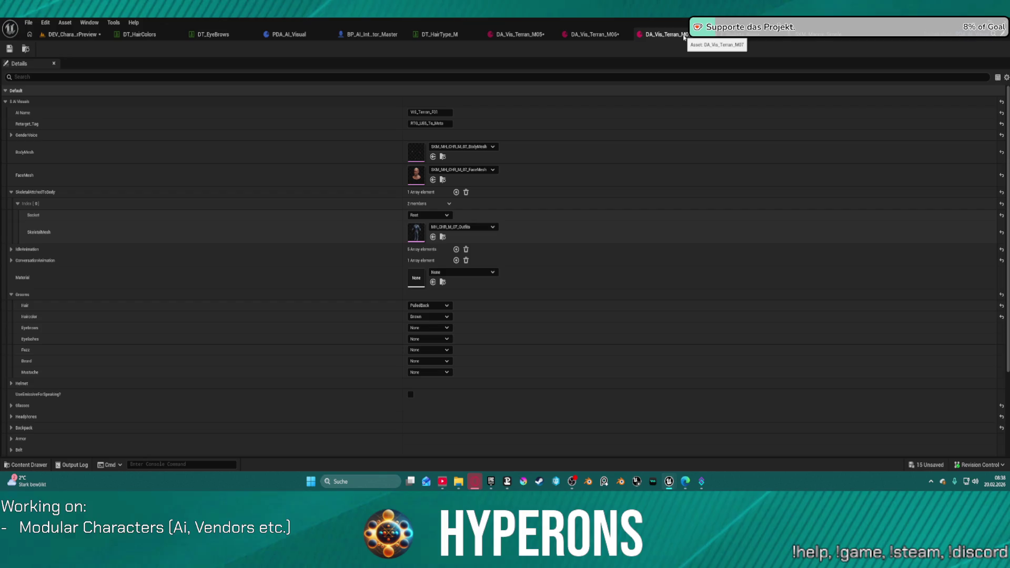
click(529, 35)
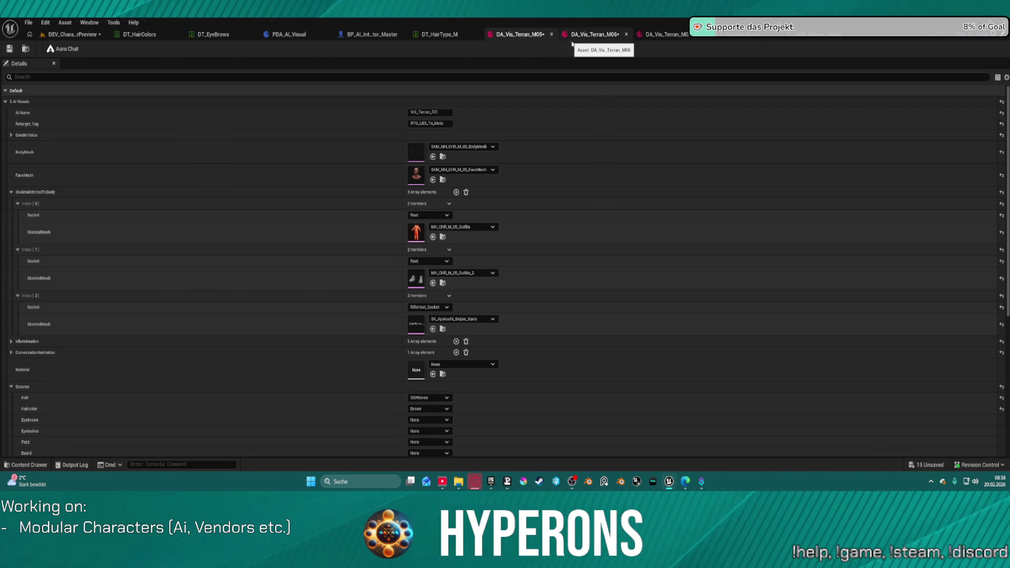
click(729, 39)
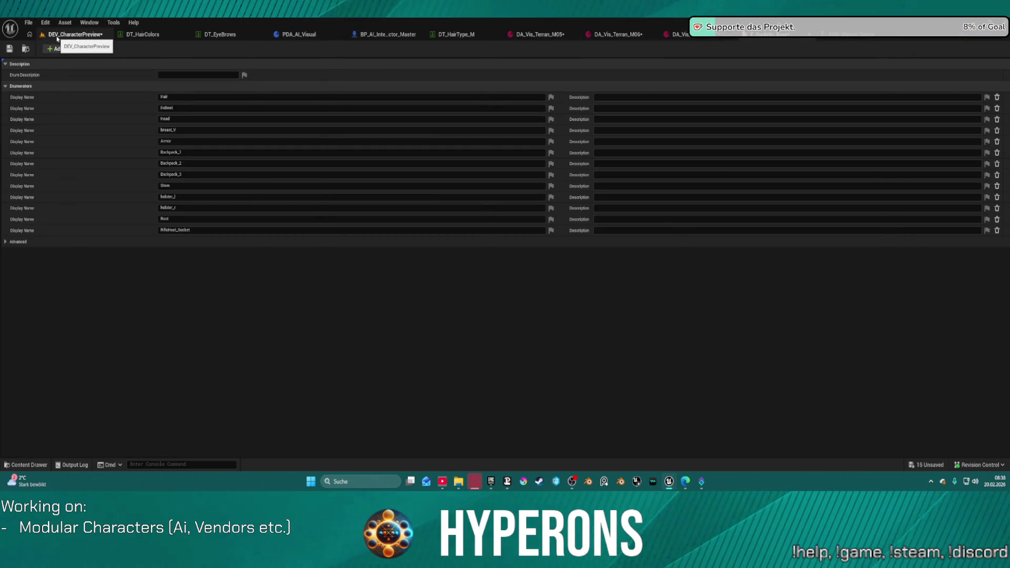
Duplicate E_Sockets_Base, rename the copy E_MH_Skeletal_Sockets, and save it.
click(23, 50)
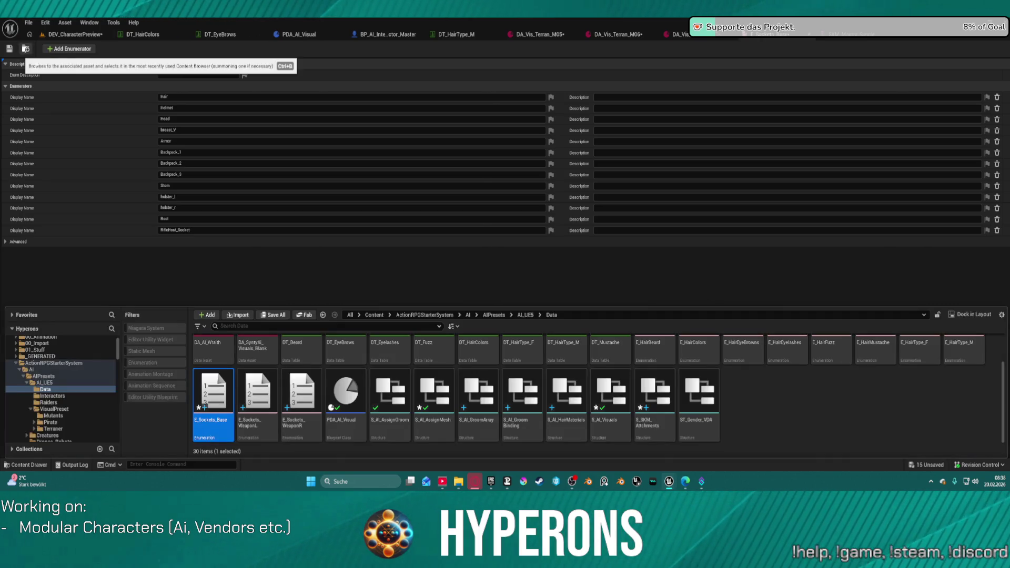
key(ctrl+d)
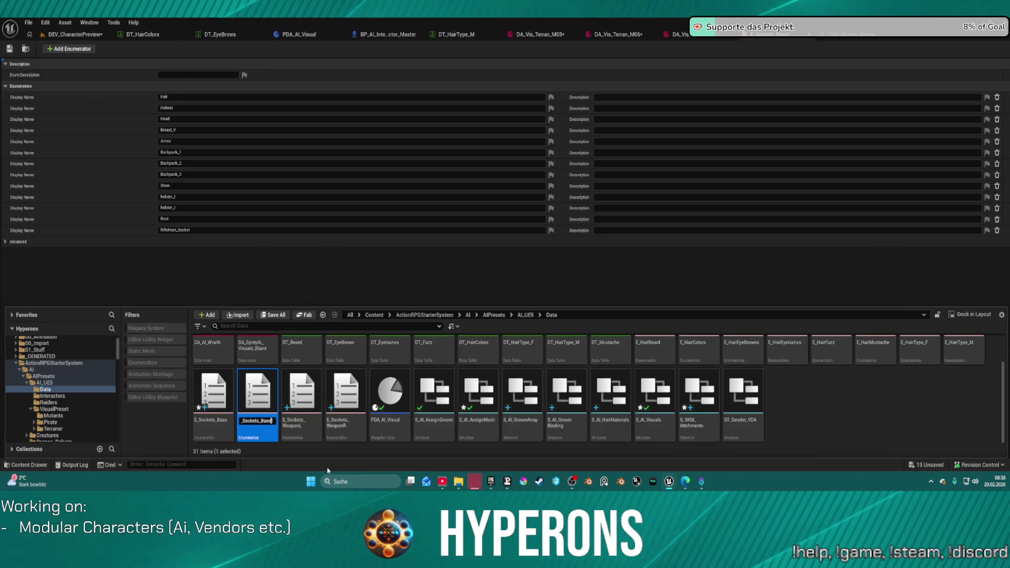
key(End)
key(ctrl+a)
text(E_M)
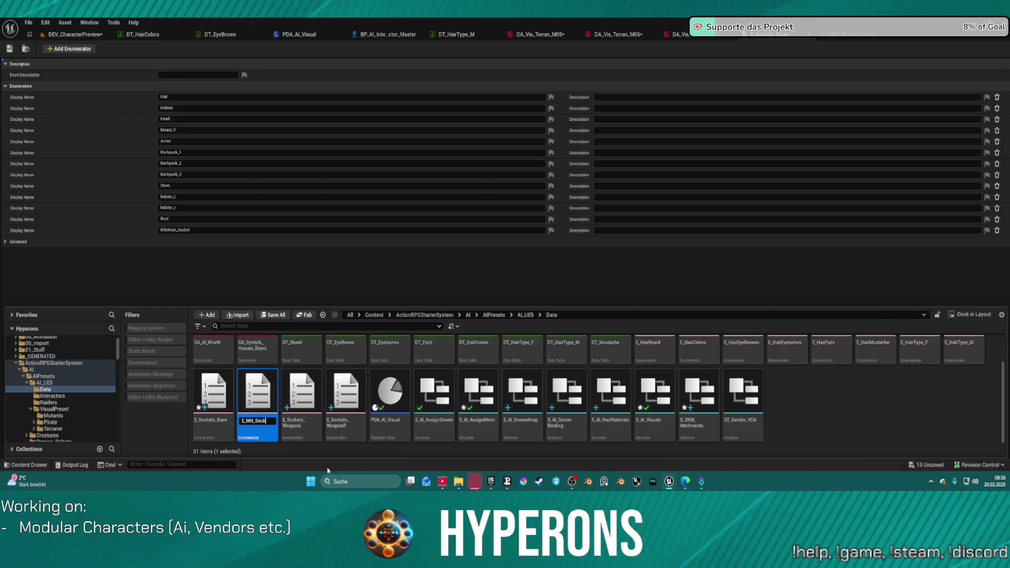
text(ets)
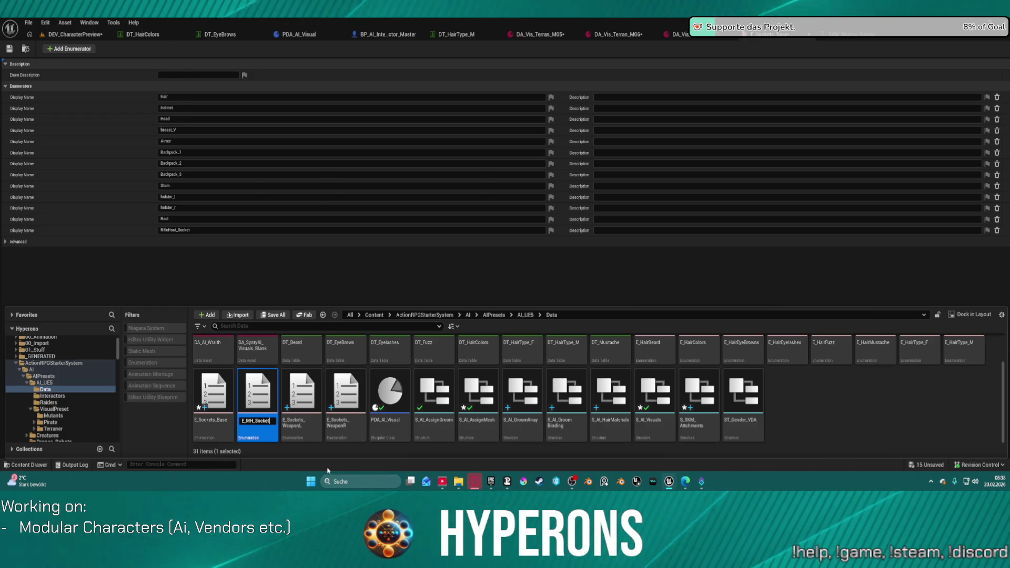
key(Left)
key(Left)
key(Left)
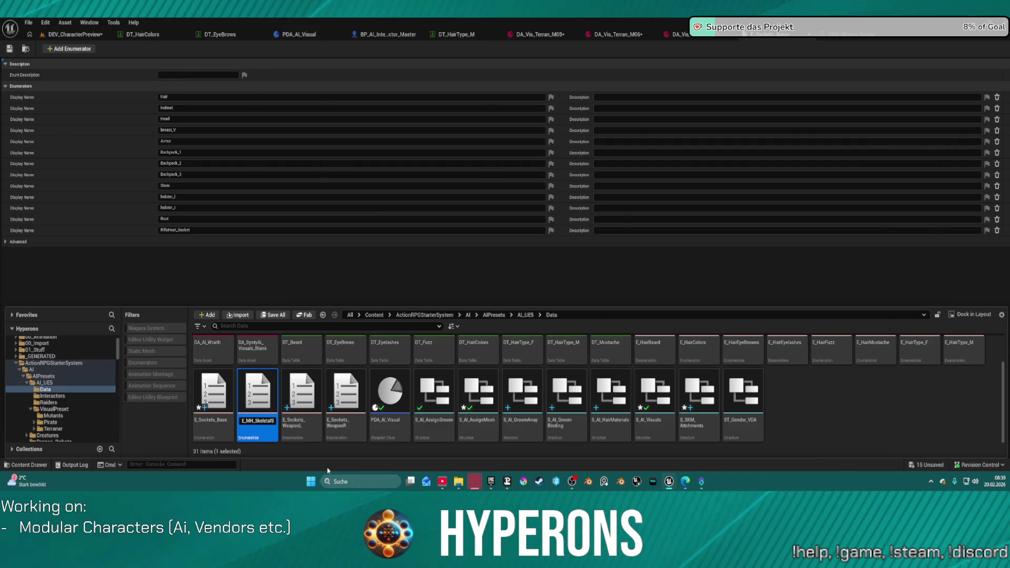
key(Return)
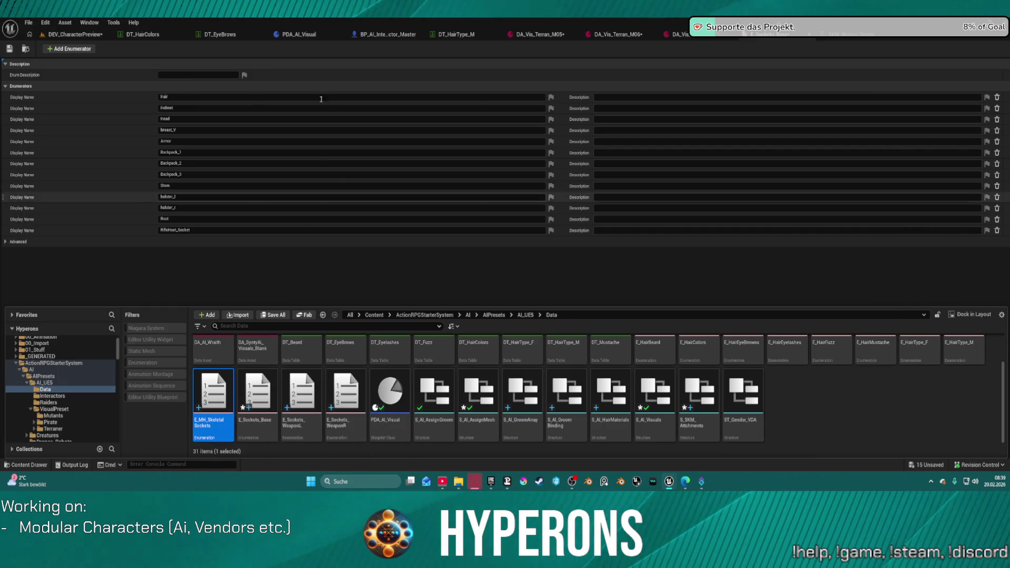
key(ctrl+s)
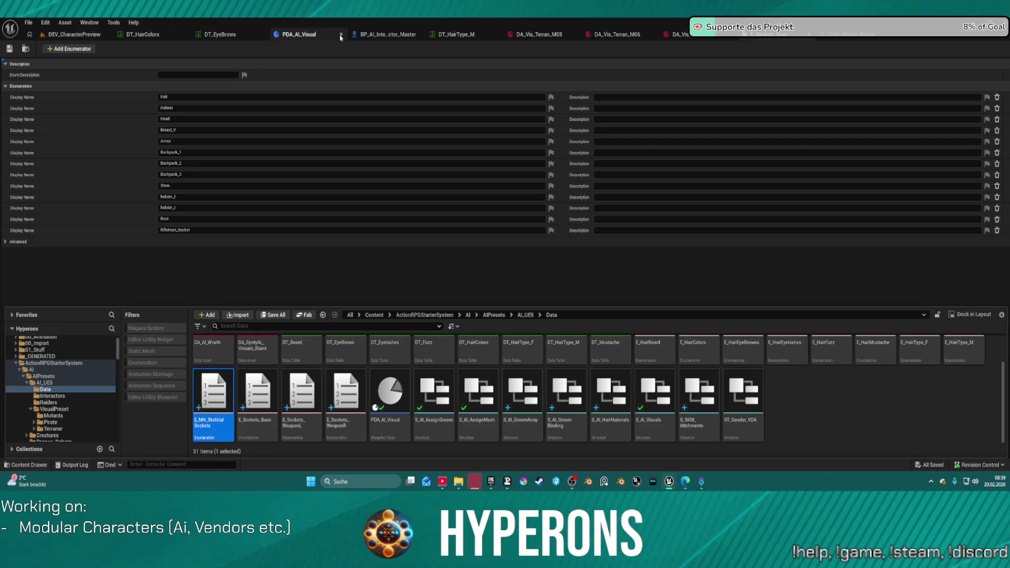
Open the S_AI_Visuals structure and then the S_SKM_Attchments structure.
key(ctrl+space)
key(ctrl+space)
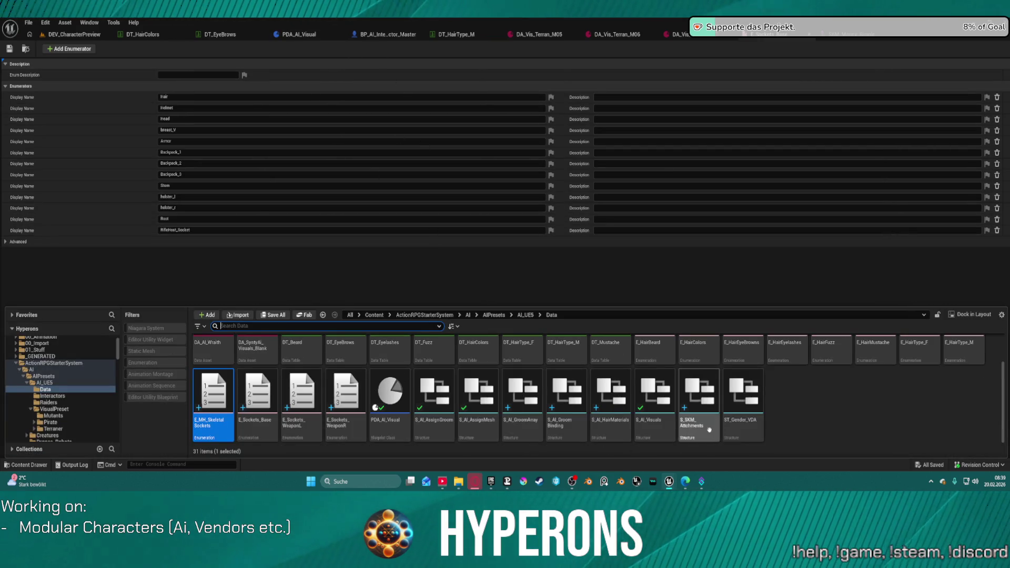
click(650, 425)
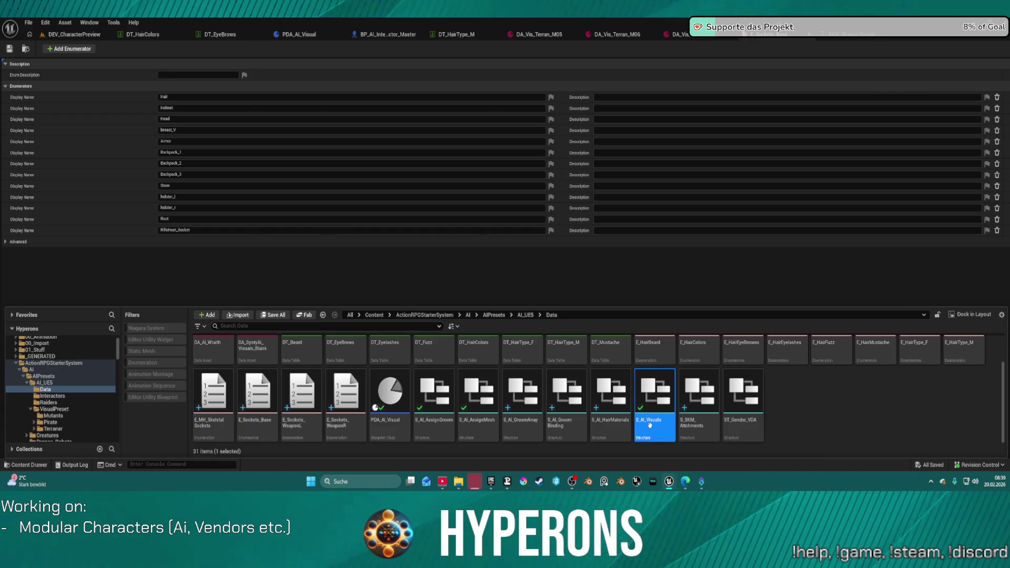
key(ctrl+space)
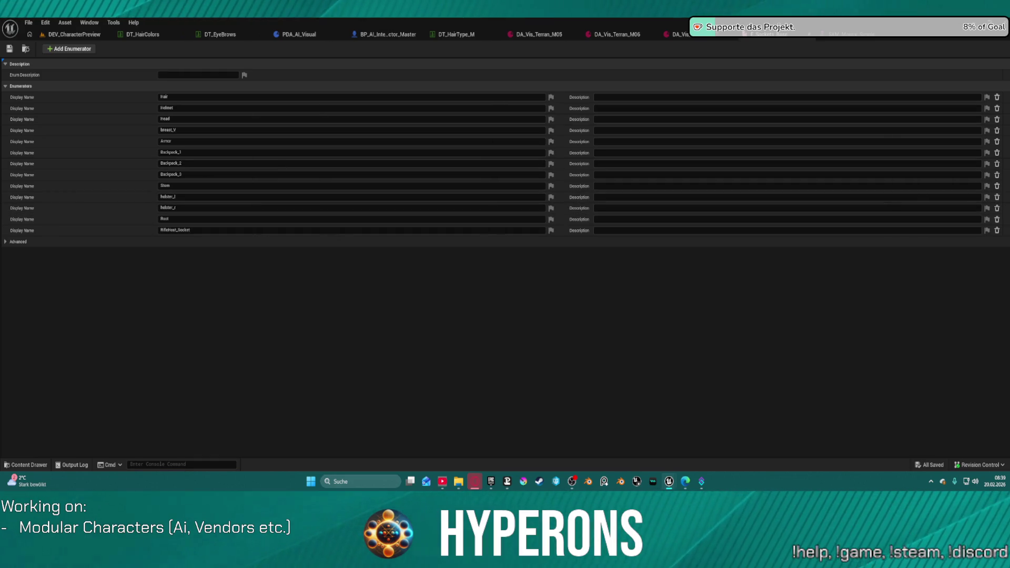
key(ctrl+p)
Review the S_SKM_Attchments Socket member's type, searching 'soc', and save the structure.
click(421, 113)
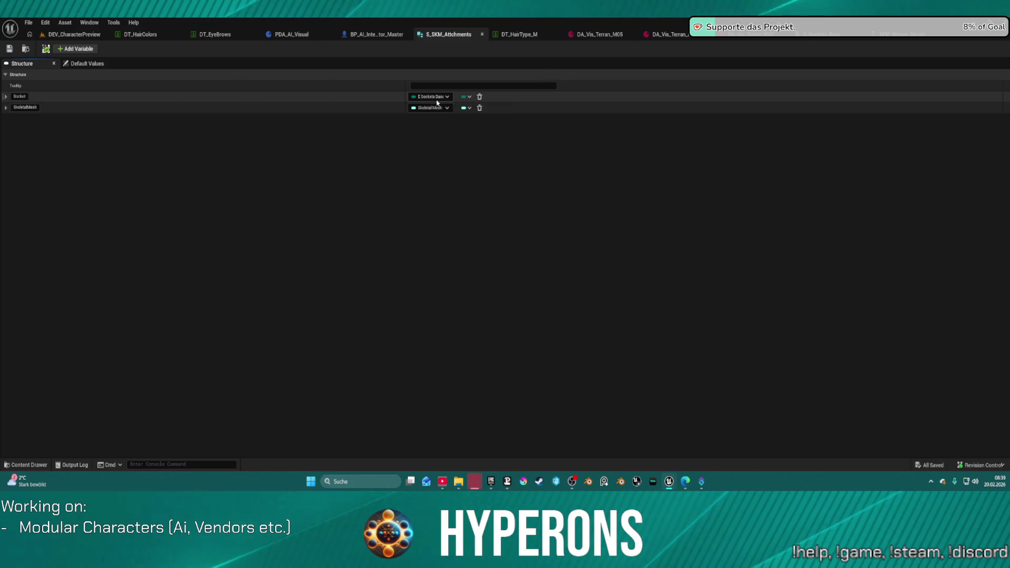
click(437, 99)
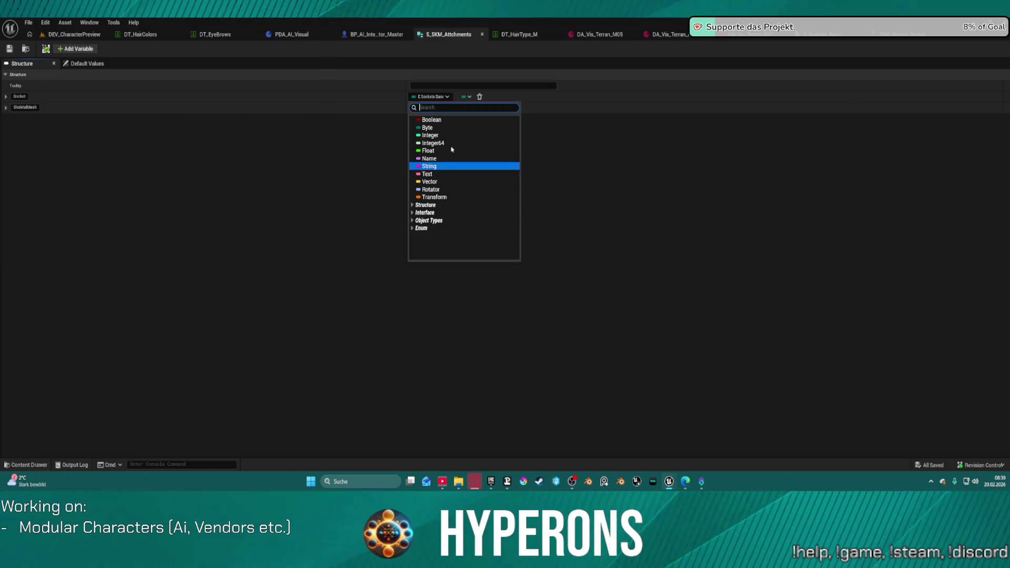
text(so)
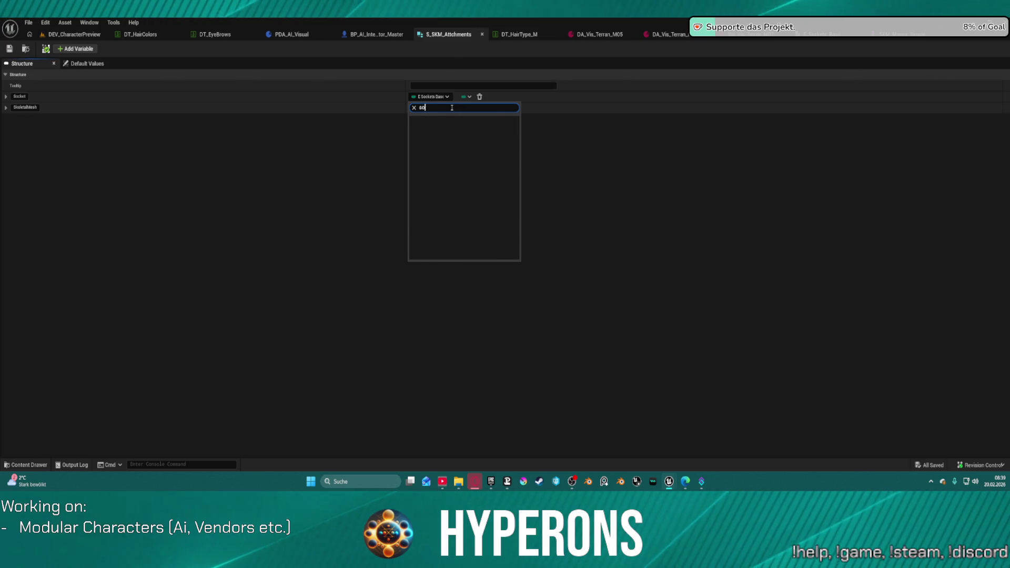
text(c)
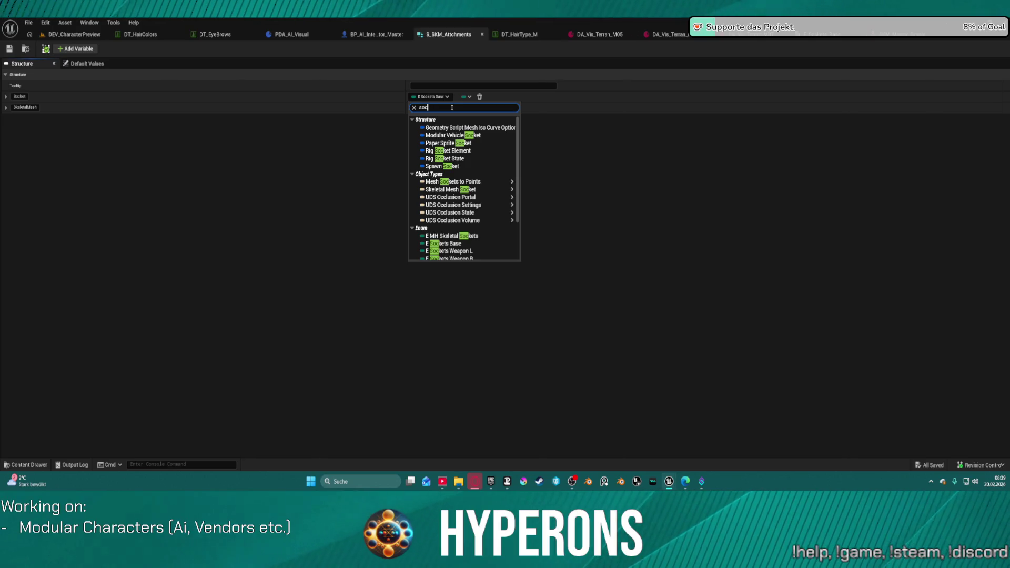
scroll(476, 227, down, 3)
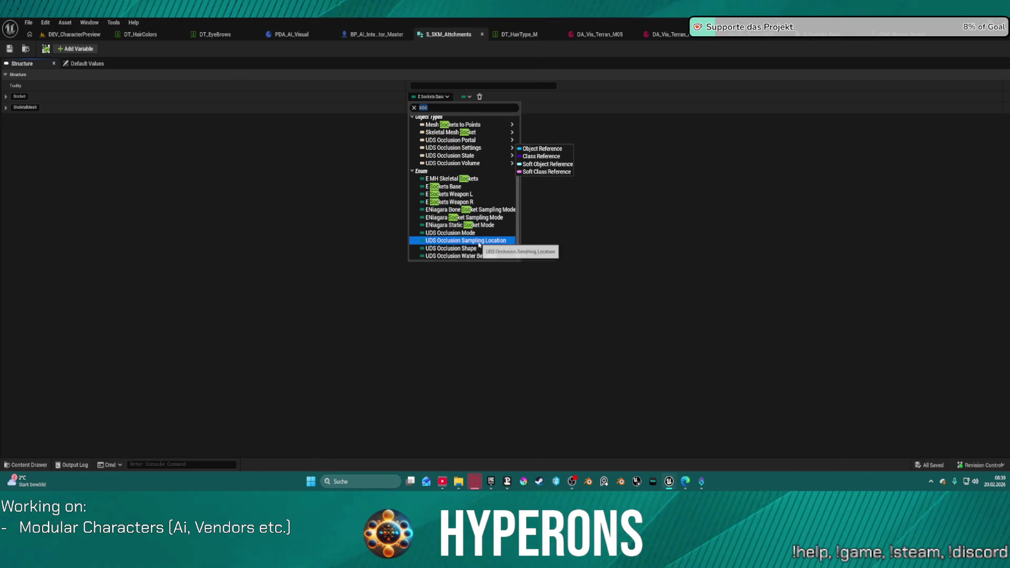
key(Escape)
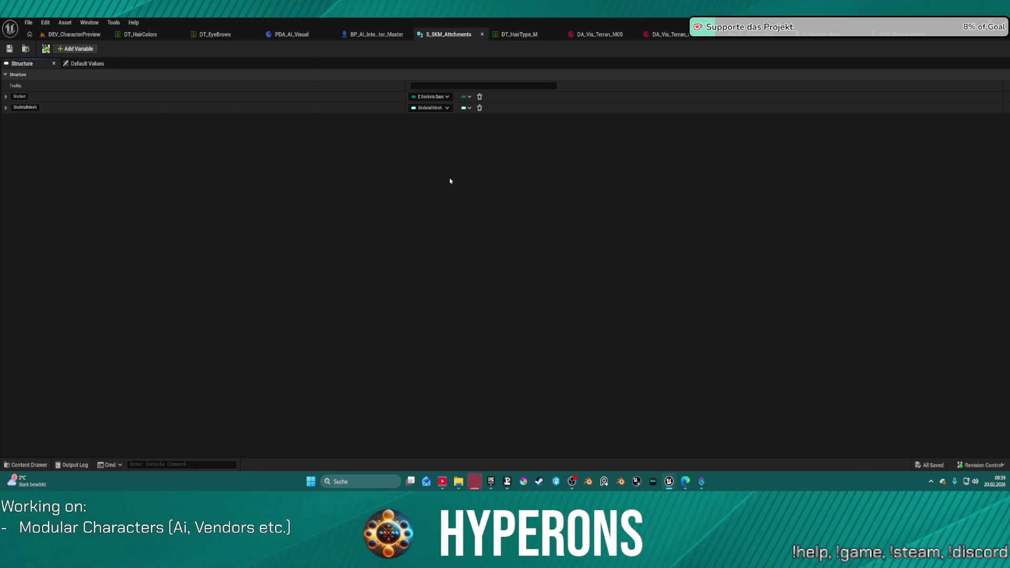
key(ctrl+s)
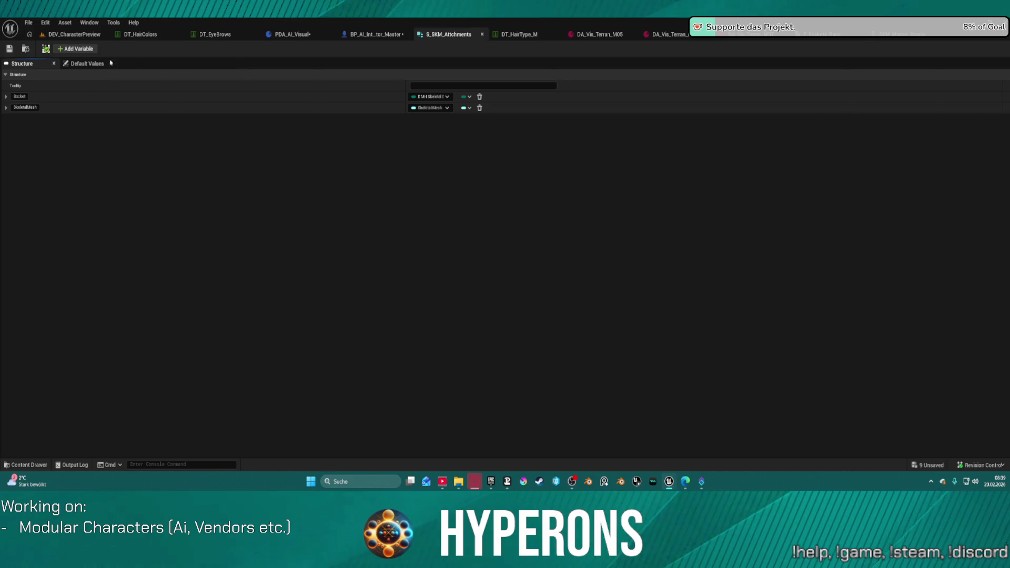
Save all unsaved assets and bring up the E_Sockets_Base enum.
click(10, 49)
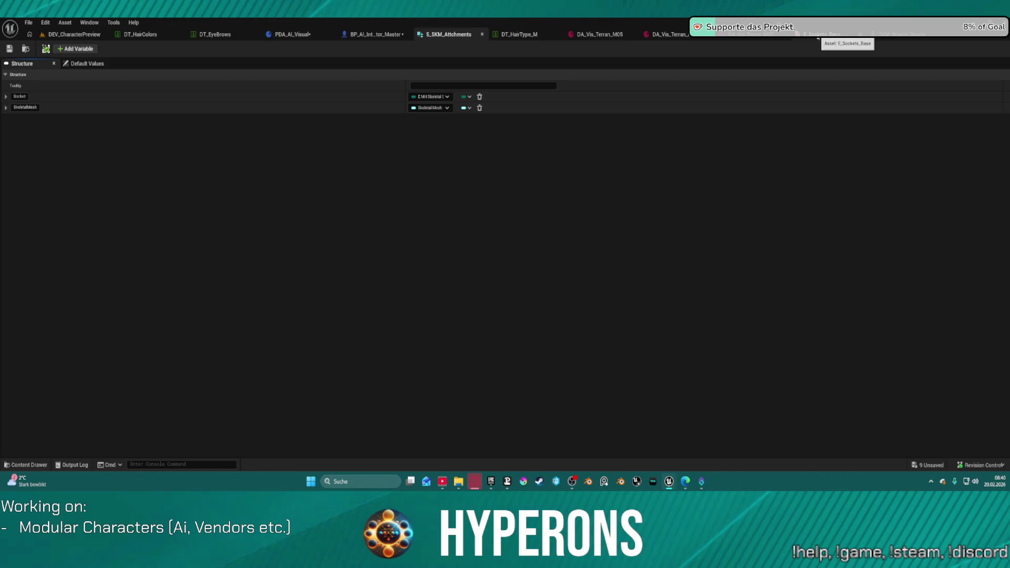
key(ctrl+shift+s)
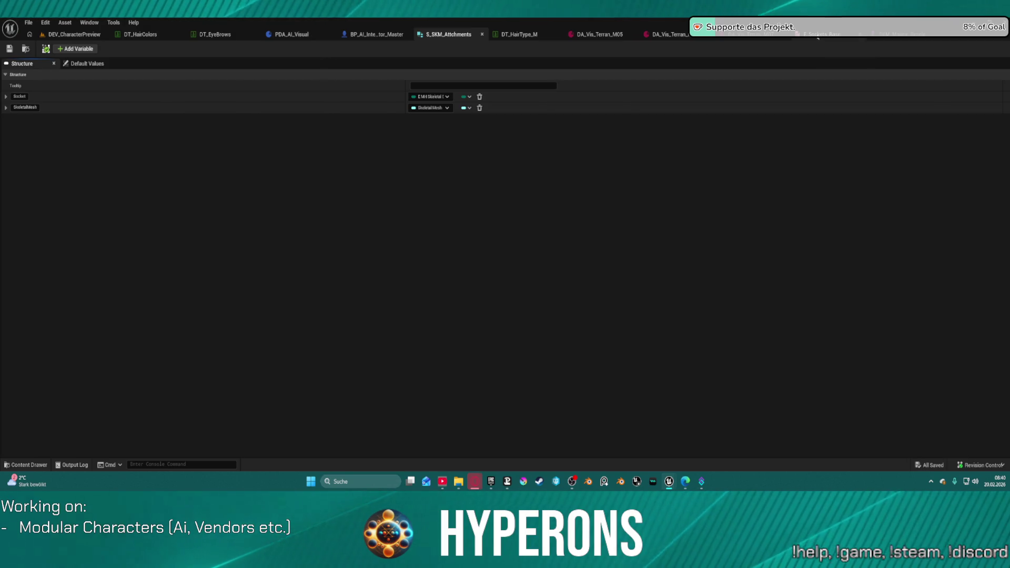
click(819, 35)
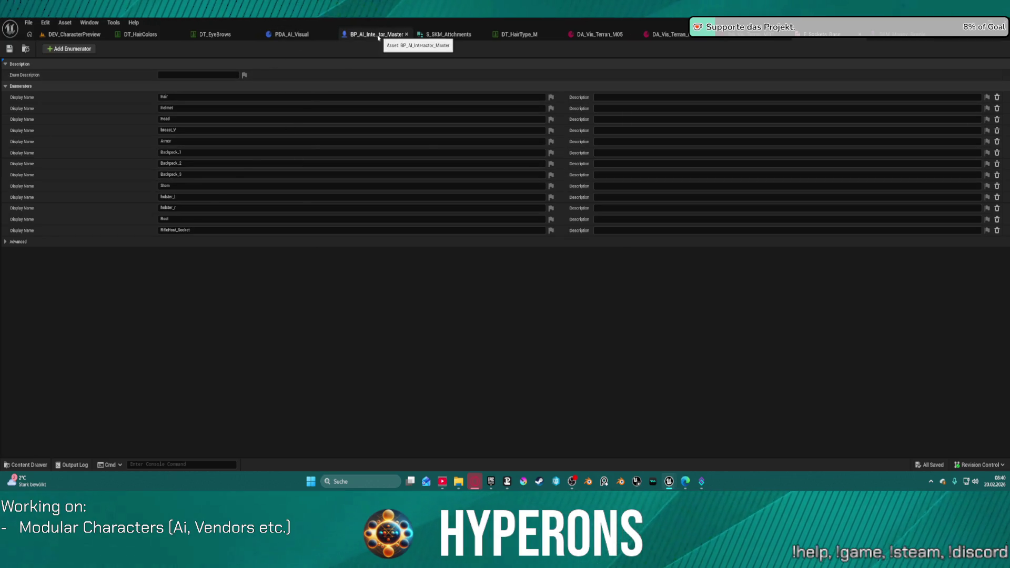
Open BP_AI_Interactor_Master's FindAttachments graph and tidy the nodes around the erroring Break node.
click(302, 36)
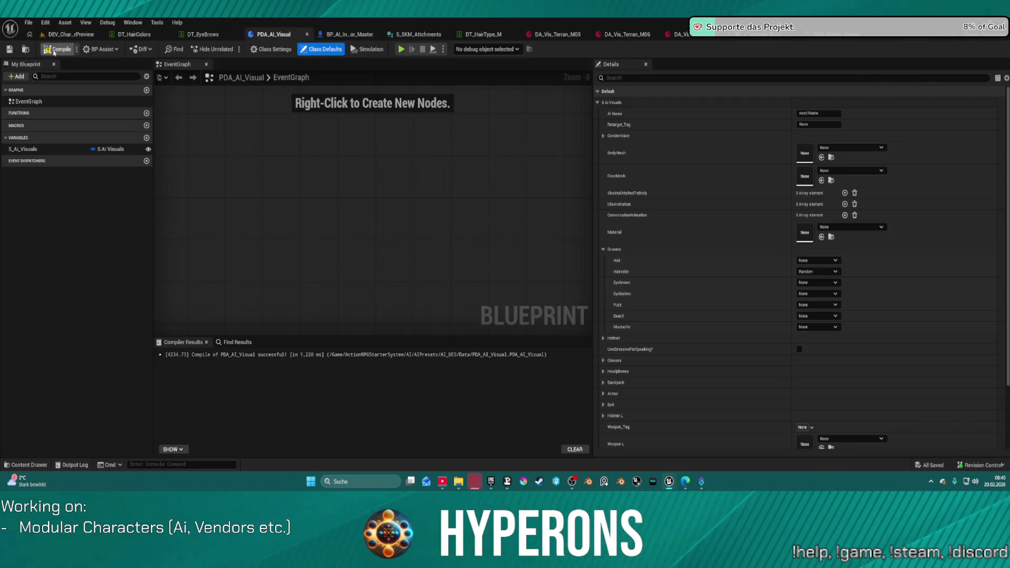
click(346, 36)
click(510, 180)
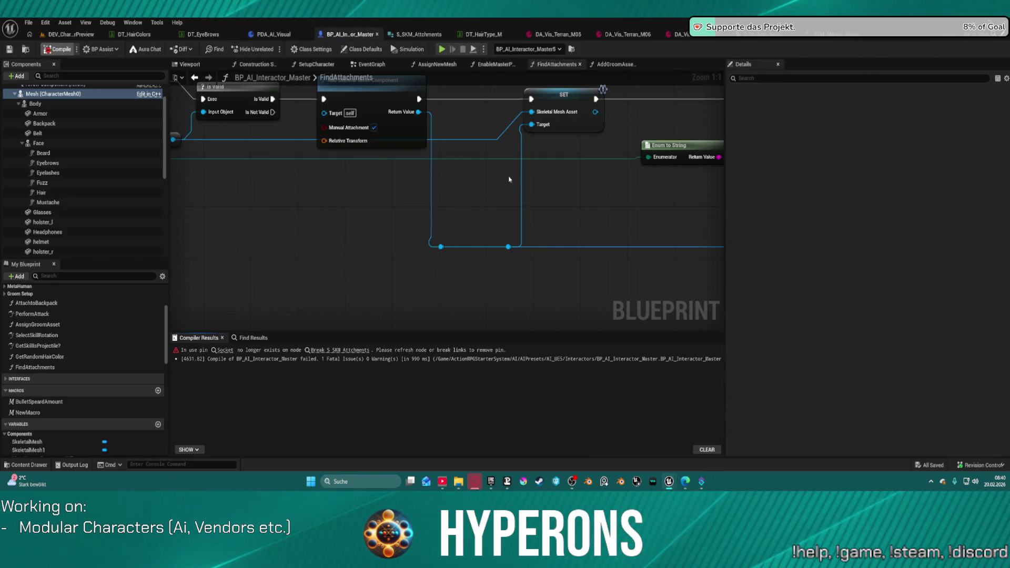
mouse_move(343, 181)
mouse_down()
mouse_move(767, 199)
mouse_move(723, 180)
mouse_move(531, 160)
mouse_move(507, 163)
mouse_move(497, 179)
mouse_move(609, 210)
mouse_up()
mouse_move(496, 117)
mouse_down()
mouse_move(501, 85)
mouse_move(488, 134)
mouse_up()
click(474, 158)
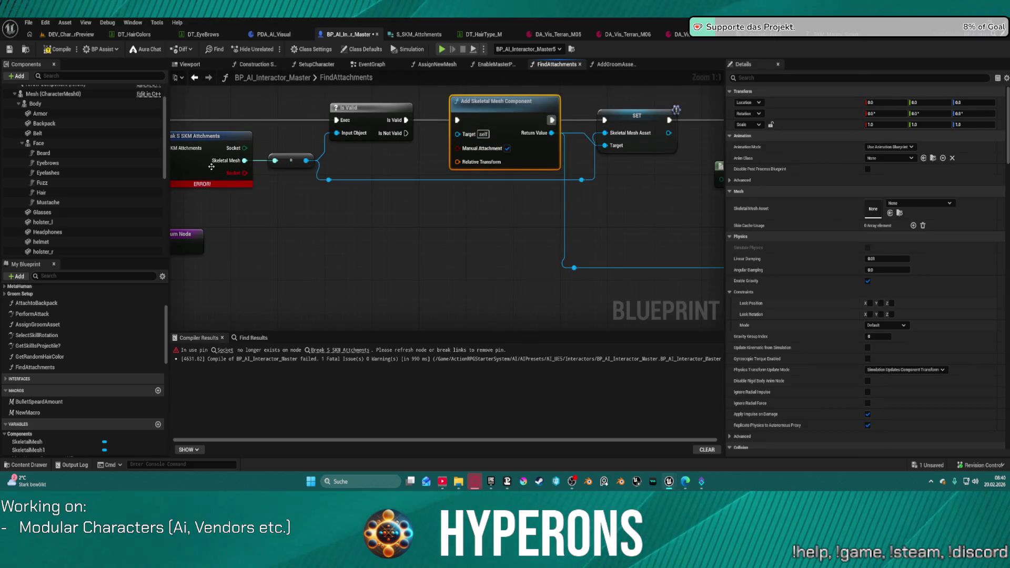
Refresh the Break S SKM Attchments node, recompile, and inspect the failing Enum to String node.
right_click(211, 167)
click(231, 221)
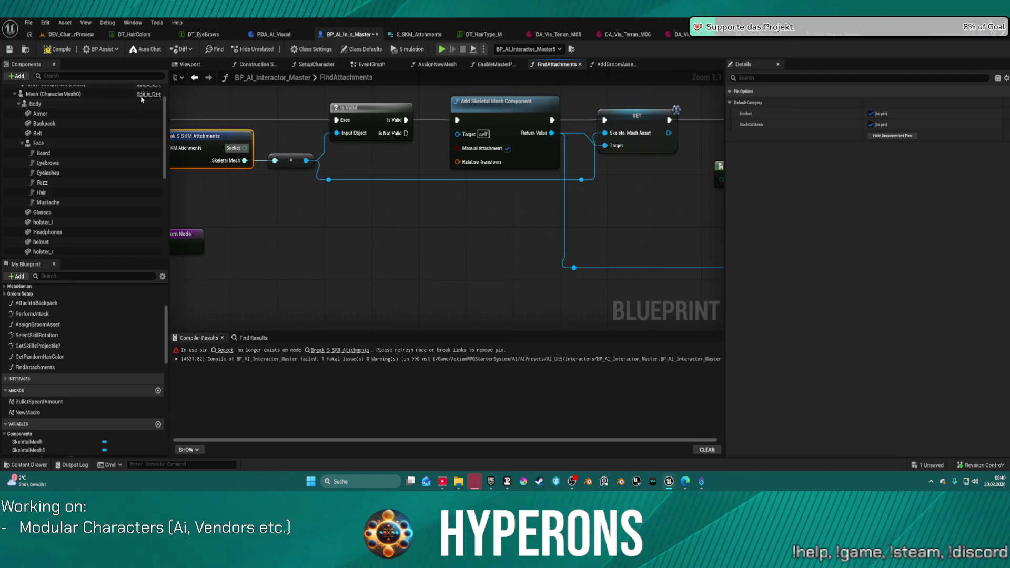
click(54, 52)
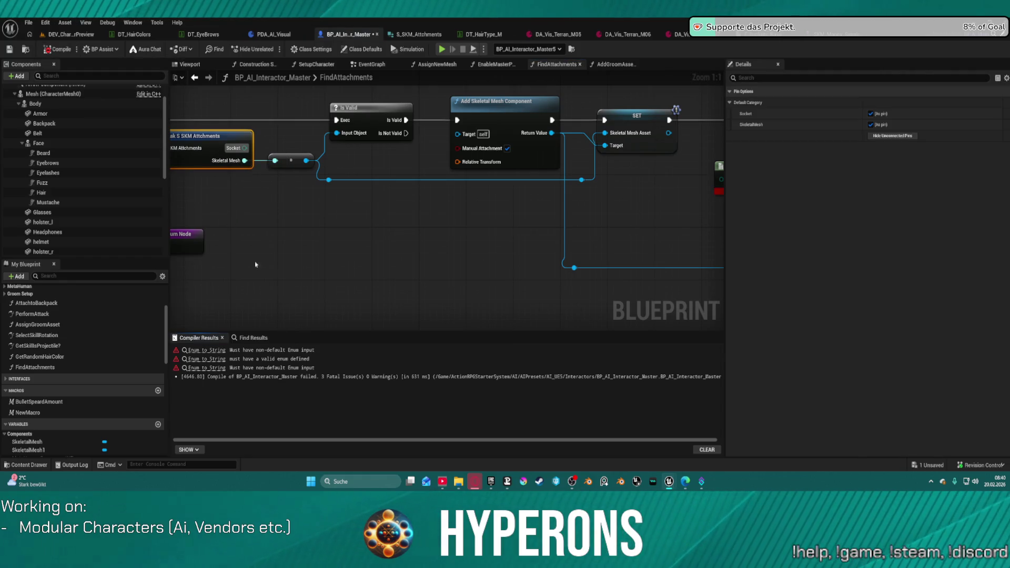
click(209, 350)
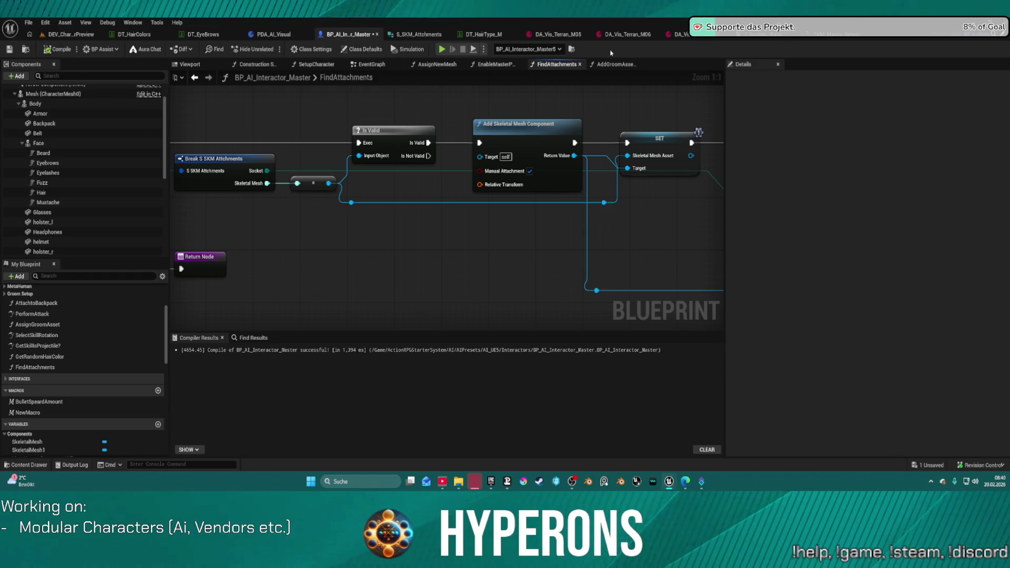
middle_click(761, 41)
key(ctrl+space)
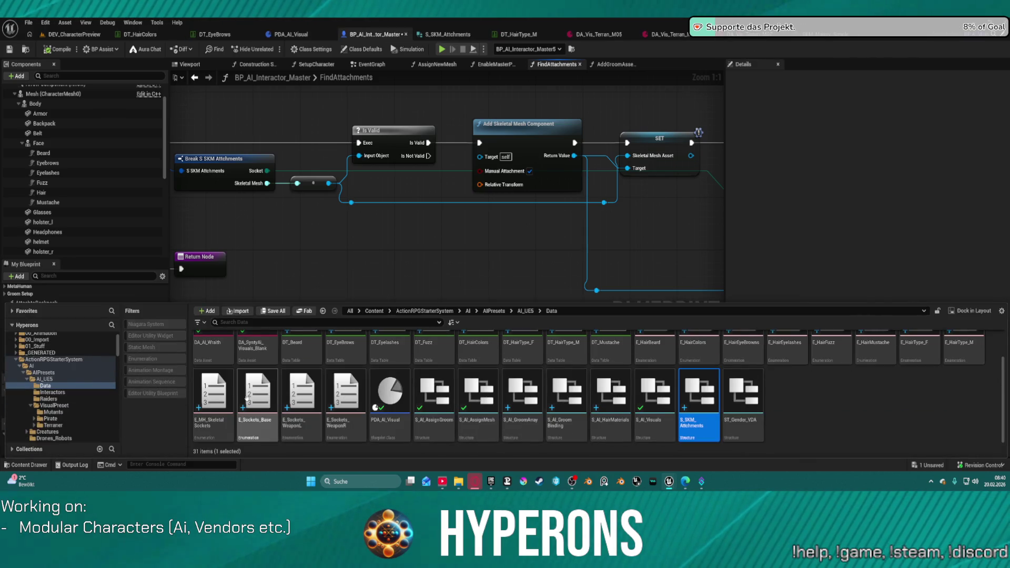
Open the E_MH_Skeletal Sockets enum from the Content Drawer.
double_click(228, 394)
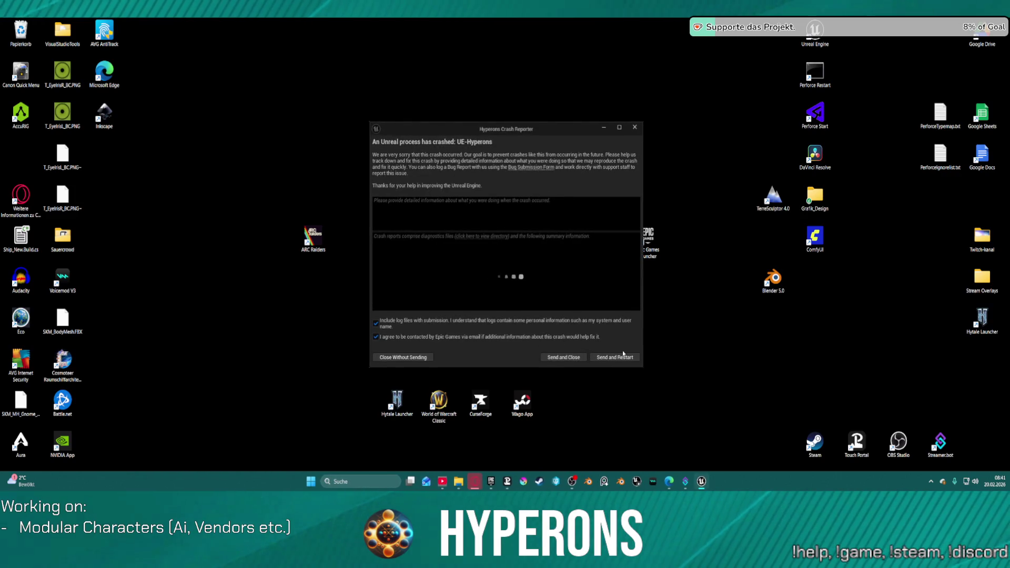
Send the crash report and relaunch Unreal Engine, which comes back on the LoadMap level.
click(611, 359)
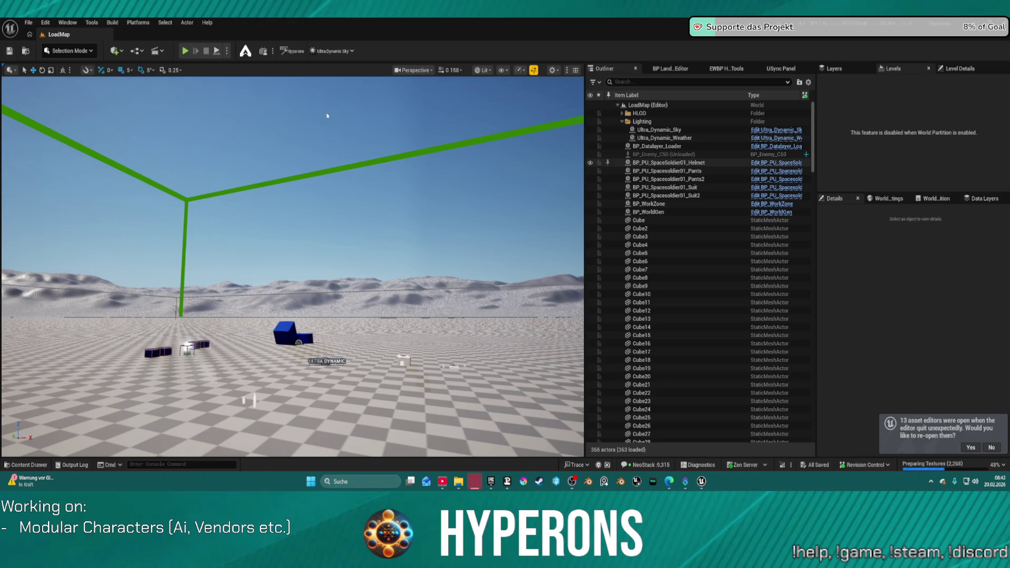
Reopen the DEV_CharacterPreview level from File > Recent Levels.
click(28, 22)
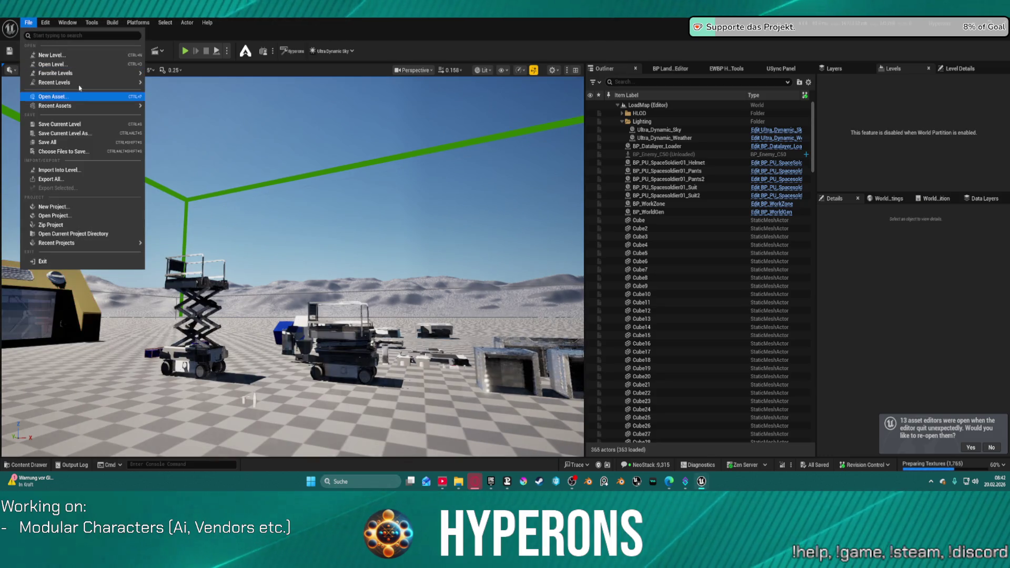
mouse_move(80, 83)
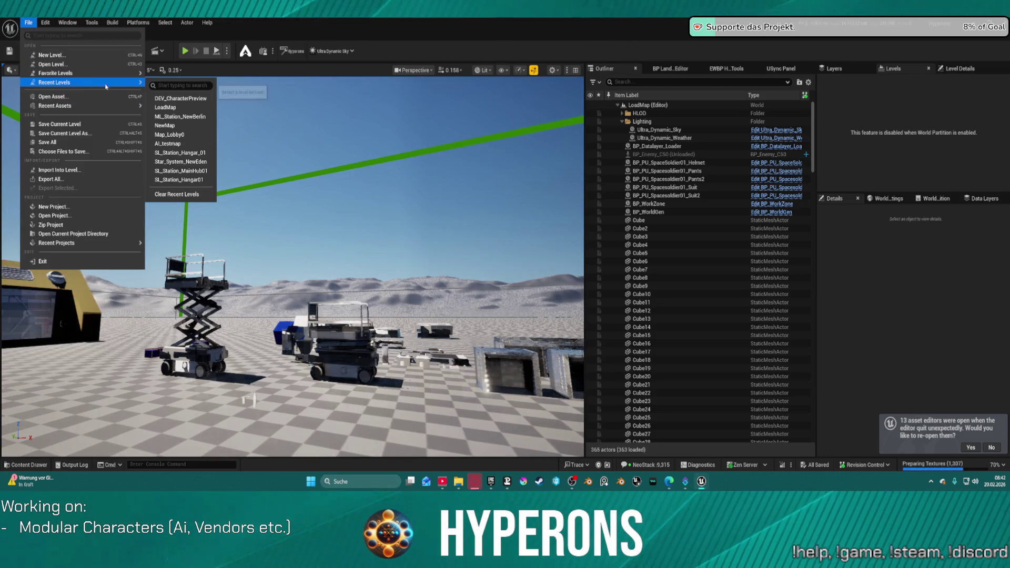
click(191, 99)
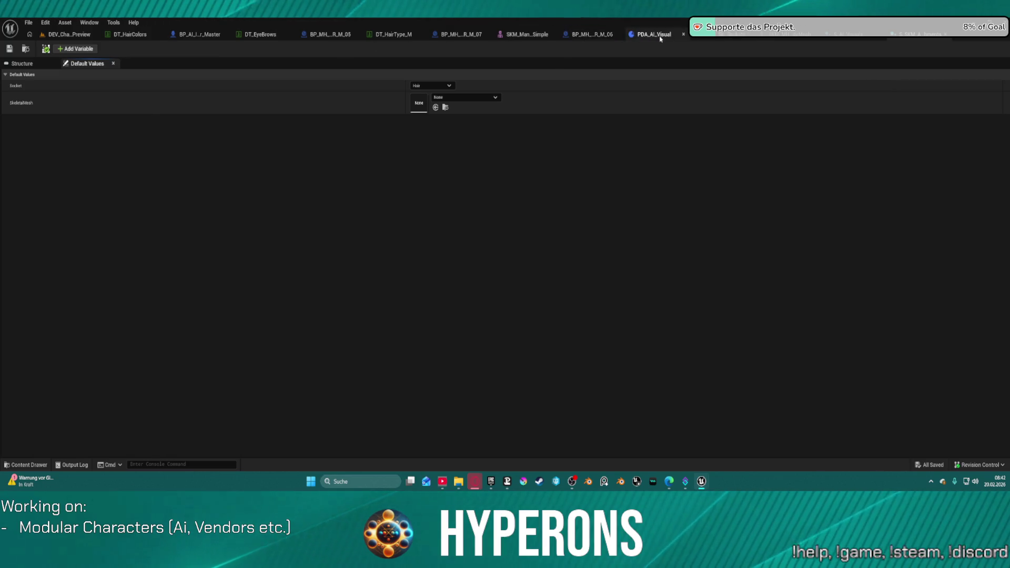
Check the skeletal sockets enum's entries, then go back to the BP_AI_Interactor_Master blueprint.
click(723, 34)
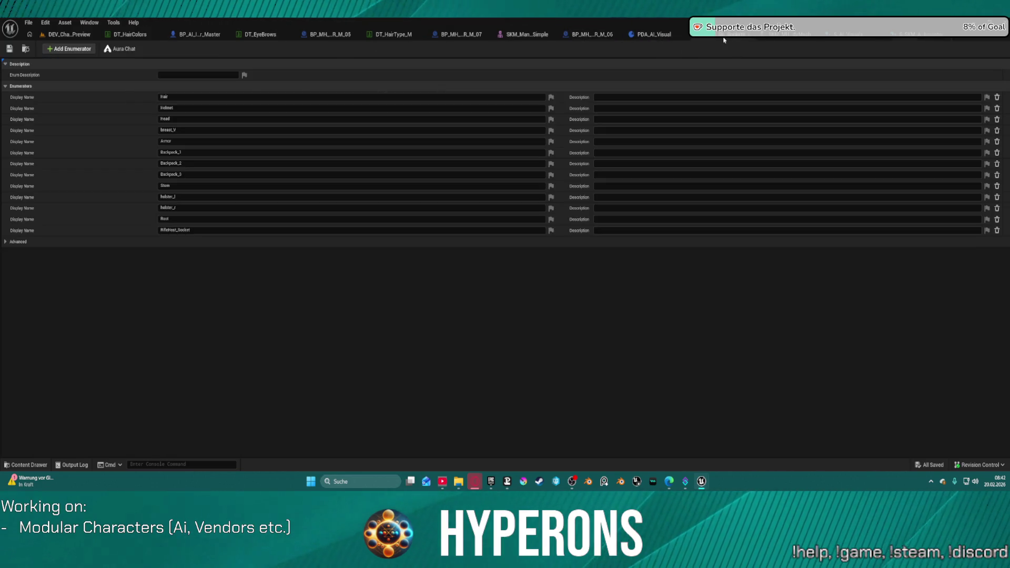
click(183, 35)
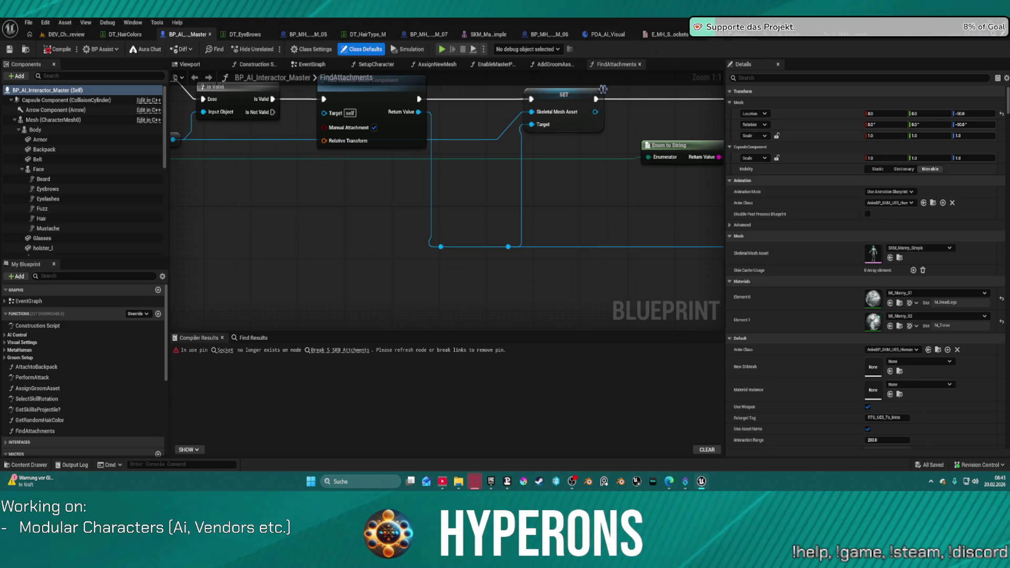
Delete the Hair through holster_r enumerators, leaving only Root and RifleHost_Socket.
click(665, 34)
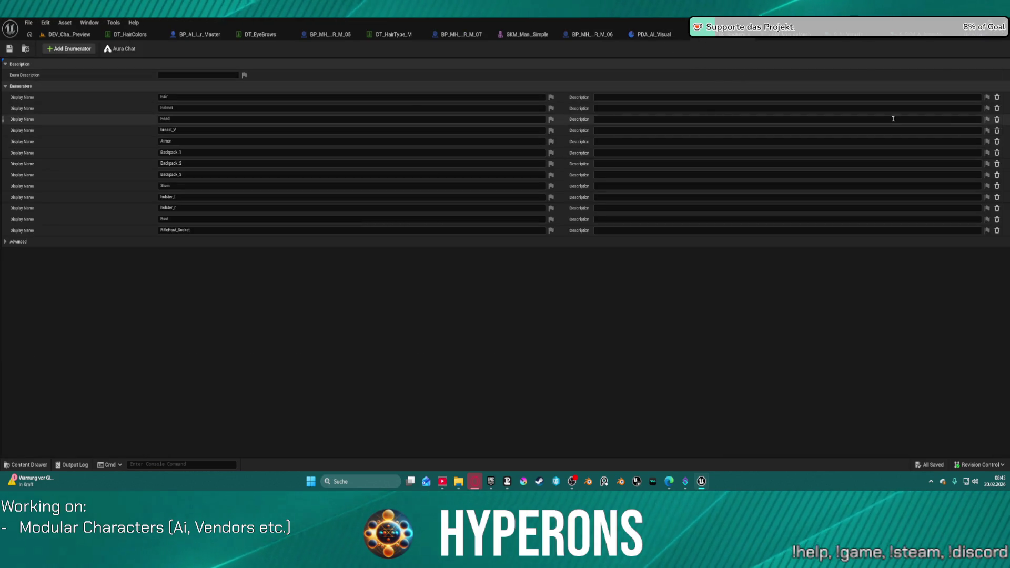
click(997, 98)
click(998, 98)
click(997, 98)
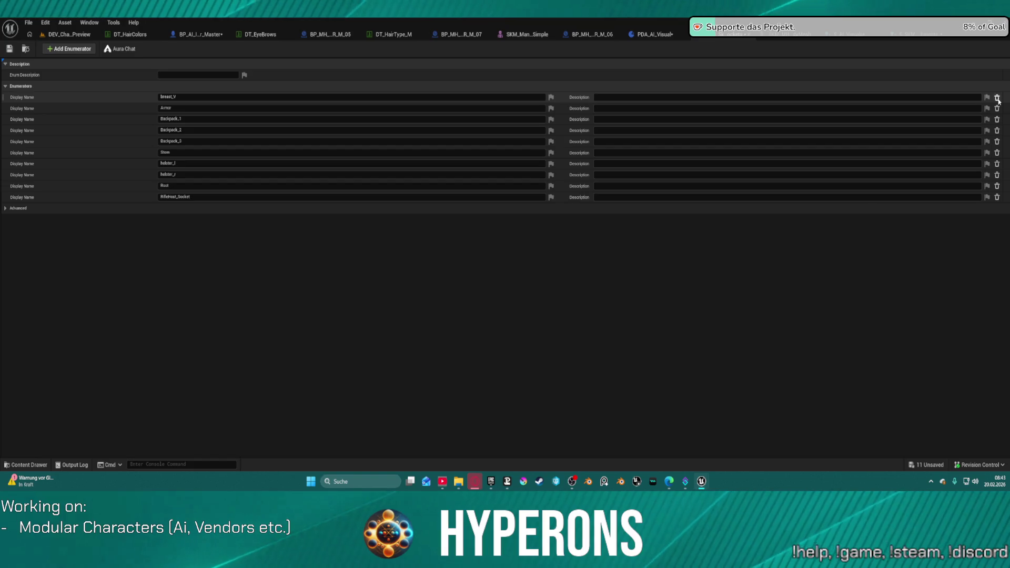
click(997, 98)
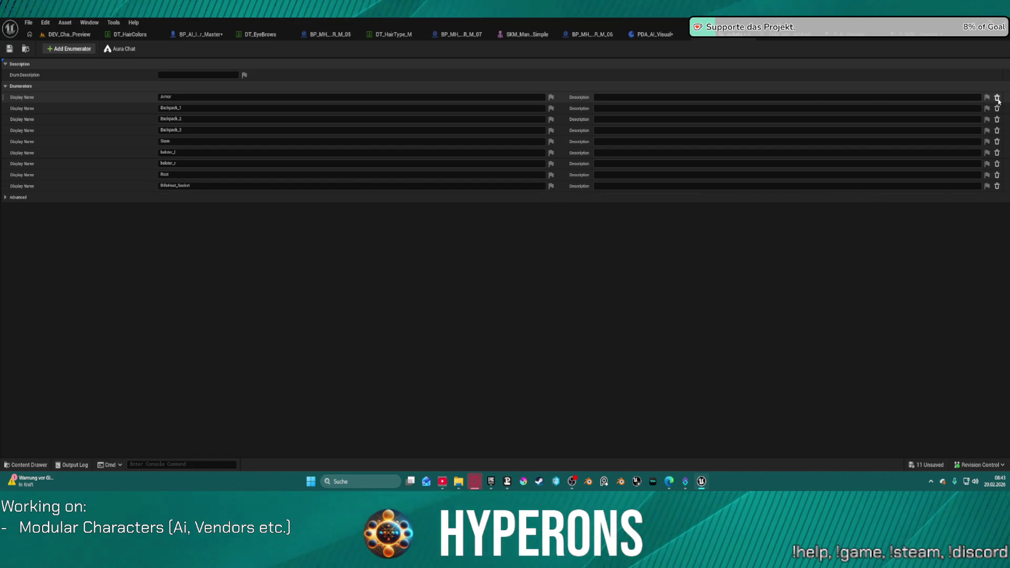
click(997, 99)
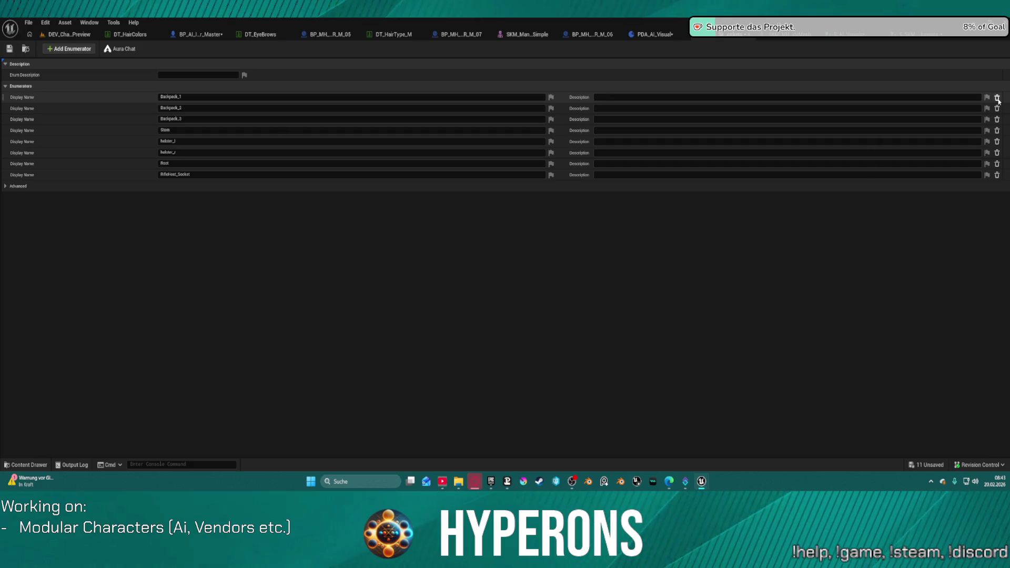
click(997, 99)
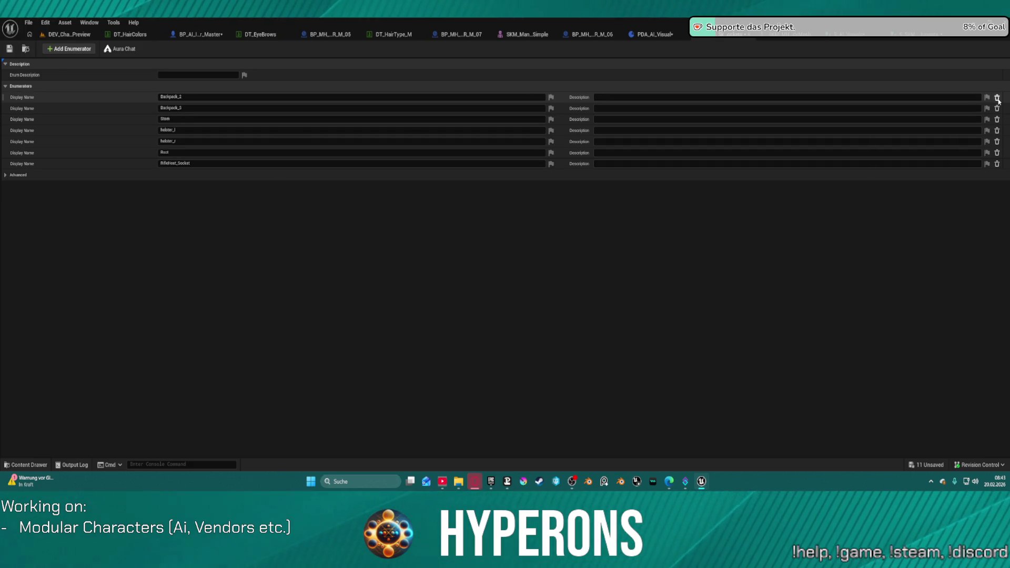
click(997, 98)
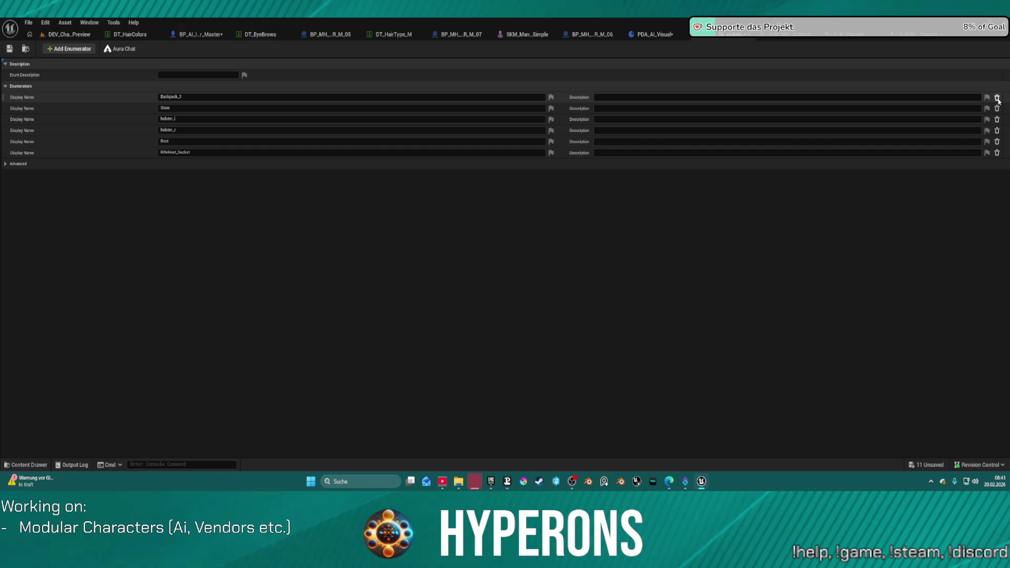
click(997, 99)
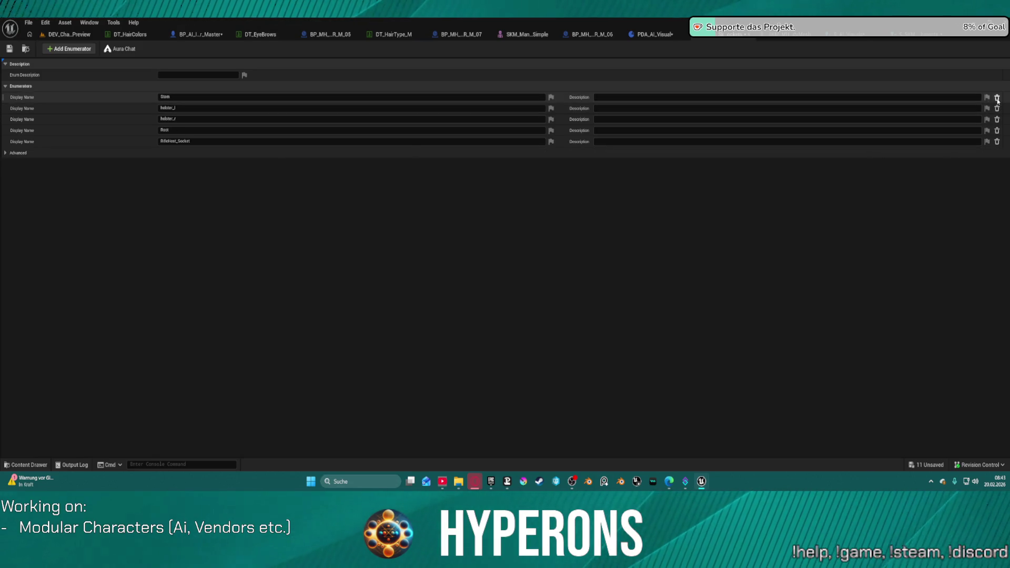
click(997, 99)
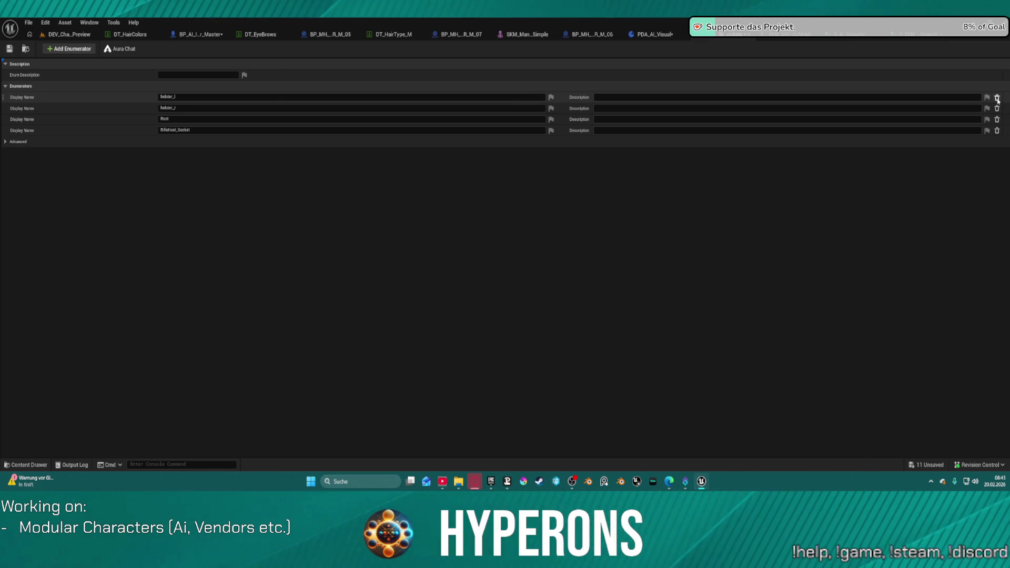
click(997, 98)
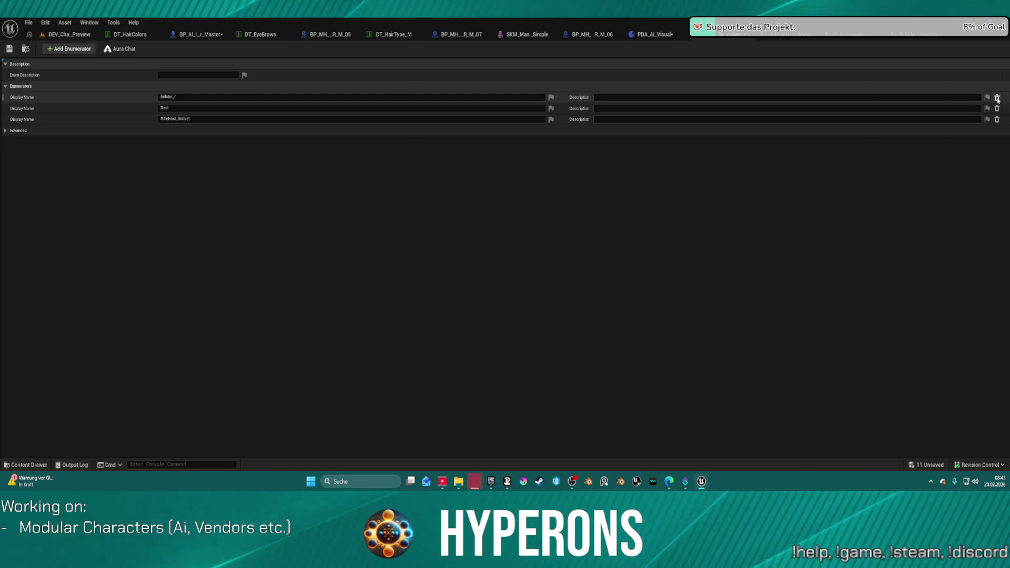
click(997, 98)
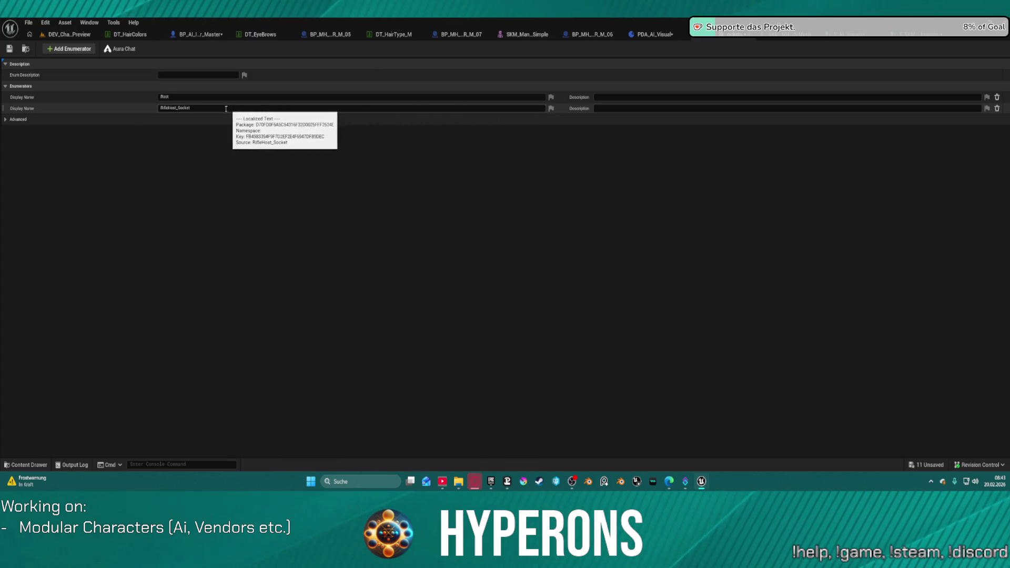
click(201, 98)
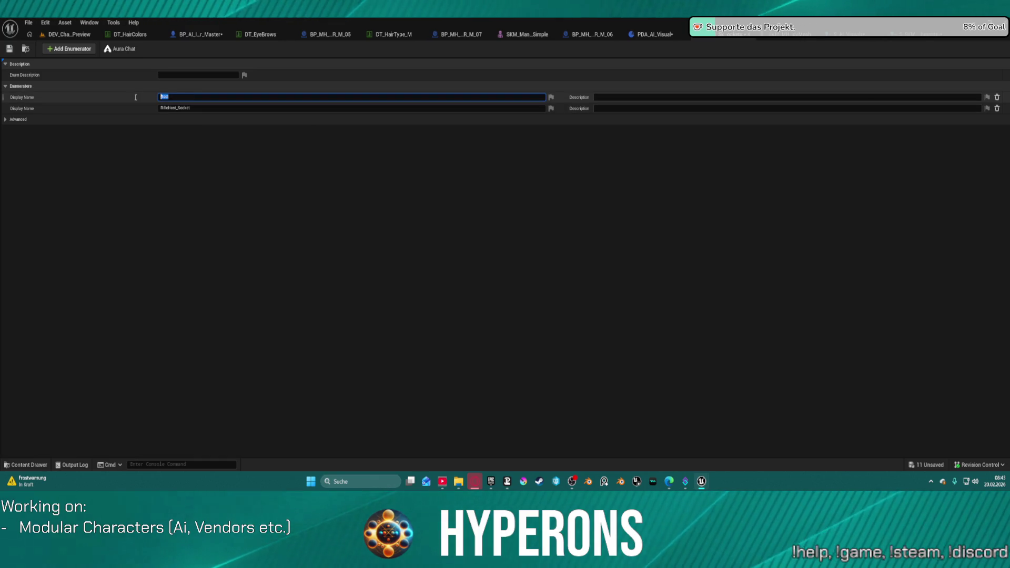
Rename the two enum entries to None and Root, then save the enum.
text(None)
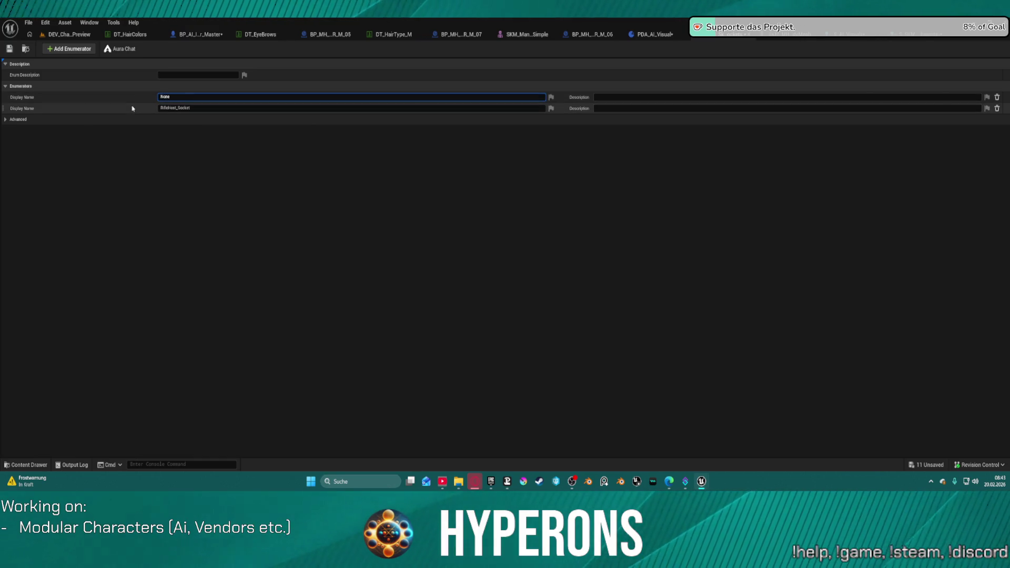
key(Return)
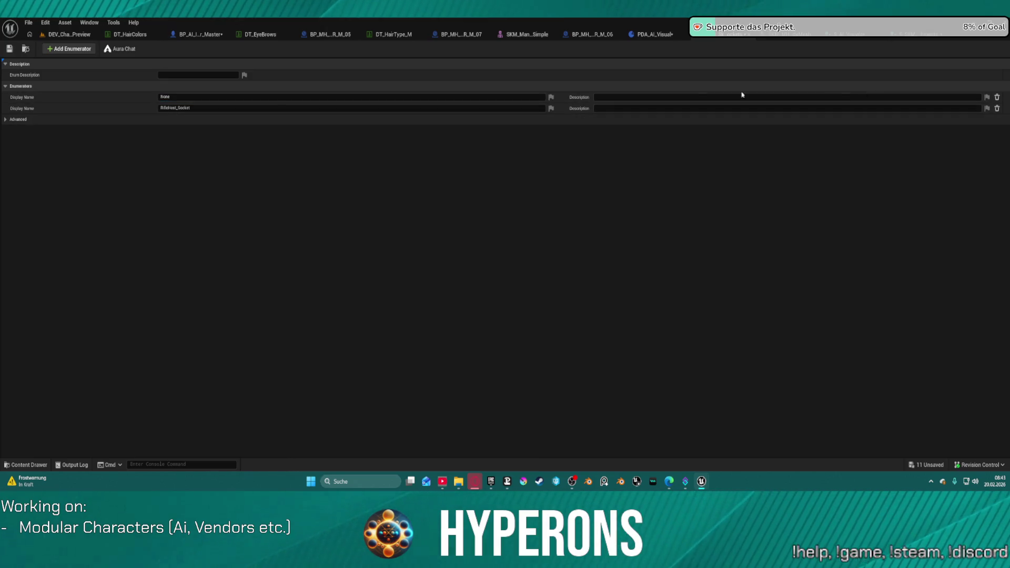
click(216, 108)
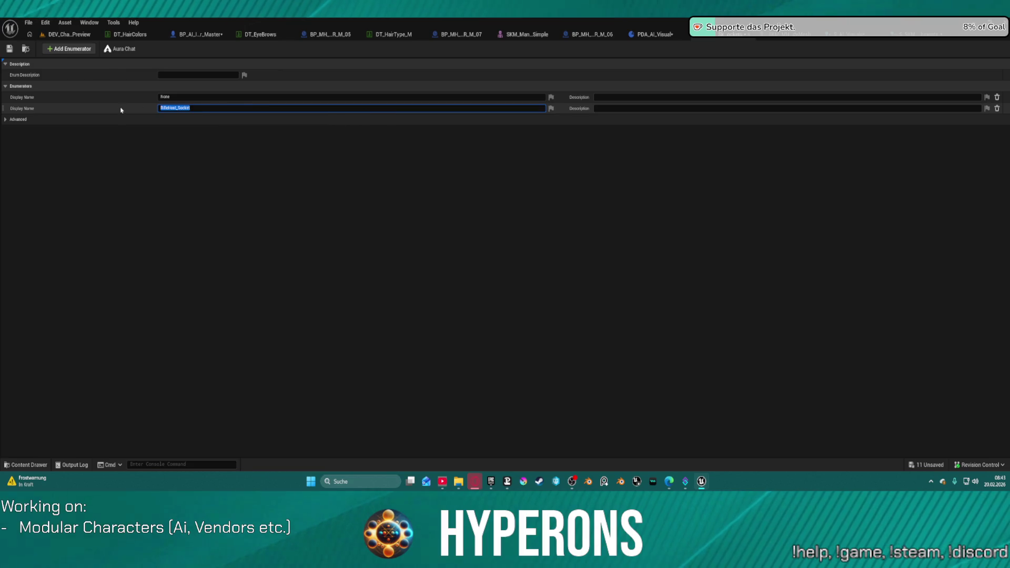
text(root)
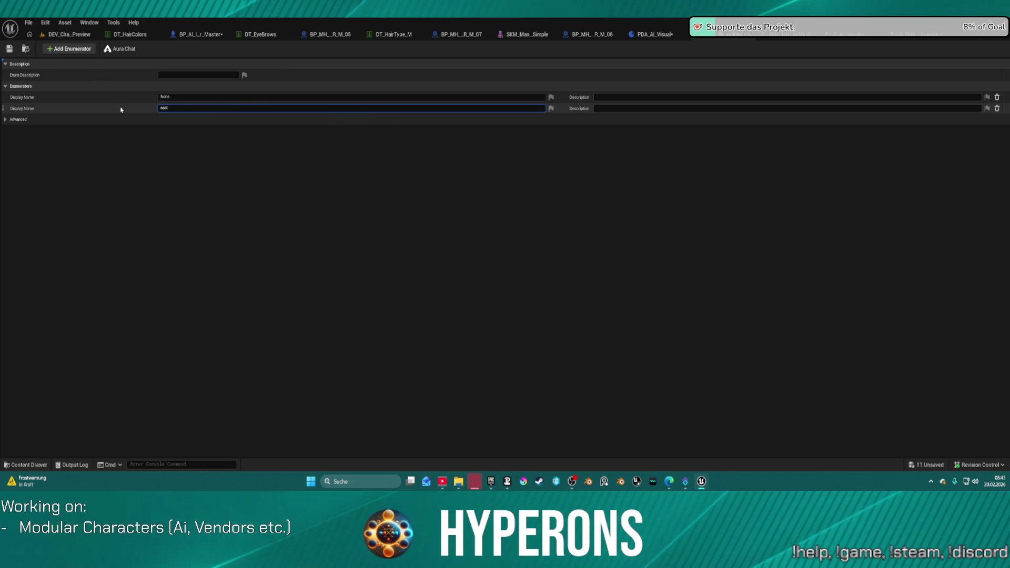
key(Return)
click(164, 107)
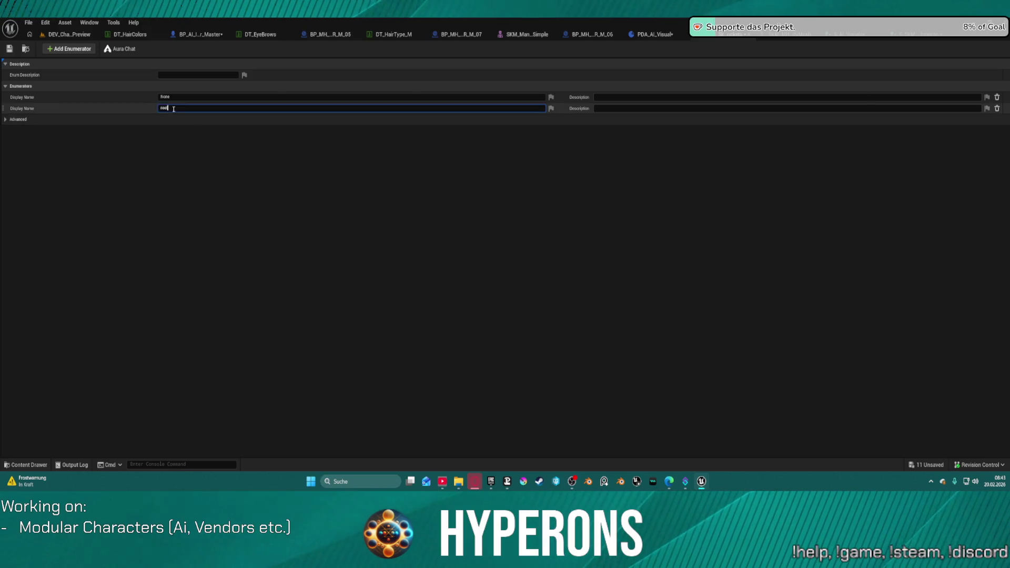
text(r)
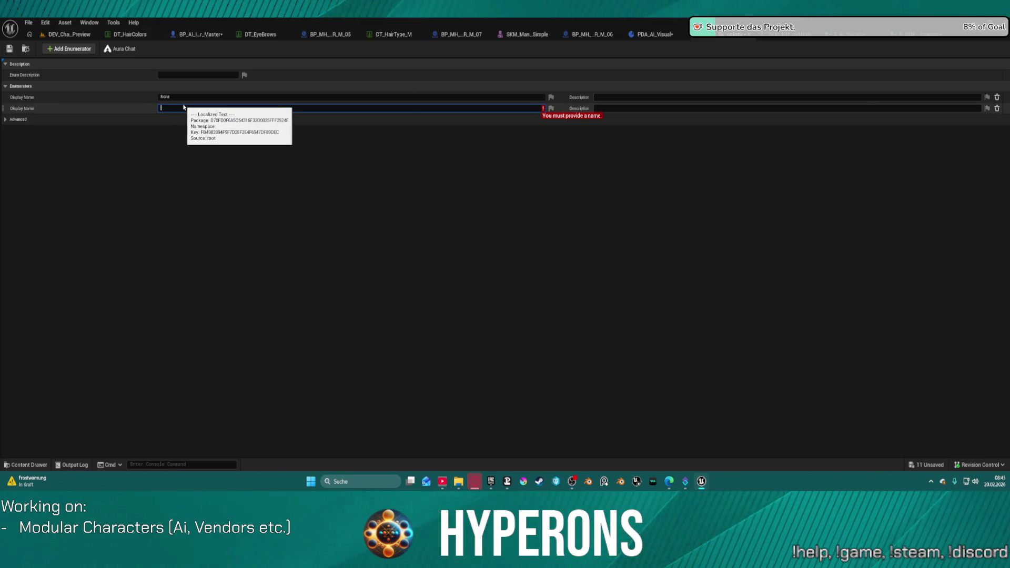
key(Return)
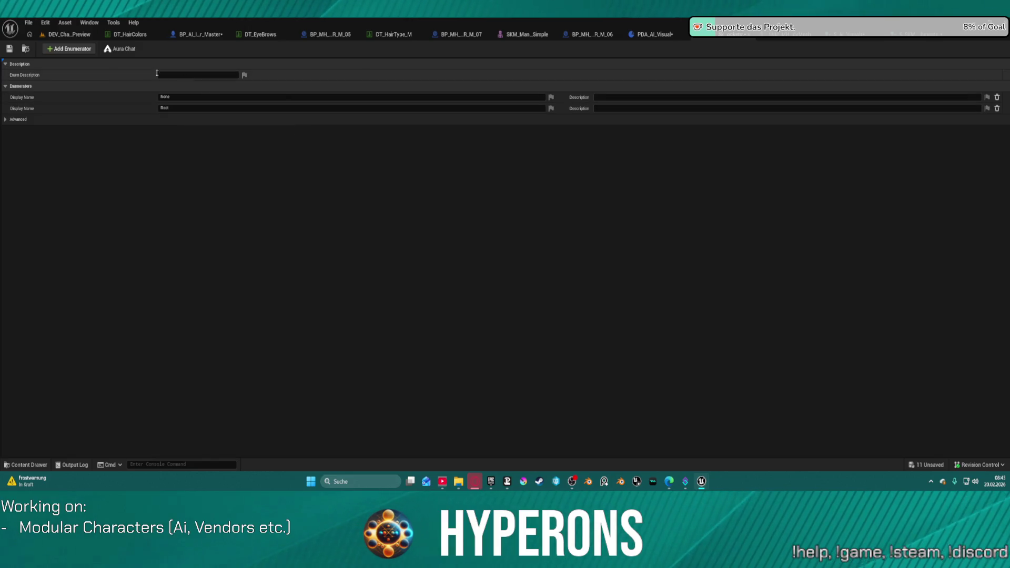
key(ctrl+s)
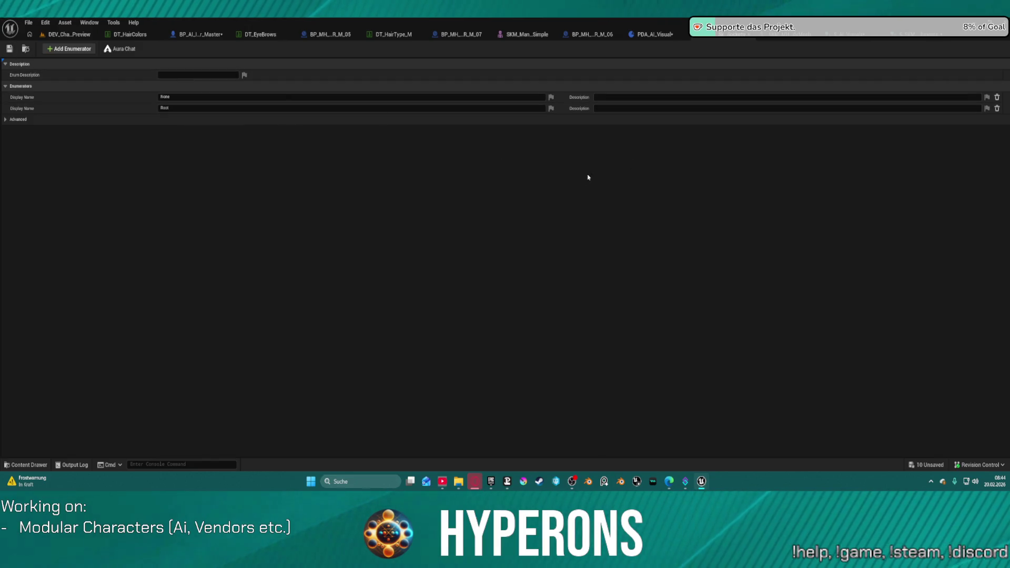
key(ctrl+s)
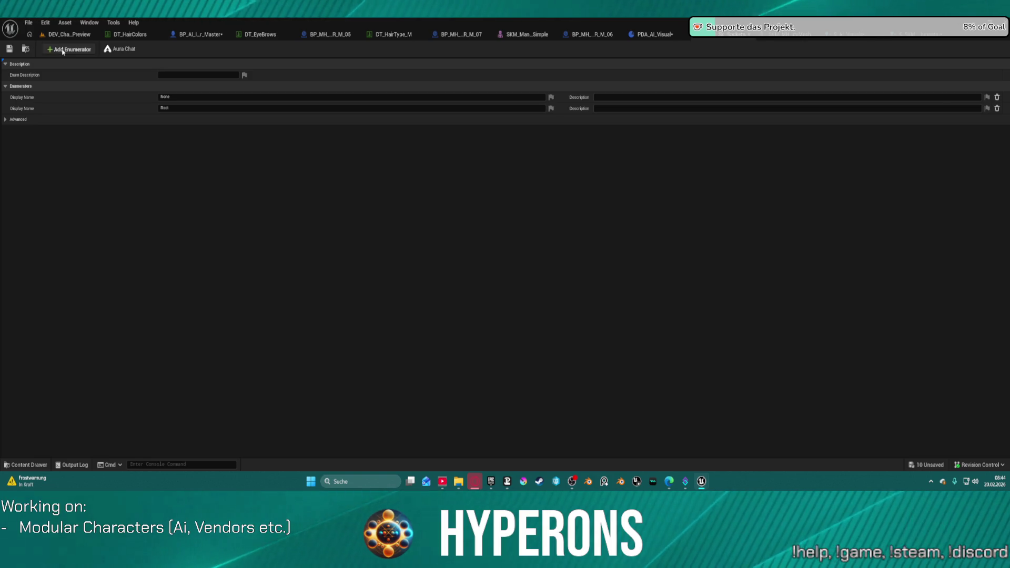
Add two enumerators and copy the RifleHost_Socket name from the body mesh's skeleton.
click(62, 51)
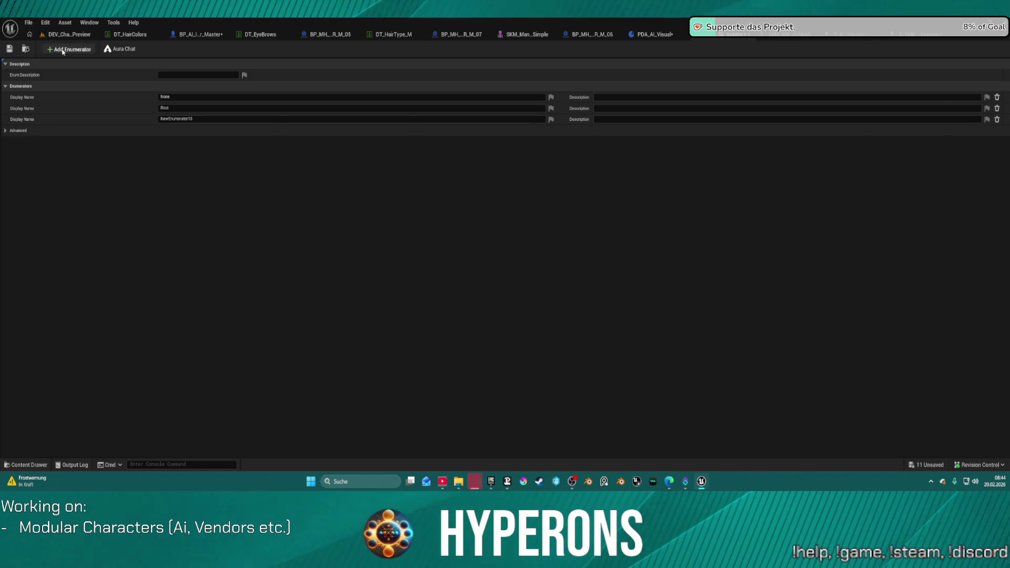
click(63, 51)
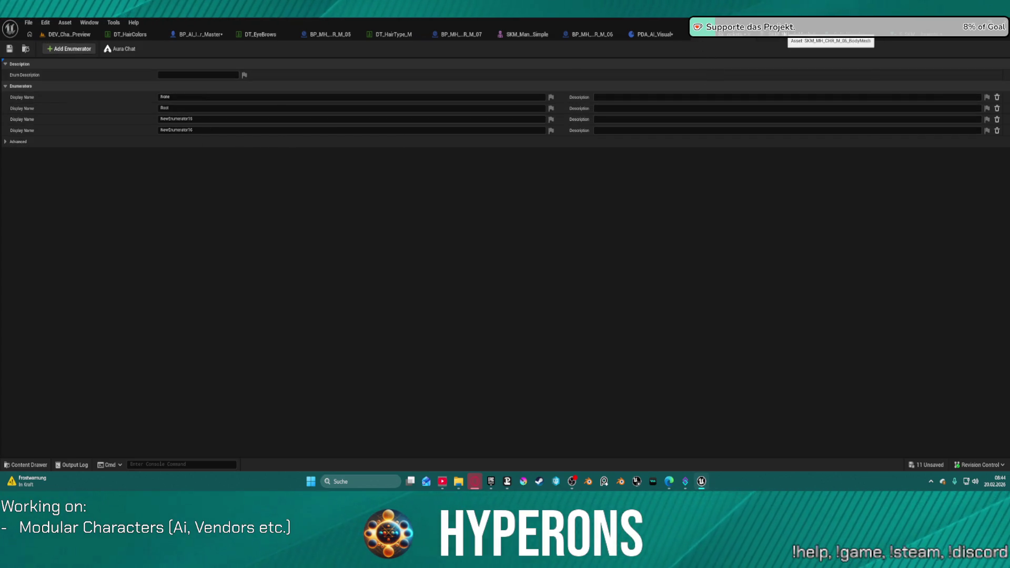
click(783, 39)
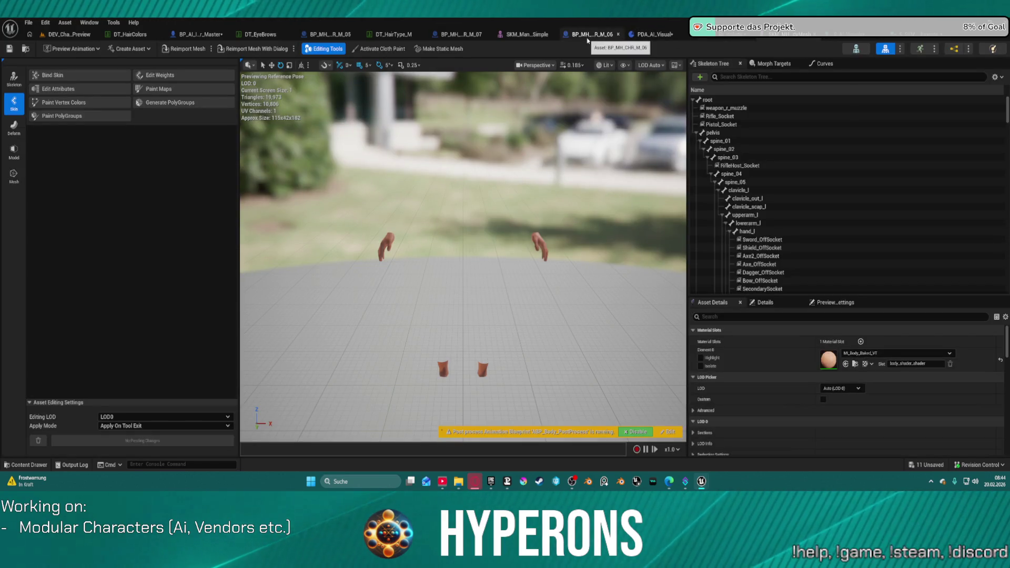
click(763, 166)
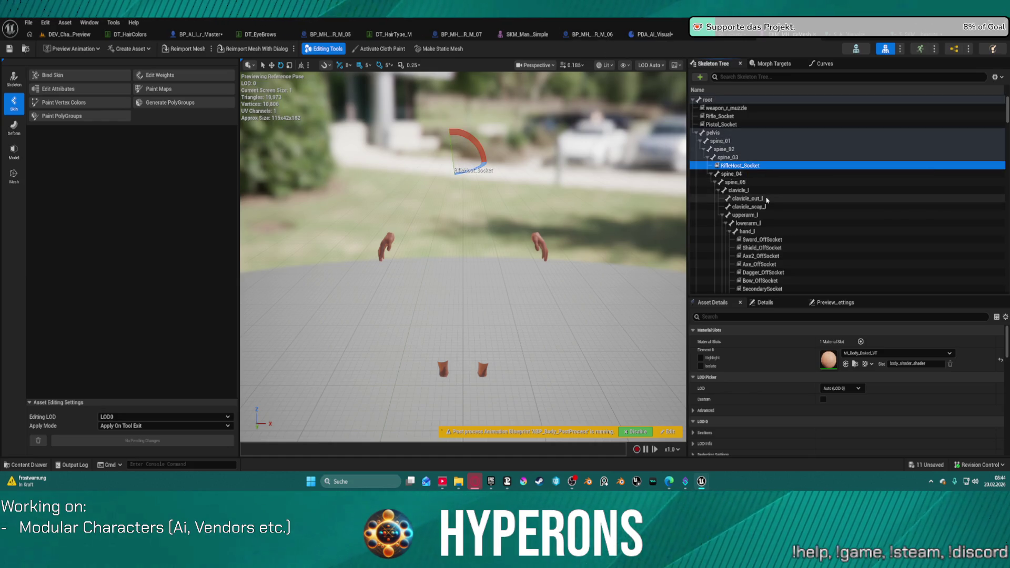
click(736, 166)
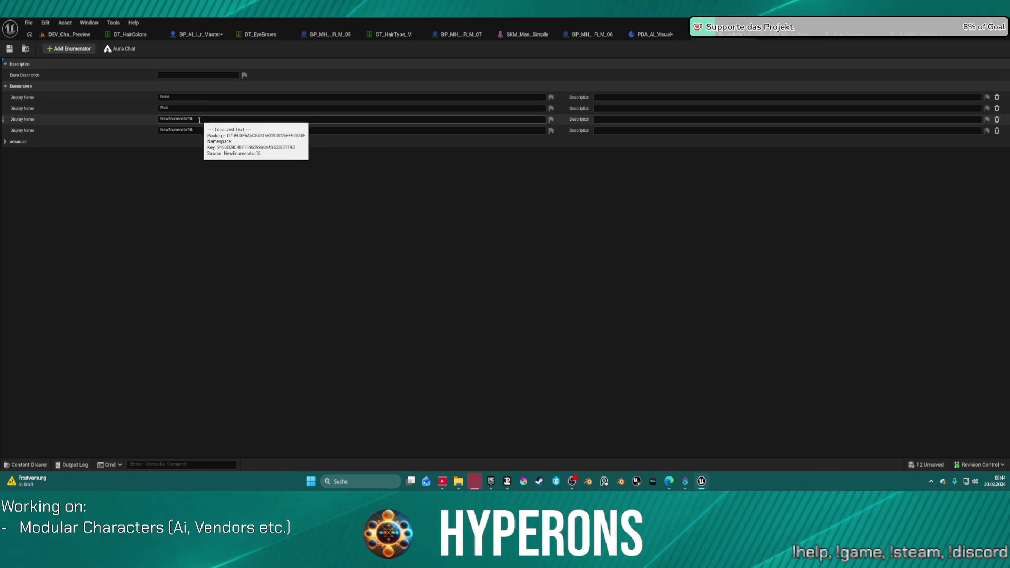
Name the new entries RifleHost_Socket and PistolHost_Socket and save the enum.
click(195, 119)
text(RifleHost_Socket)
key(Return)
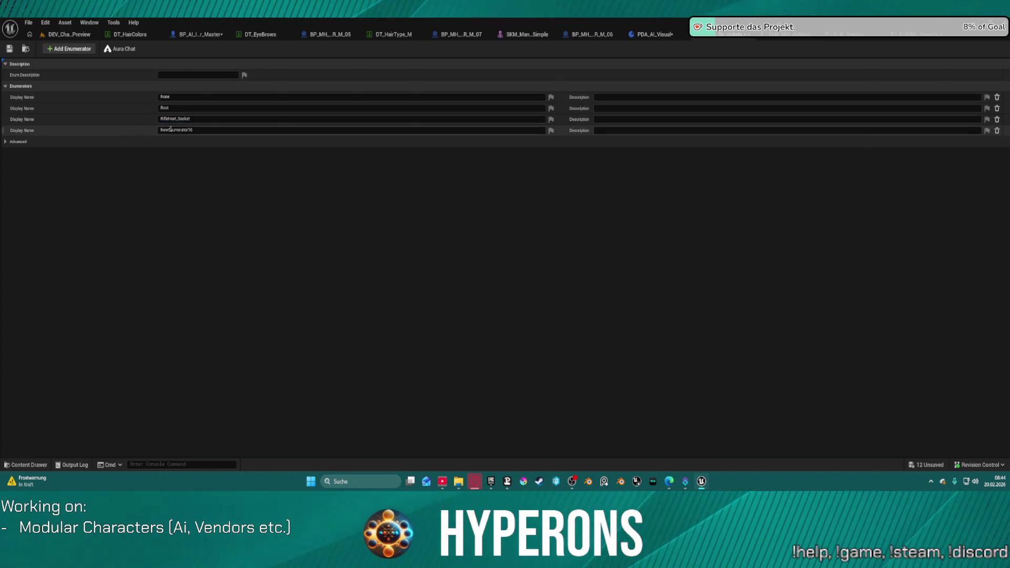
click(200, 129)
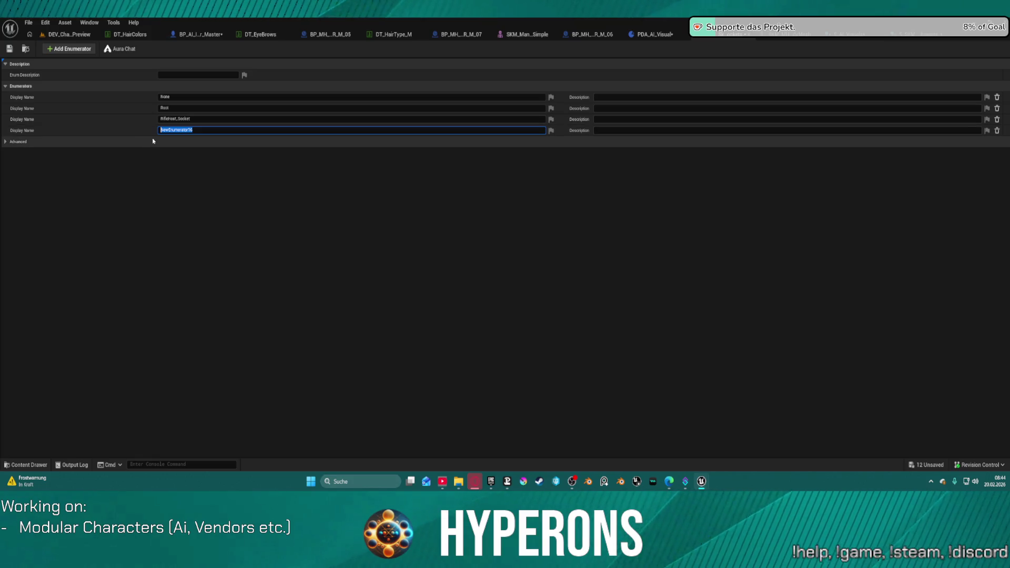
text(RifleHost_Socket)
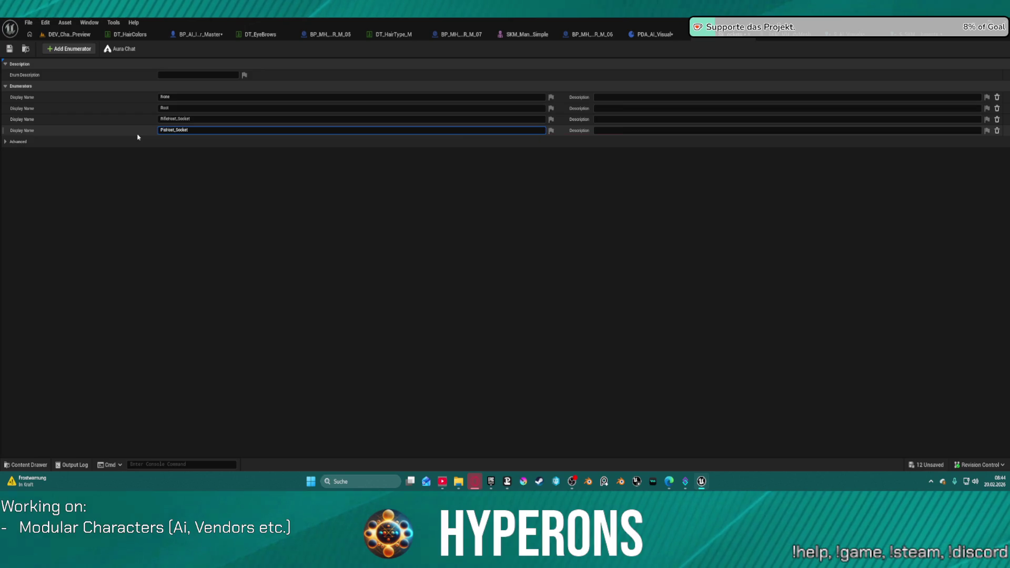
text(l)
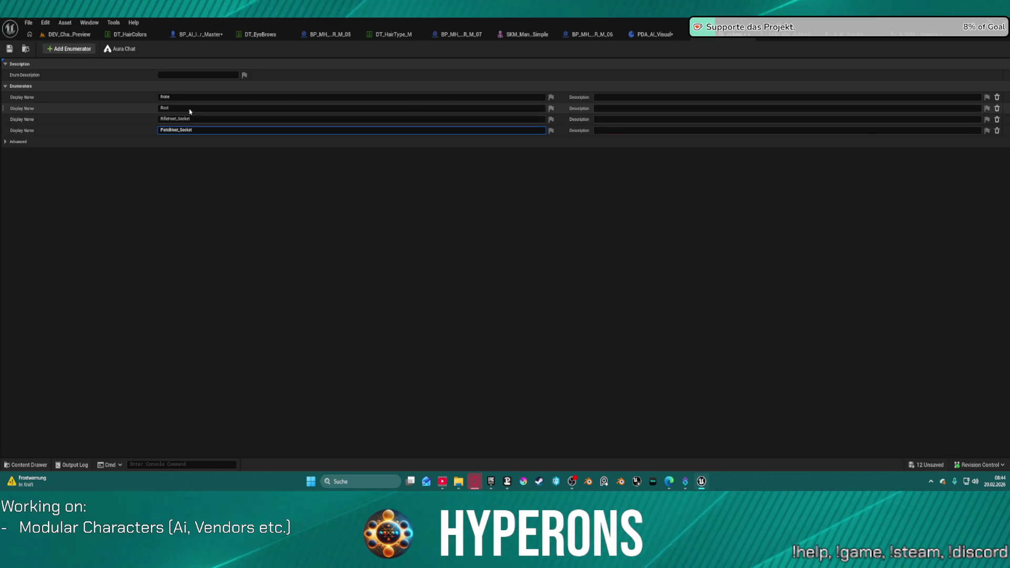
click(11, 51)
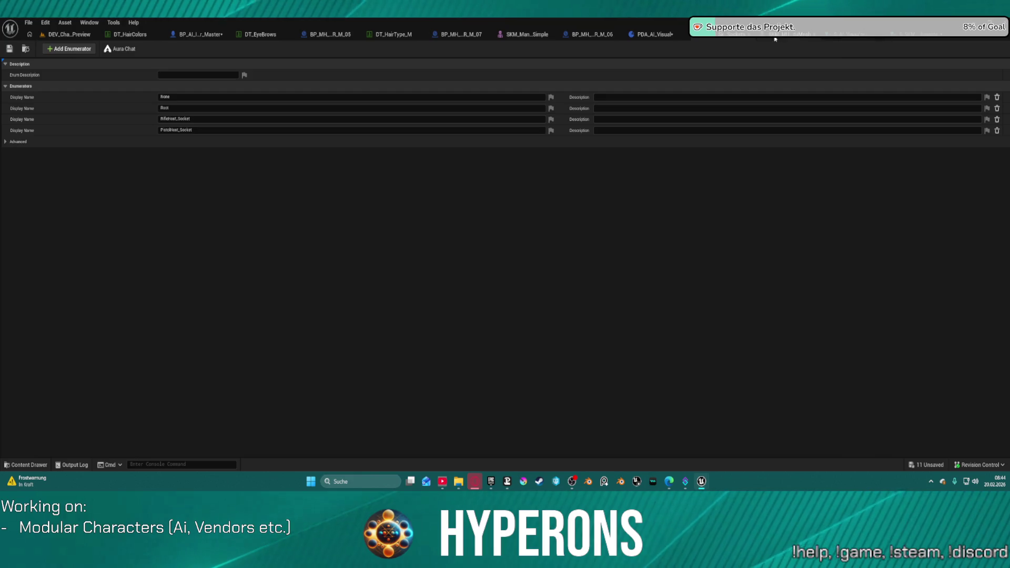
click(10, 50)
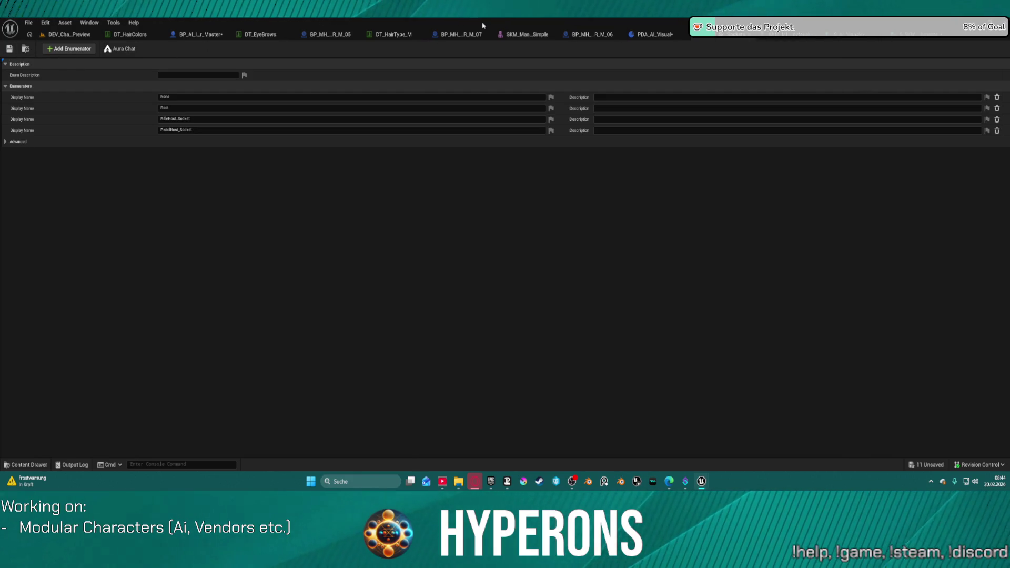
click(653, 34)
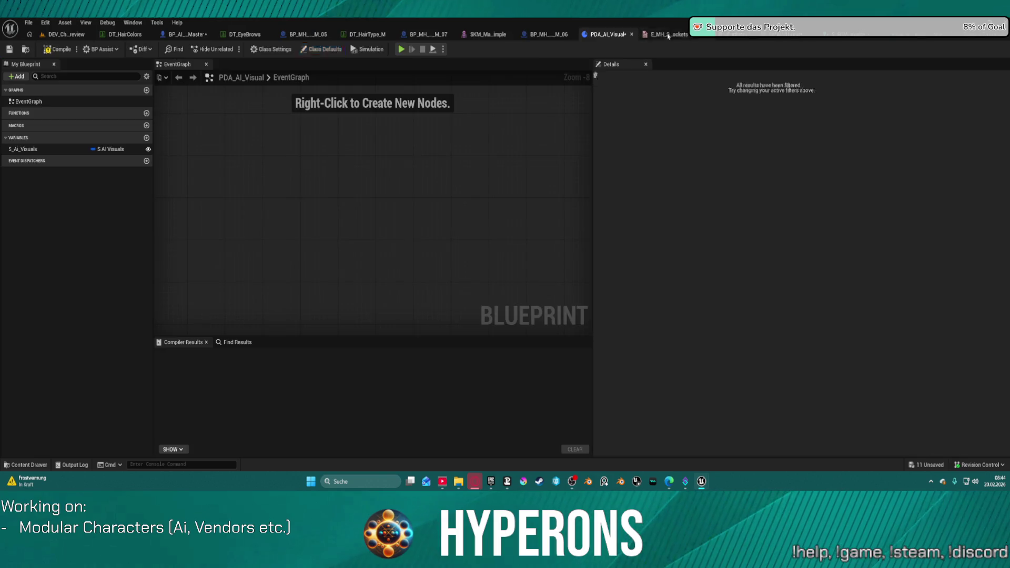
Compile and save PDA_AI_Visual, then compile BP_AI_Interactor_Master.
click(61, 50)
click(10, 50)
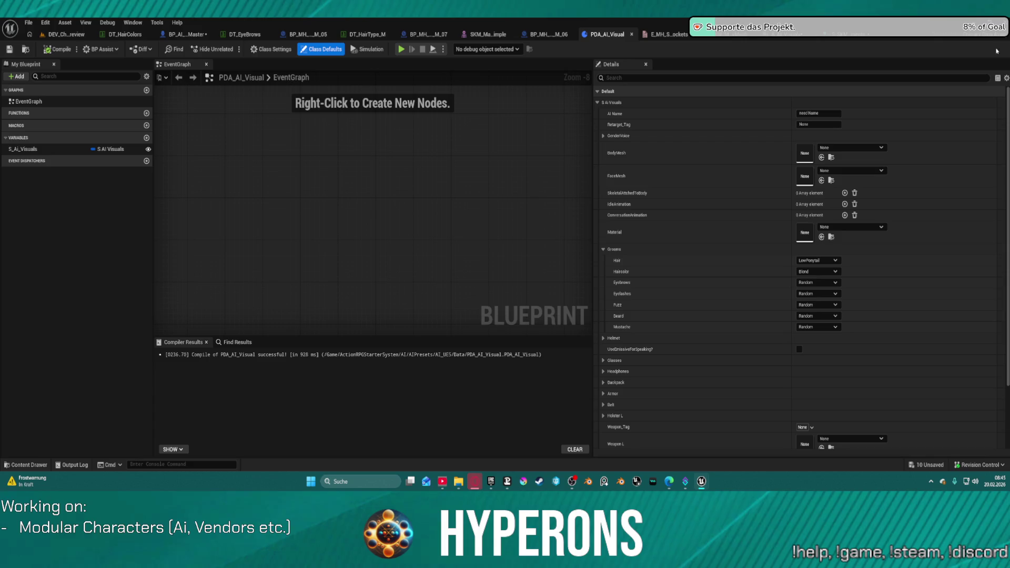
click(185, 34)
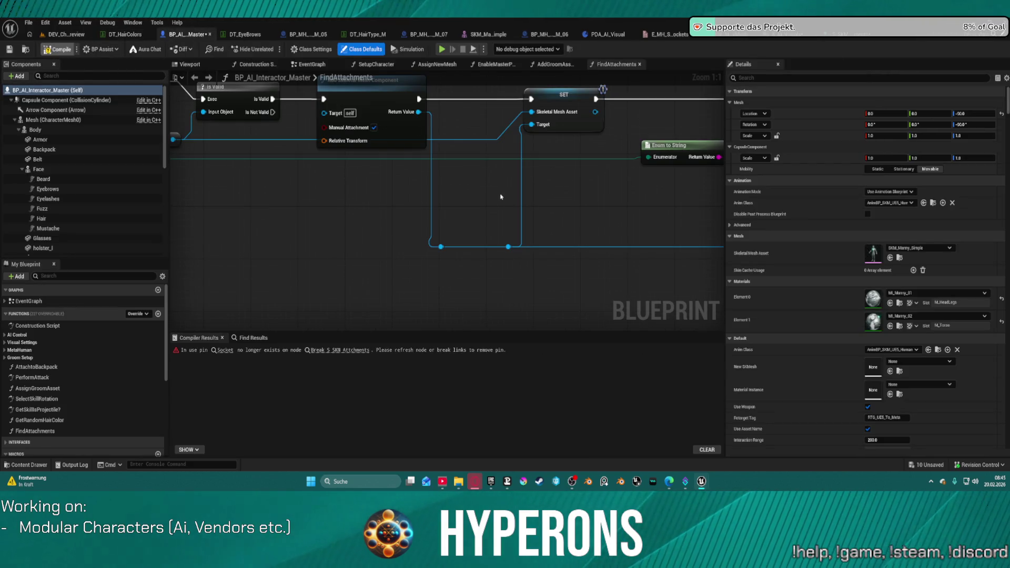
key(F7)
Refresh the Break S SKM Attchments node, reconnect its Socket output, and save all assets.
scroll(221, 207, down, 3)
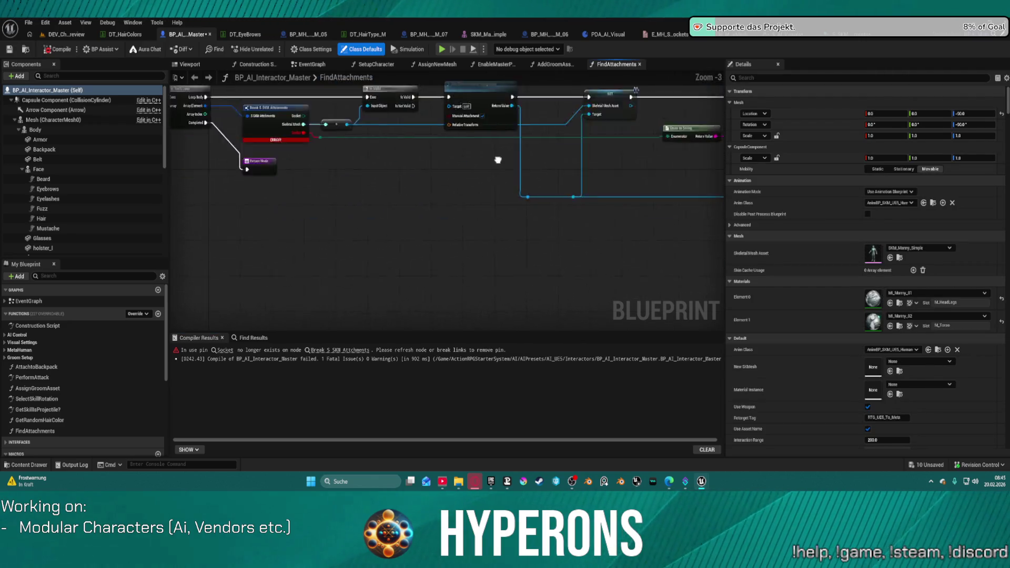
scroll(498, 160, up, 3)
click(400, 100)
click(464, 141)
mouse_move(443, 109)
mouse_down()
mouse_move(501, 242)
mouse_move(684, 121)
mouse_move(705, 136)
mouse_move(530, 154)
mouse_move(522, 141)
mouse_up()
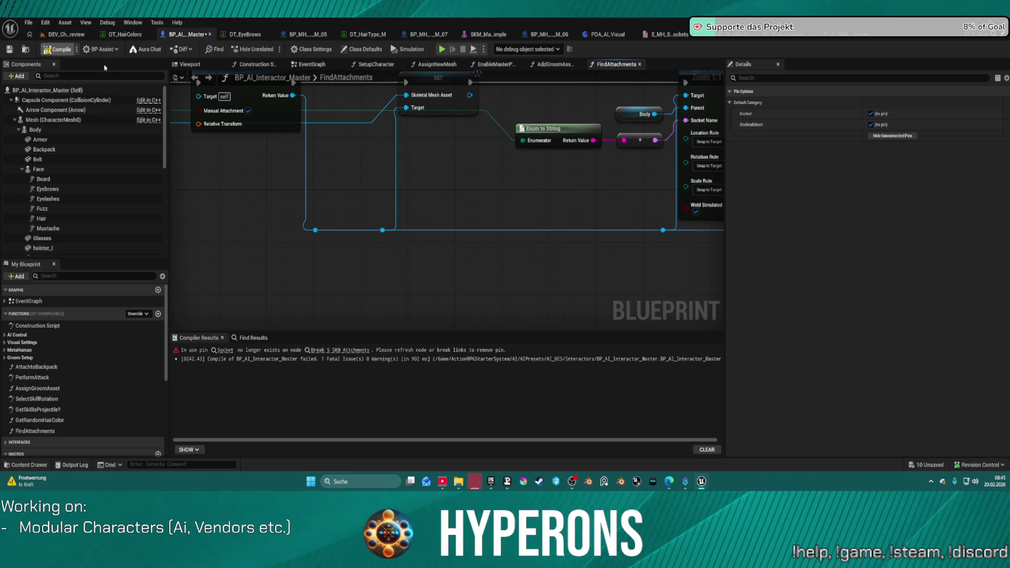
key(ctrl+shift+s)
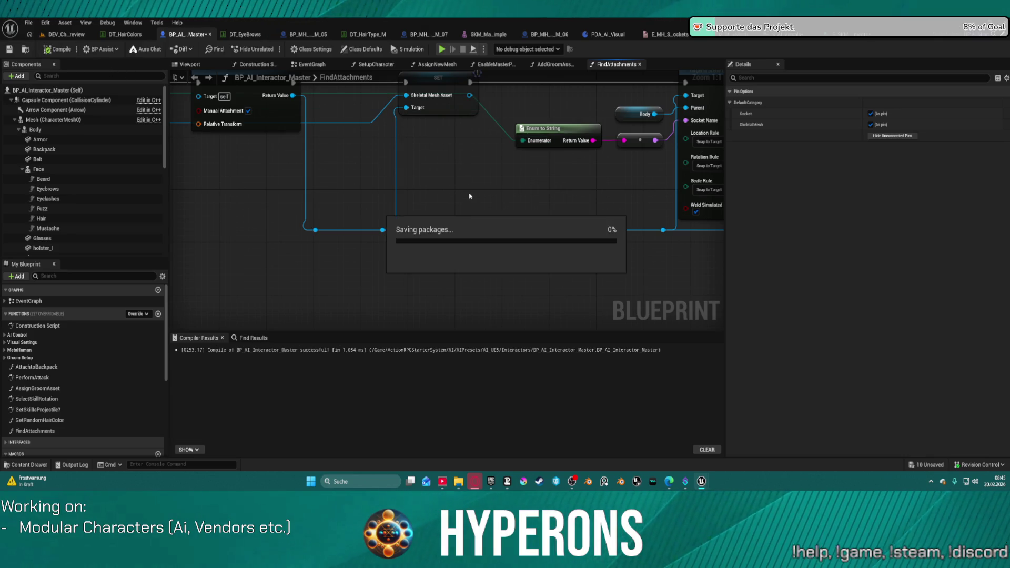
click(75, 34)
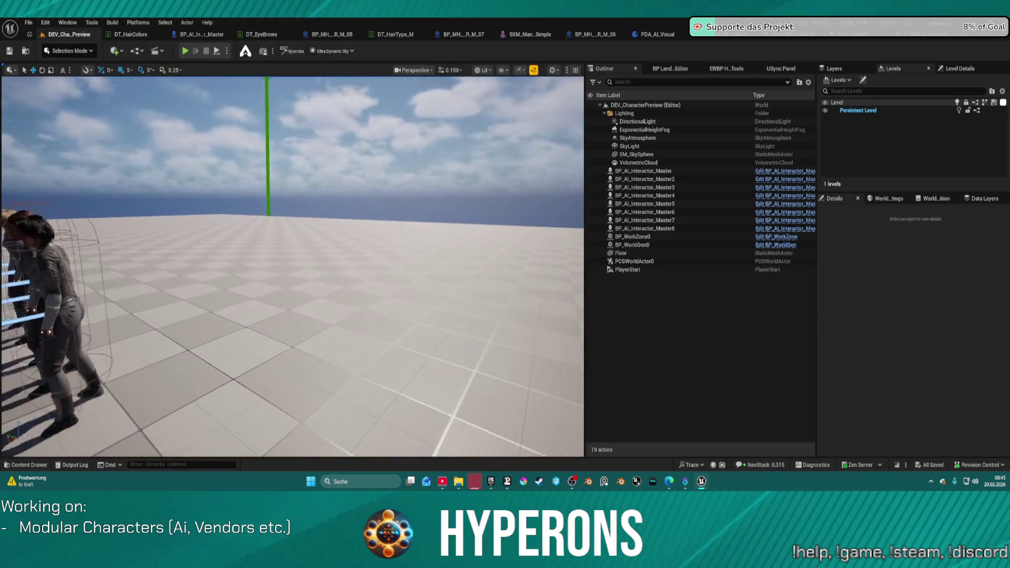
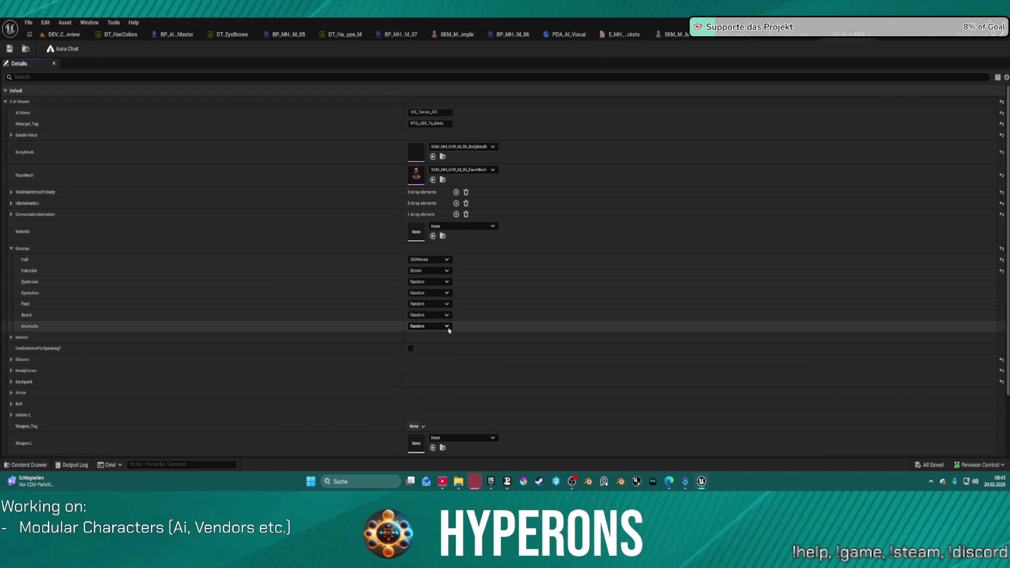
Attach the third body-attached mesh (Index [2]) to RifleHost_Socket.
click(11, 192)
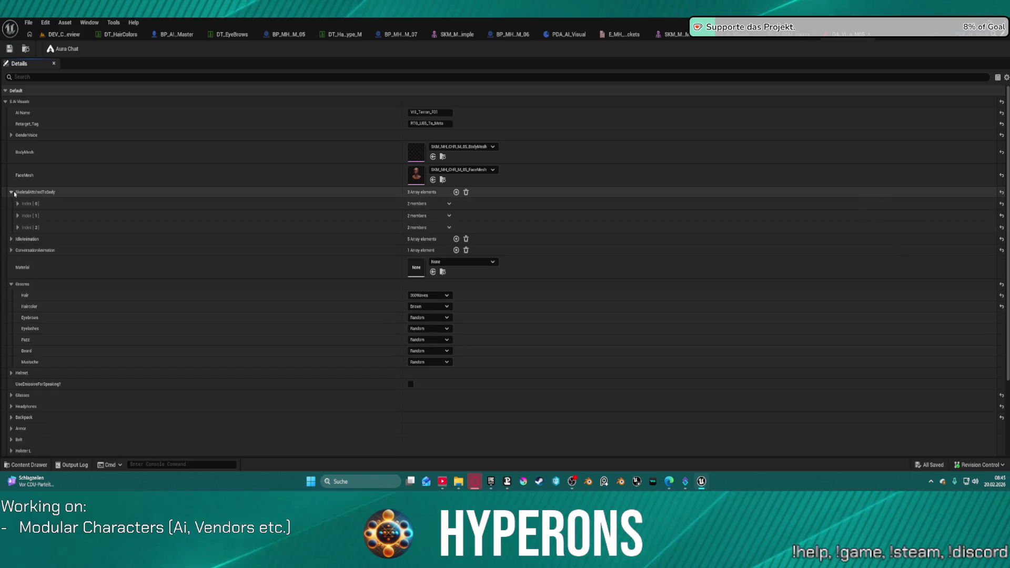
click(18, 227)
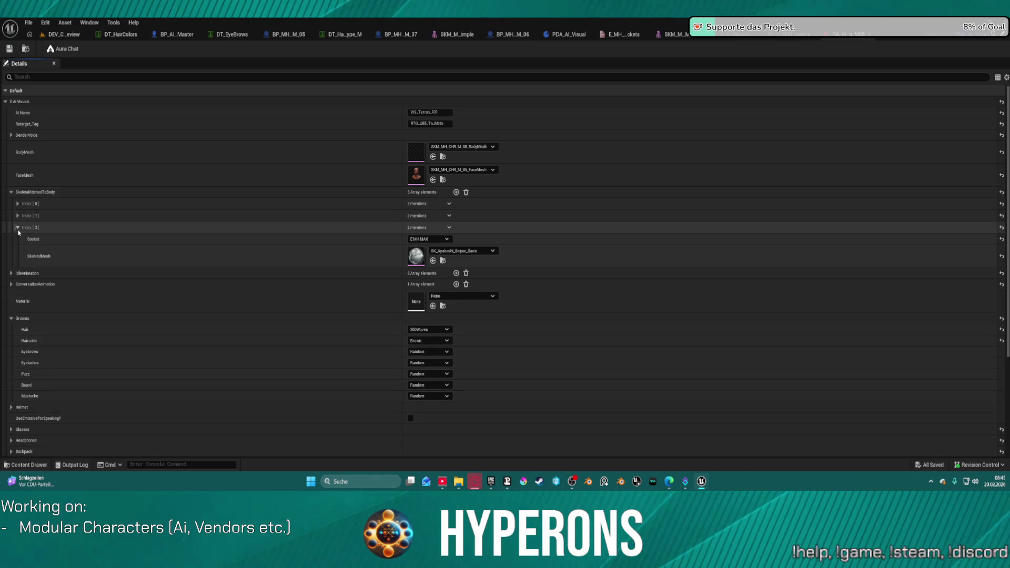
click(444, 241)
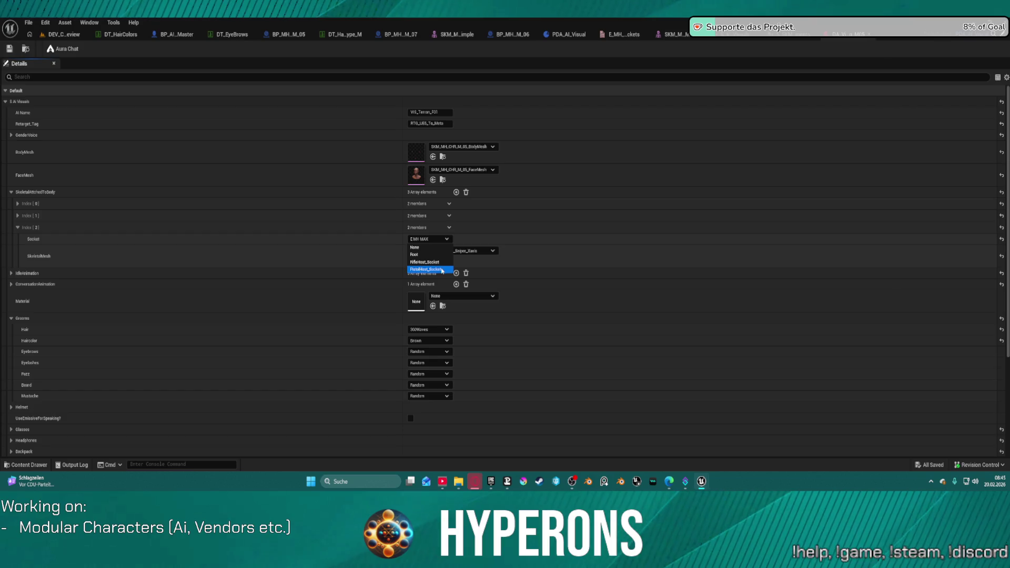
click(440, 263)
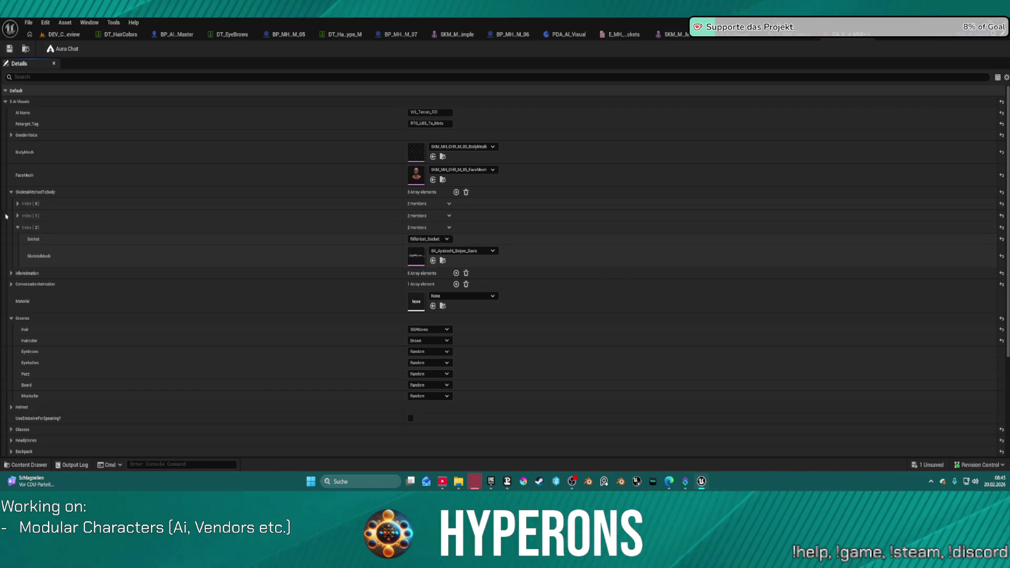
Check the first and second attachments' settings, then go back to the DEV_CharacterPreview level.
click(17, 216)
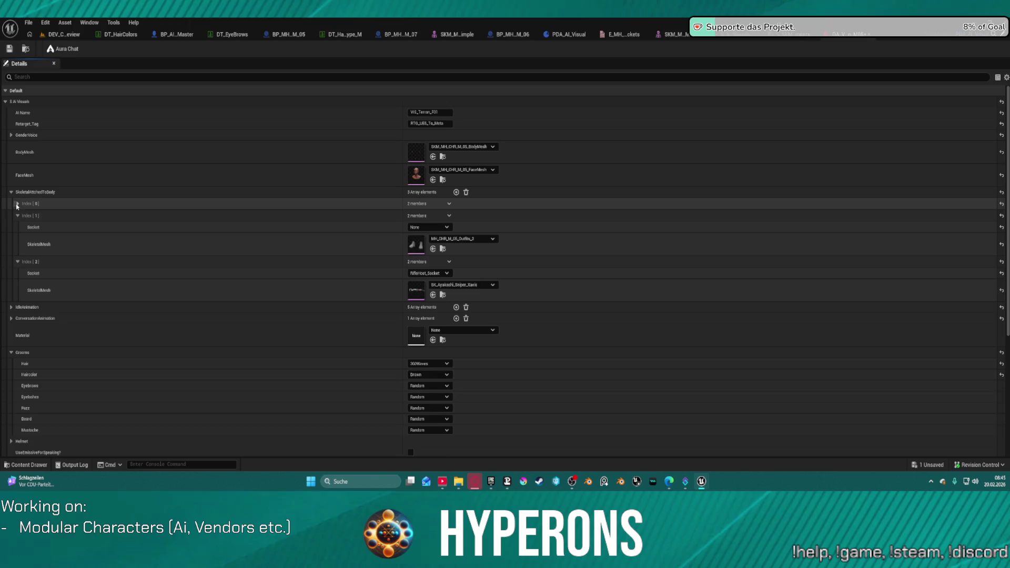
click(17, 203)
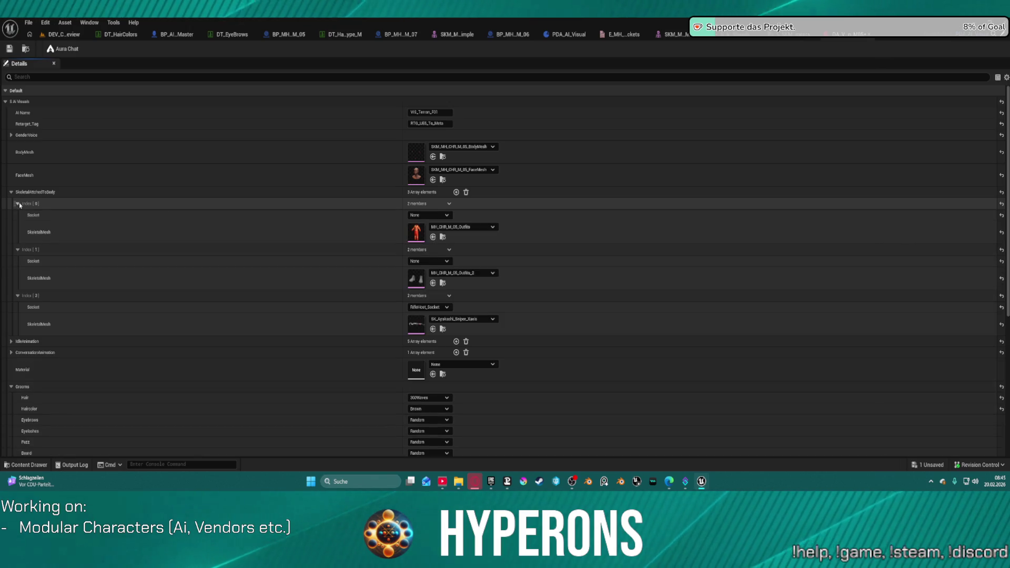
click(18, 204)
click(17, 216)
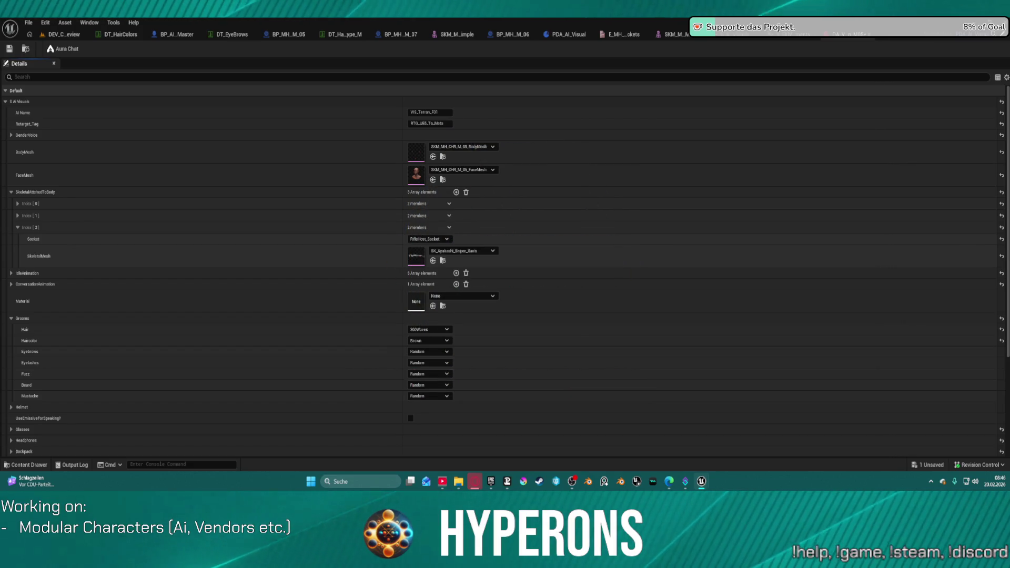
click(68, 37)
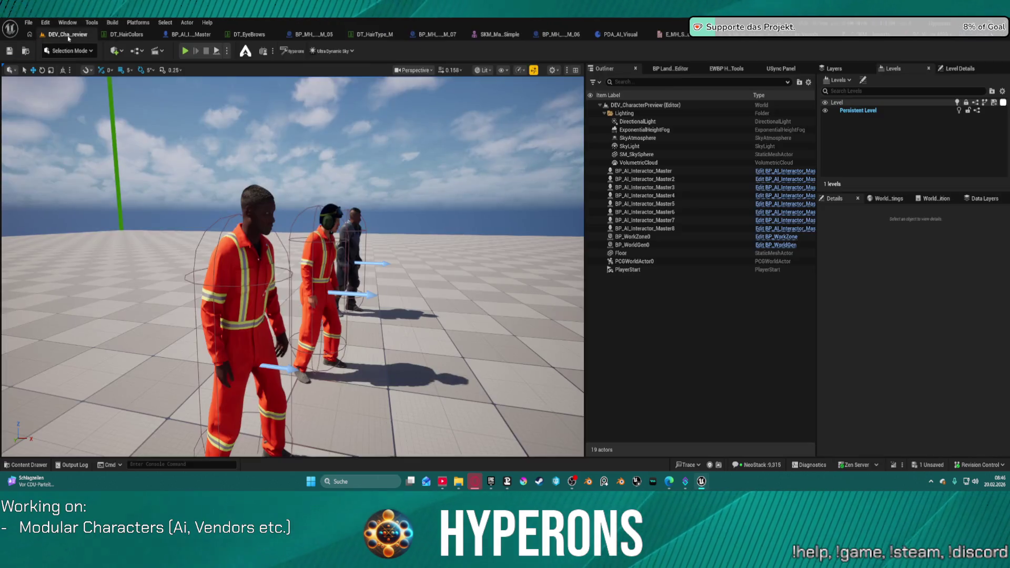
Save the socket change and move the camera in on the front character.
key(ctrl+s)
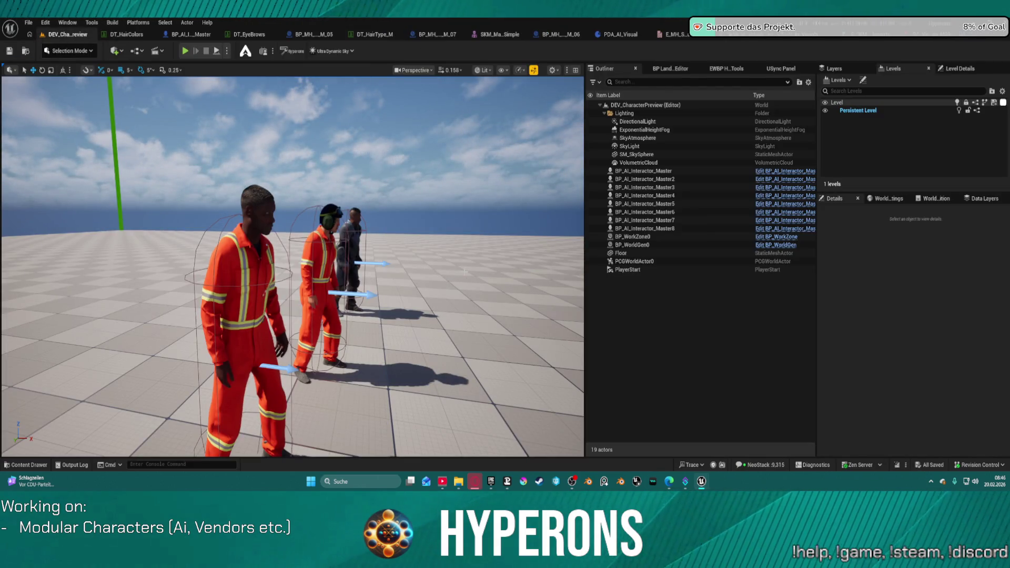
click(253, 358)
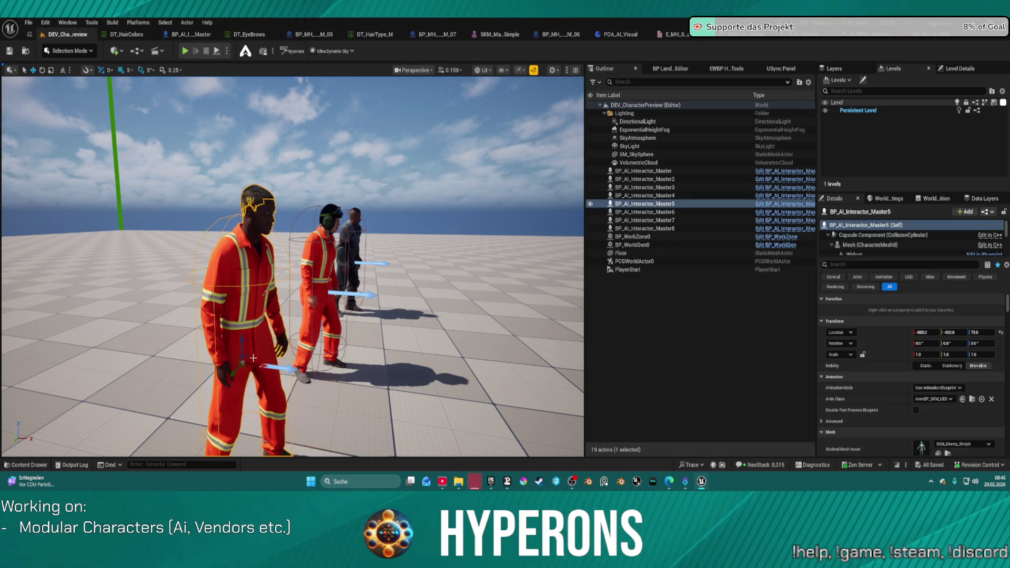
mouse_move(315, 342)
mouse_down()
mouse_move(284, 273)
mouse_move(242, 261)
mouse_move(379, 322)
mouse_up()
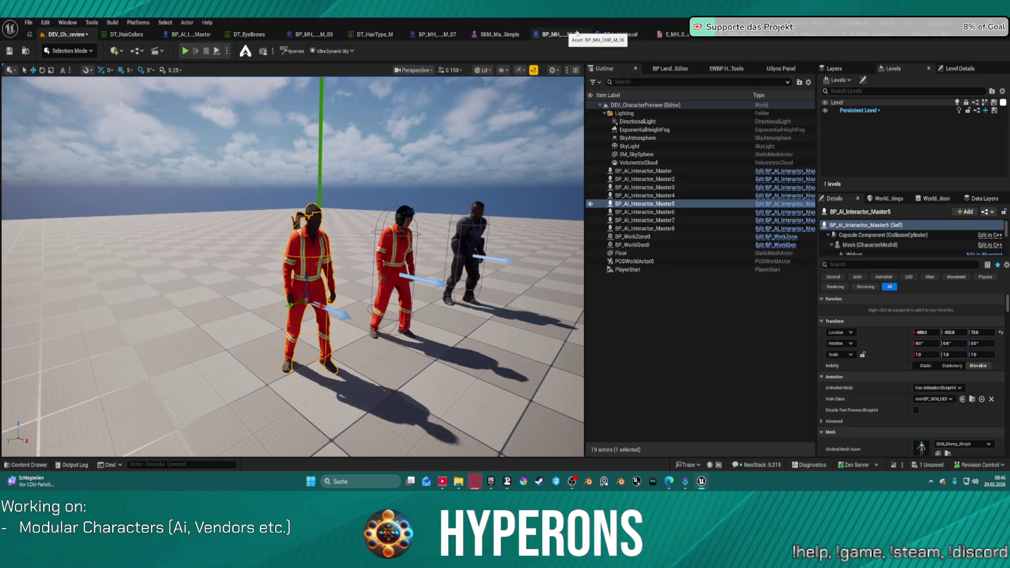
Delete the third body attachment (Index [2]) from the character's visuals asset.
click(894, 35)
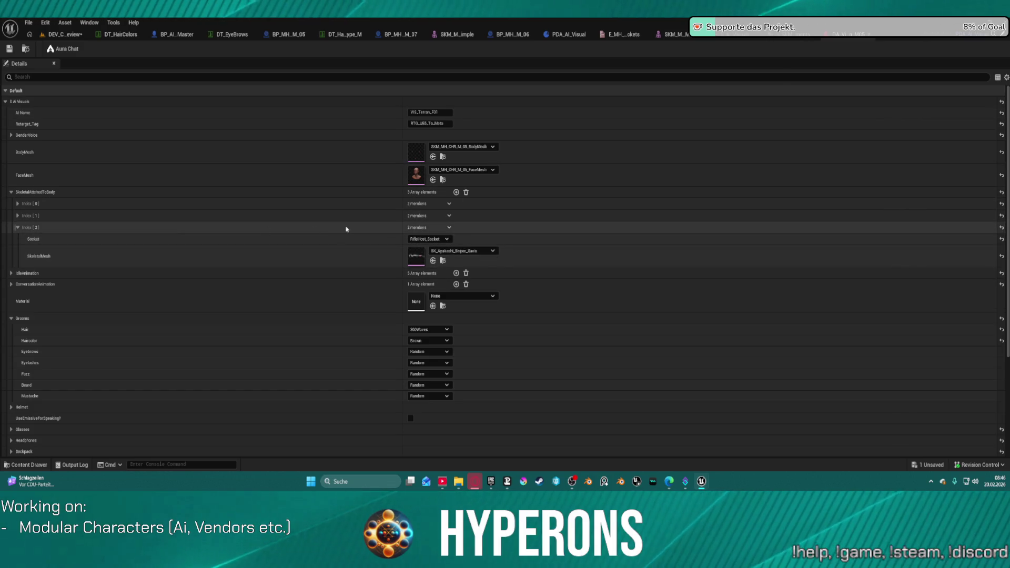
click(450, 229)
click(458, 248)
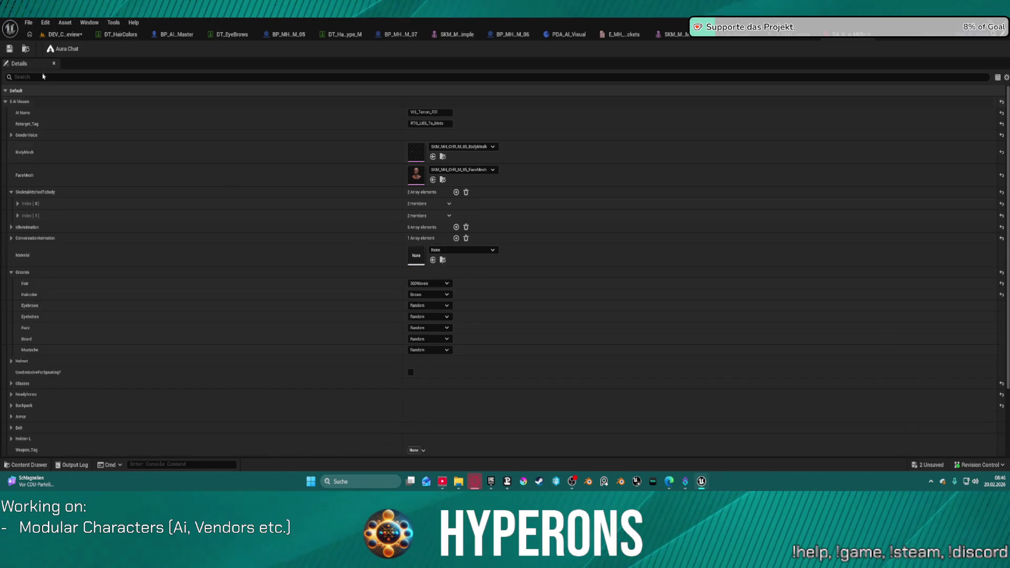
Move between the preview level and the visuals asset tabs, ending on the LowPonytail BP_MH asset.
click(62, 34)
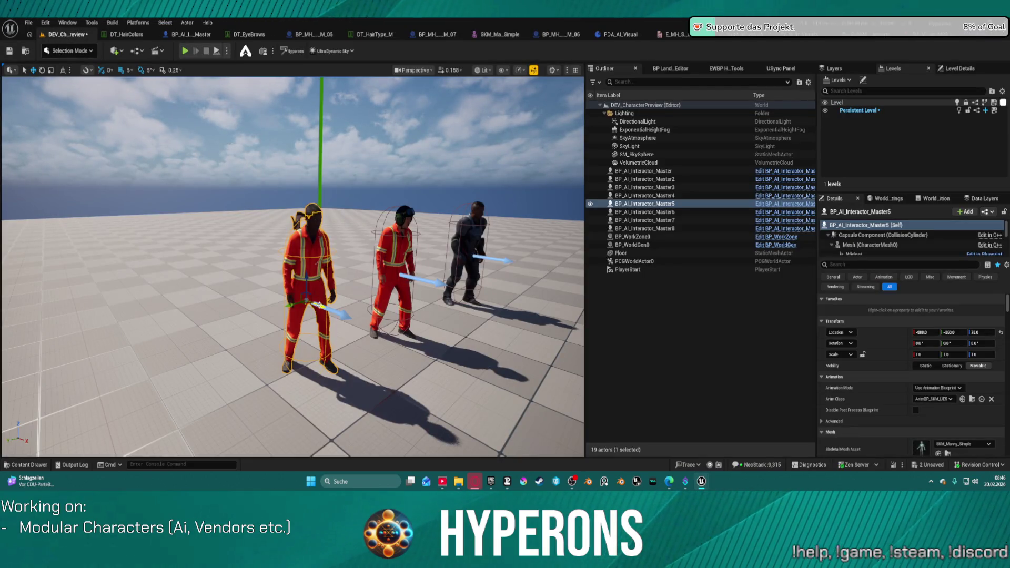
scroll(437, 283, up, 5)
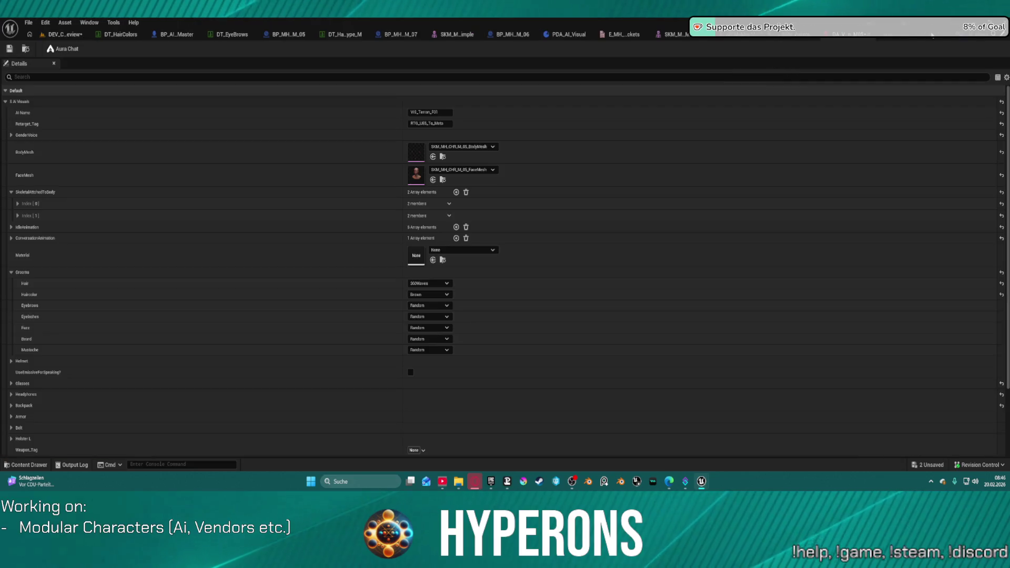
click(847, 34)
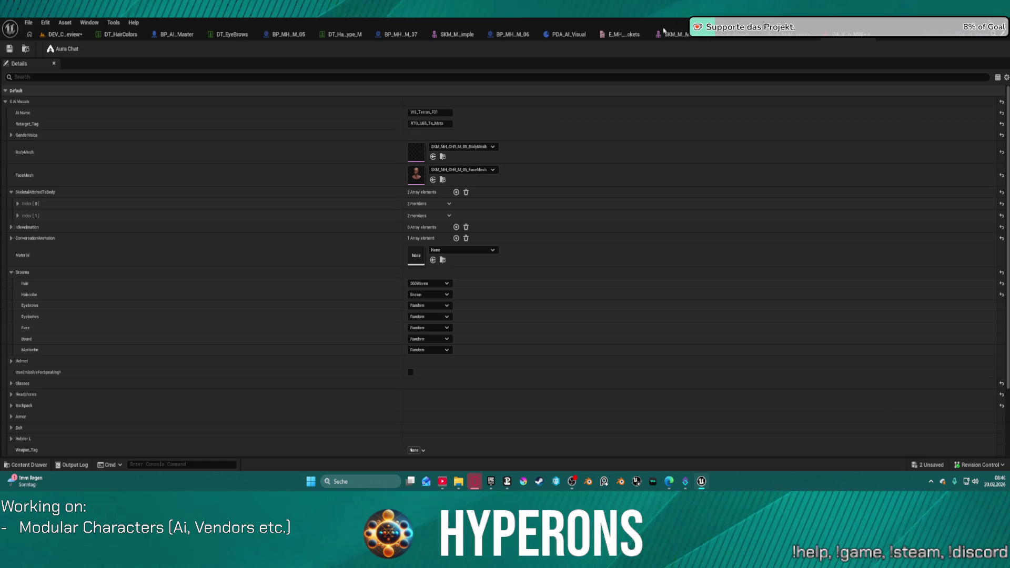
click(63, 34)
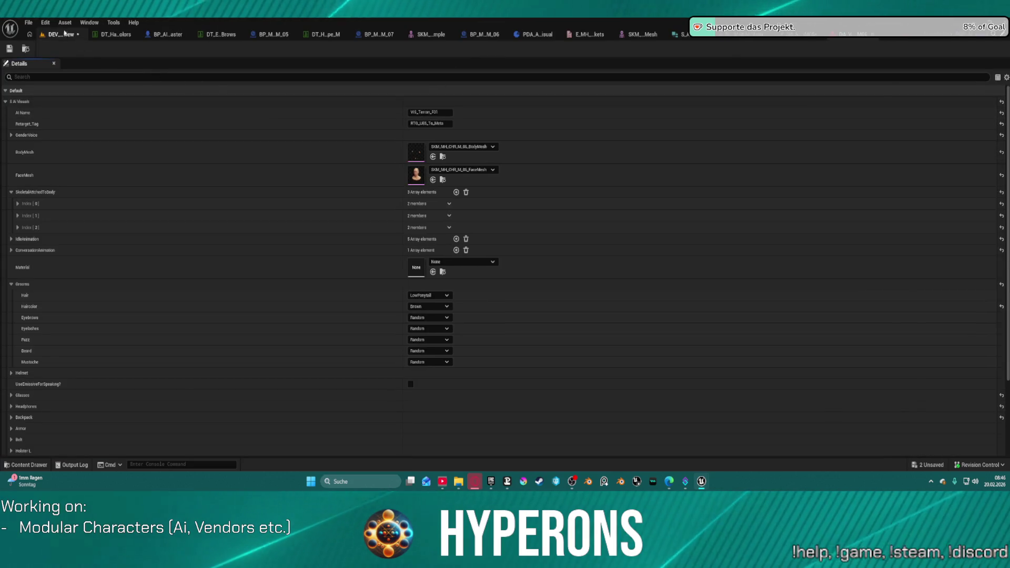
click(62, 34)
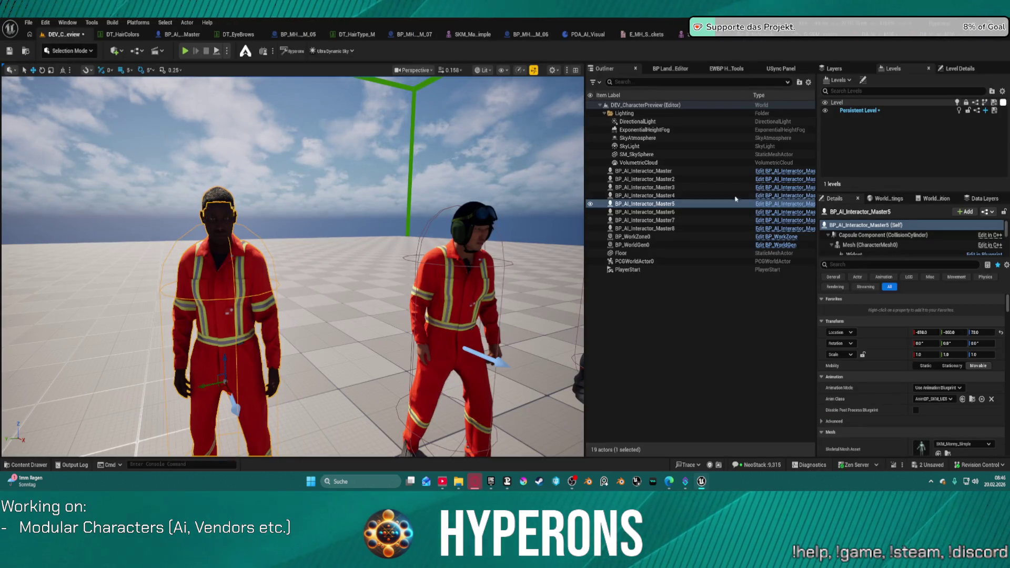
click(901, 31)
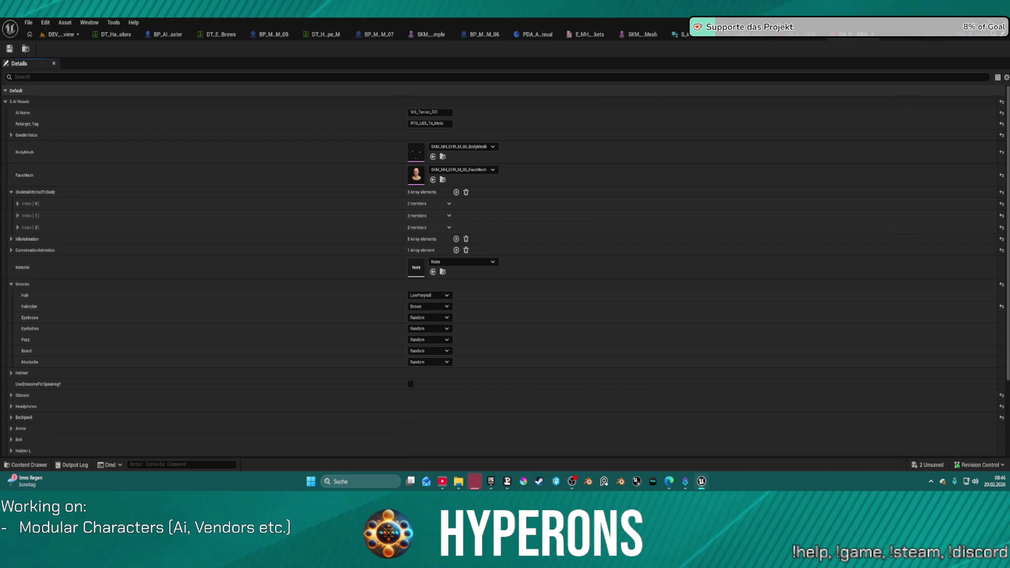
In the M_06 visuals asset, add and then delete an extra fourth attachment element.
click(889, 34)
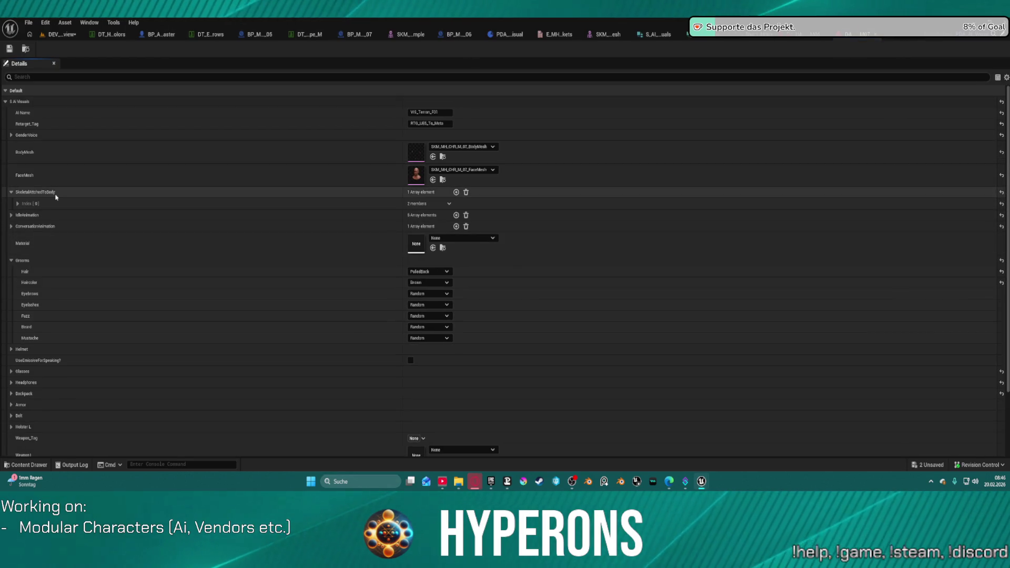
click(787, 36)
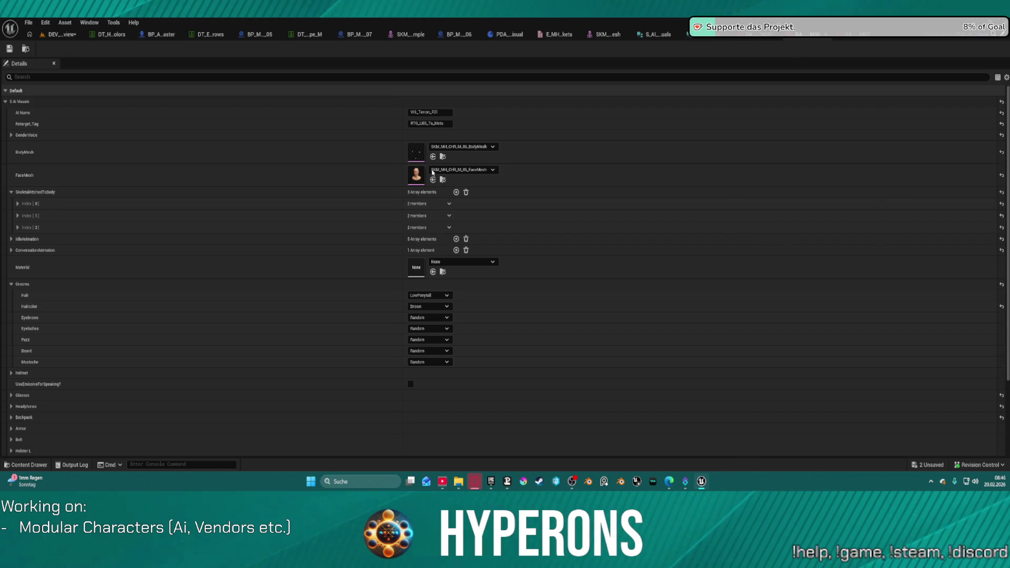
click(456, 192)
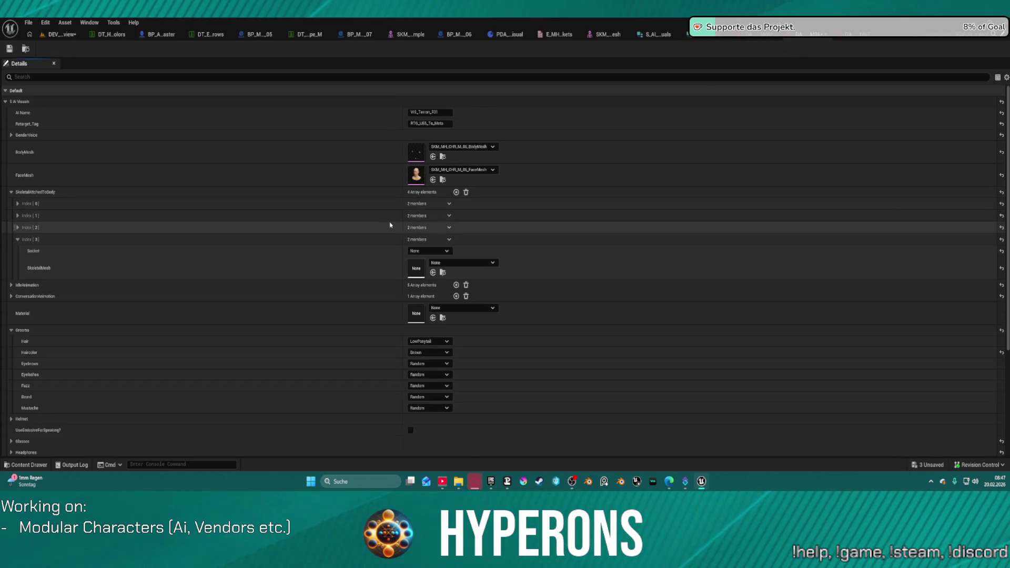
click(449, 240)
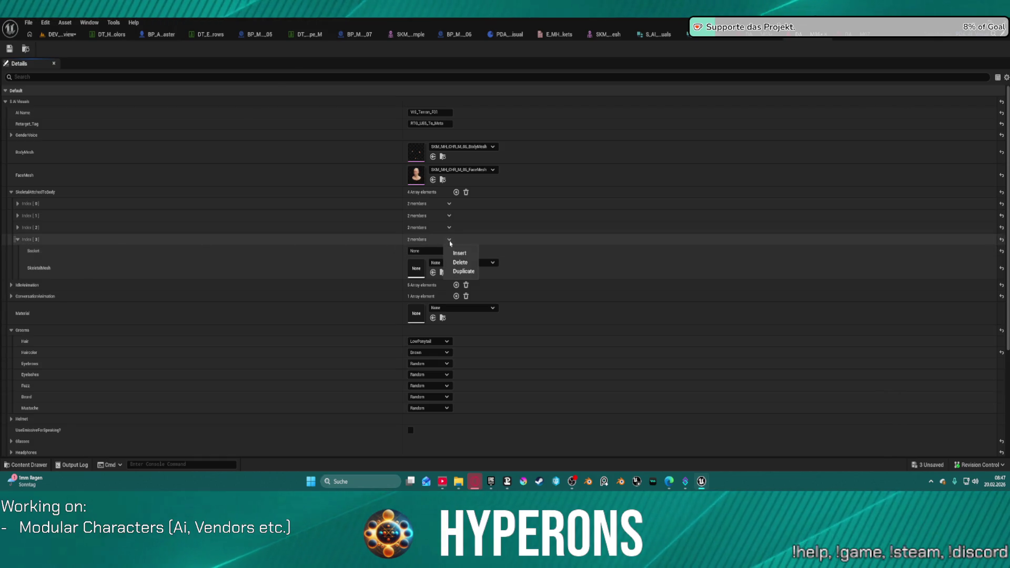
click(456, 263)
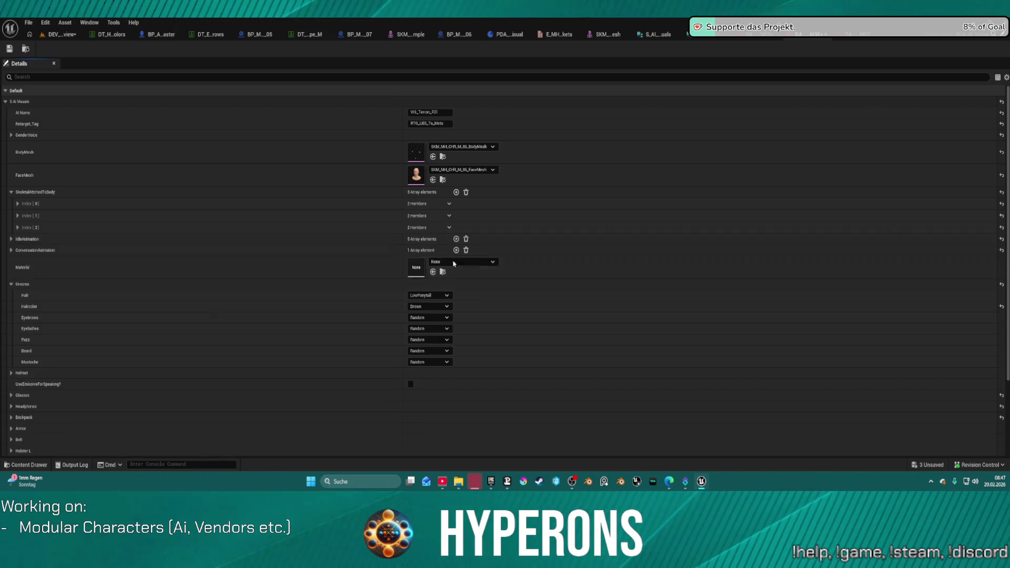
Set the first attachment mesh to MH_CHR_M_07_Outfits, save, and select the right-hand character.
click(18, 204)
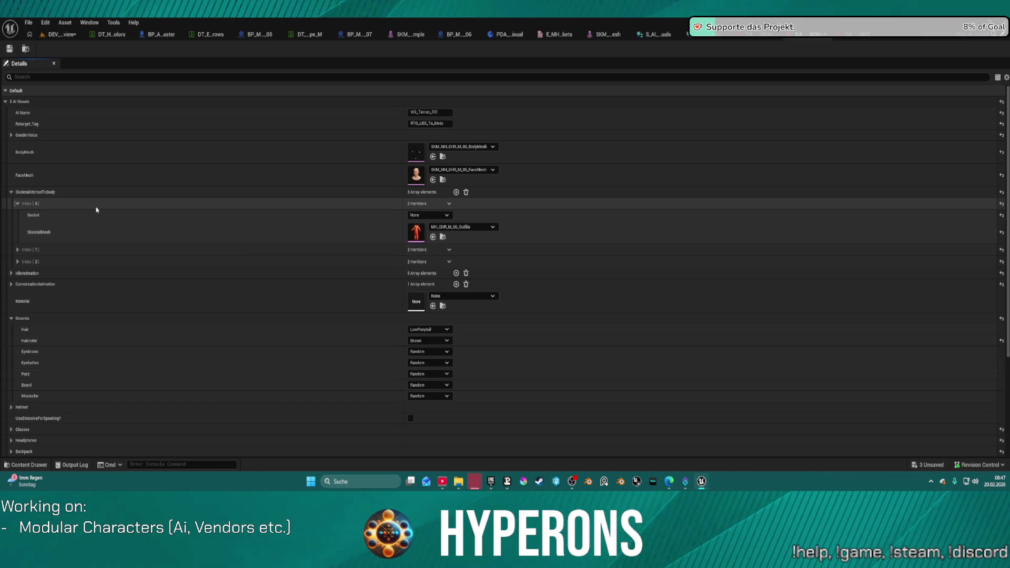
key(ctrl+v)
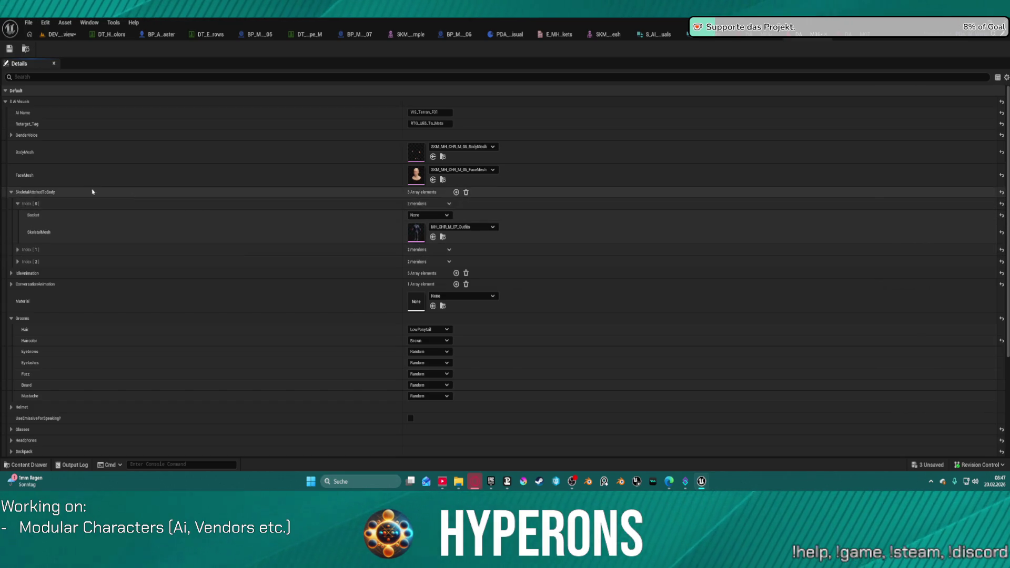
key(ctrl+s)
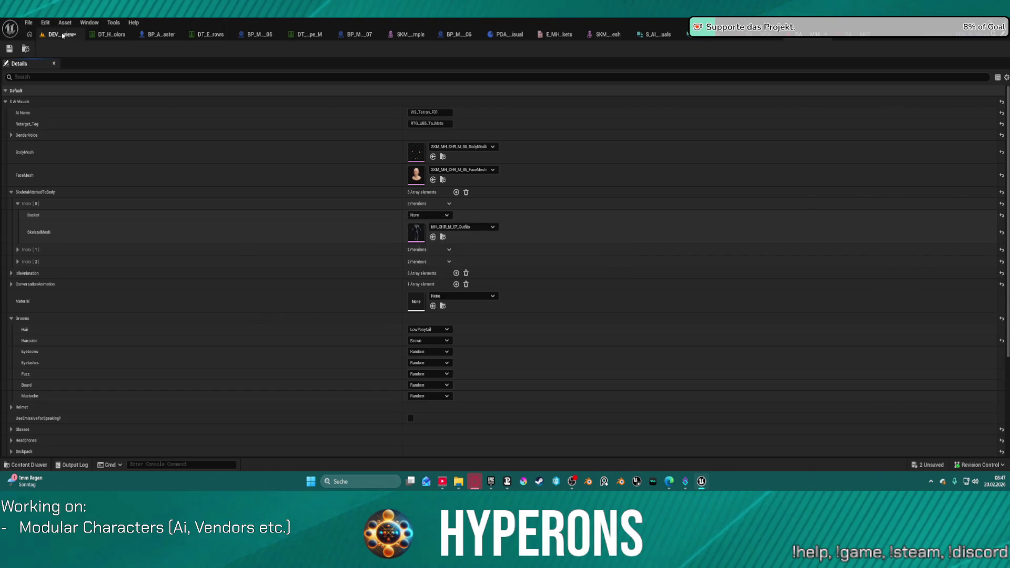
click(62, 34)
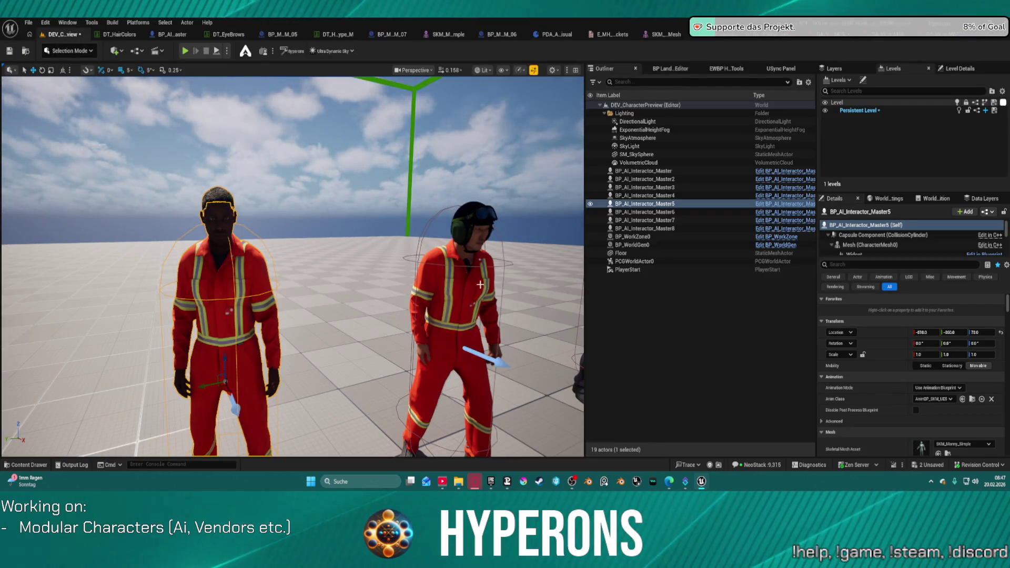
click(468, 339)
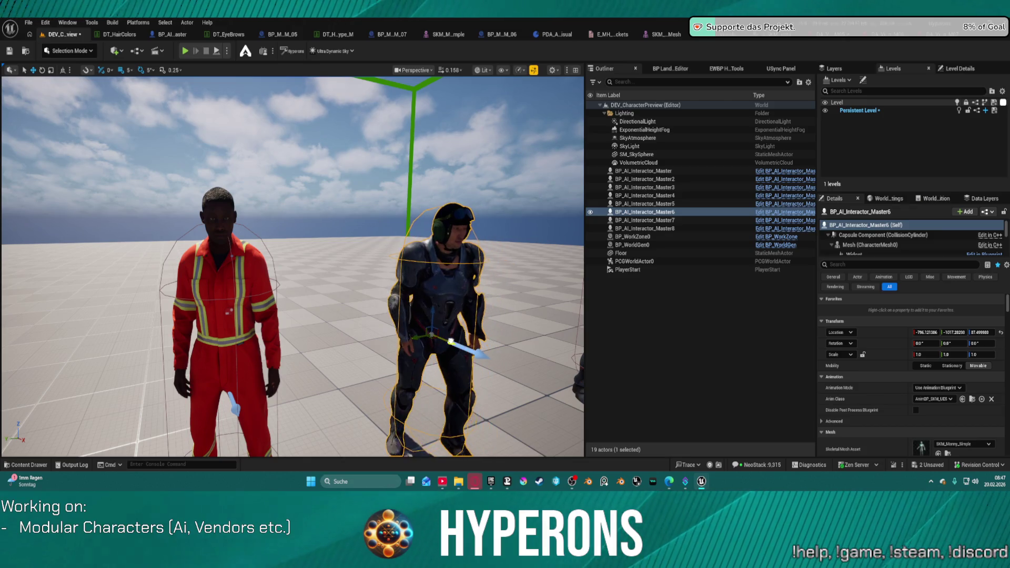
Zoom and orbit the viewport to inspect the armored character up close.
scroll(463, 341, up, 1)
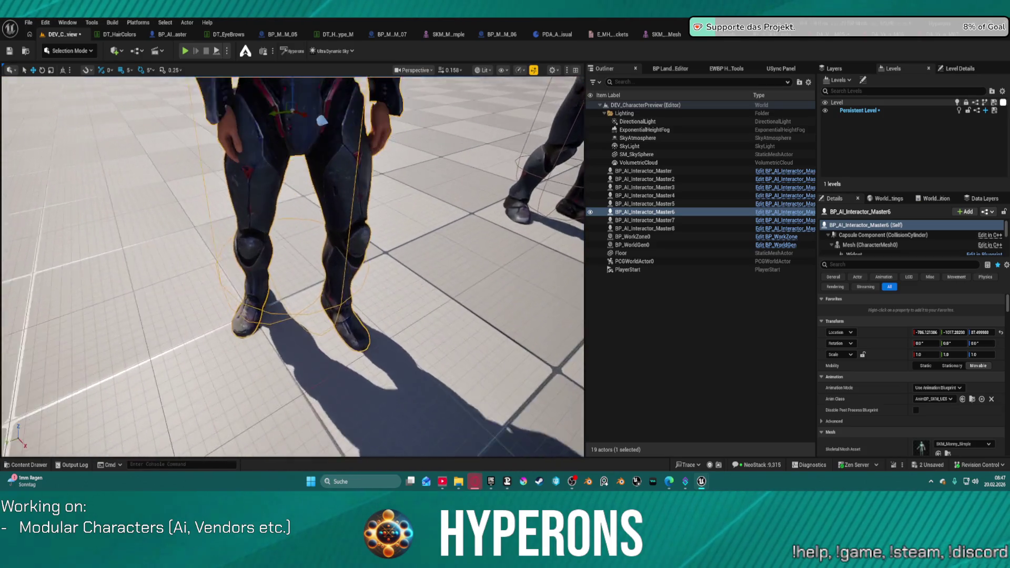
key(f)
scroll(292, 267, up, 5)
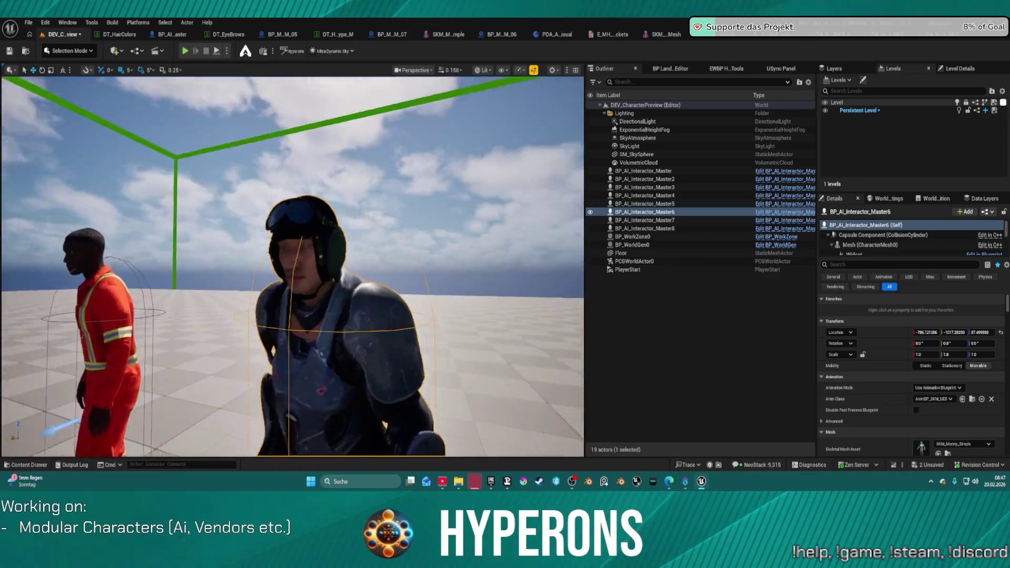
mouse_move(292, 268)
mouse_down()
mouse_move(342, 247)
mouse_move(313, 326)
mouse_move(373, 299)
mouse_up()
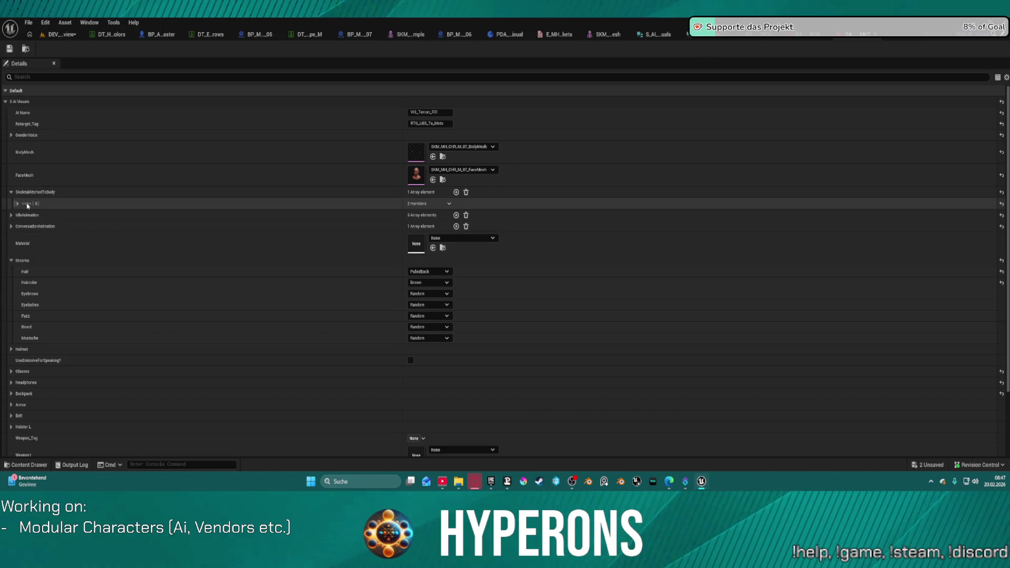
Compare the first attachment with BP_MH_CHR_M_06's SkeletalMesh1 outfit mesh, then return to the level.
click(17, 204)
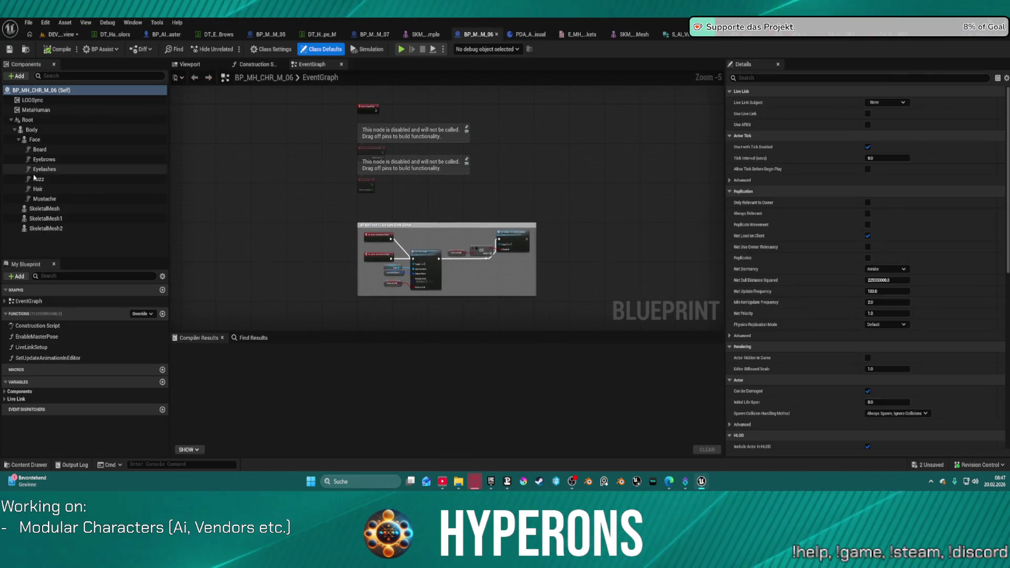
click(59, 219)
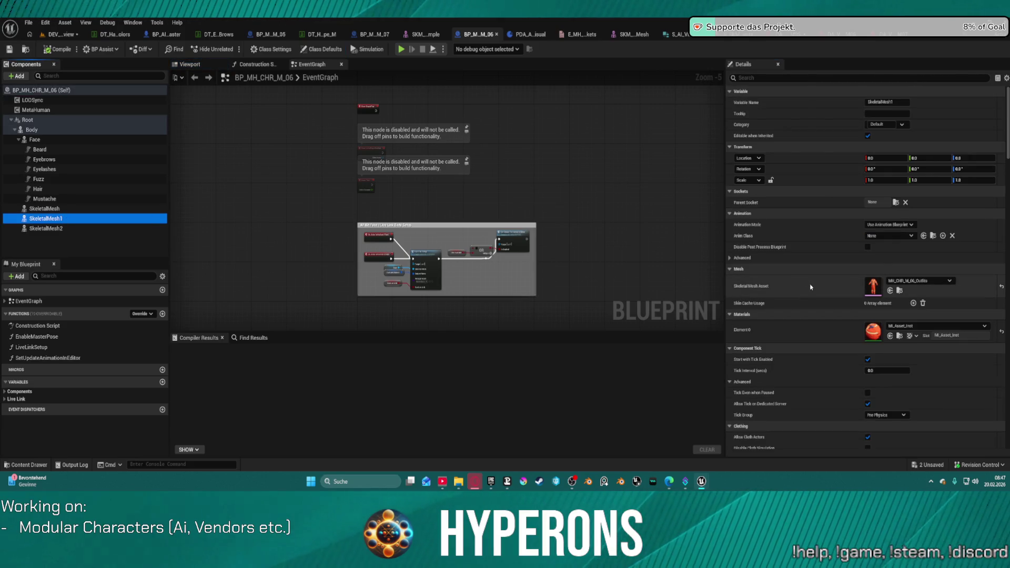
click(851, 34)
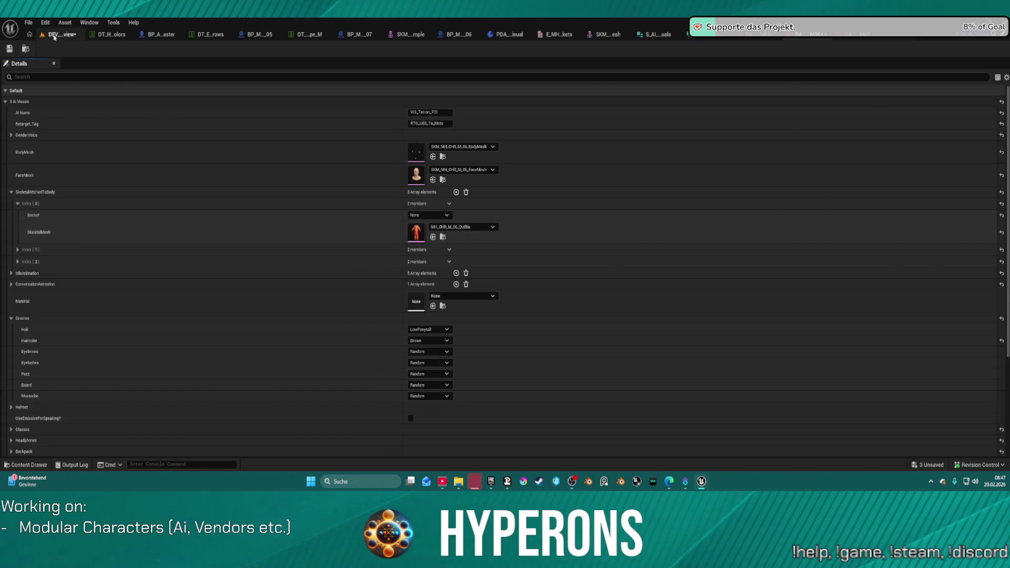
click(54, 35)
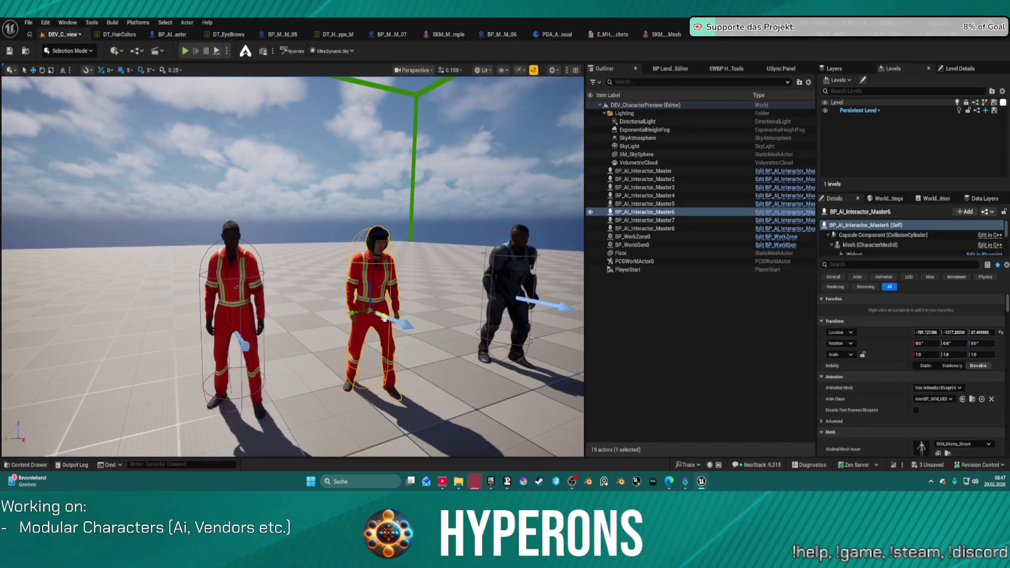
Fly the editor camera back to frame all the characters.
key(w)
key(a)
key(s)
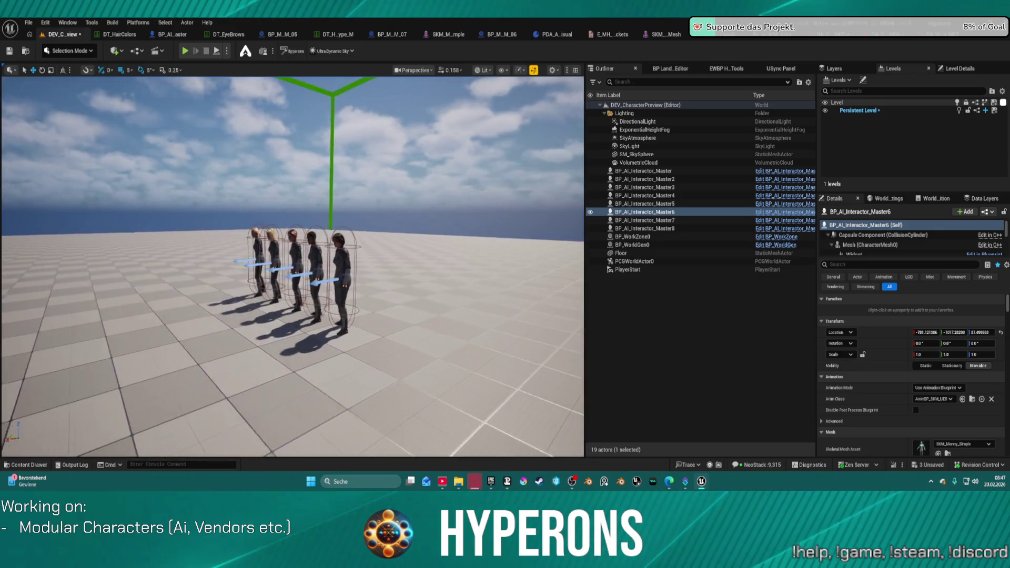
key(w)
key(w)
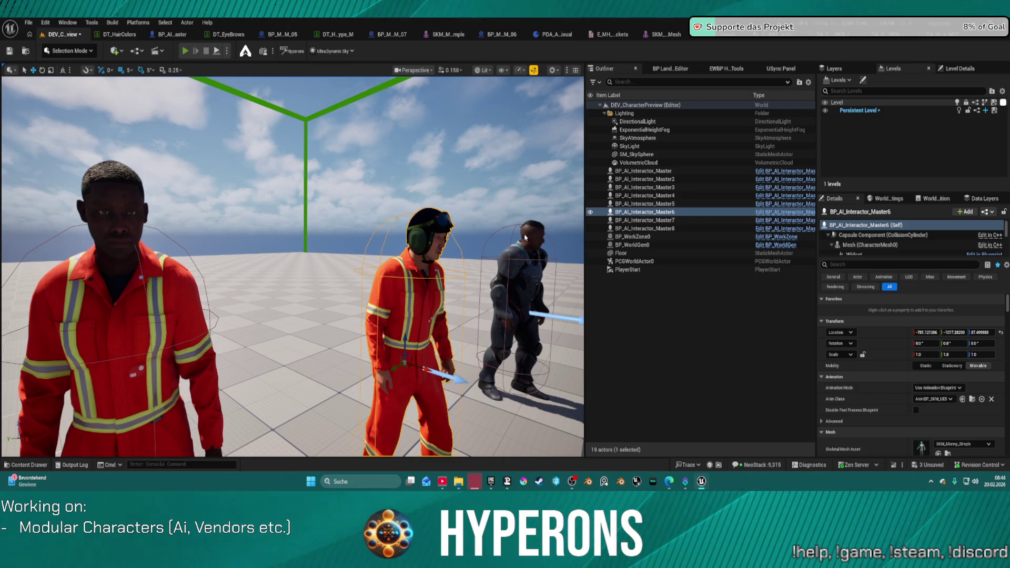
Play the level, walk past the armored, grey-suited and red-suited characters, then stop play.
key(alt+p)
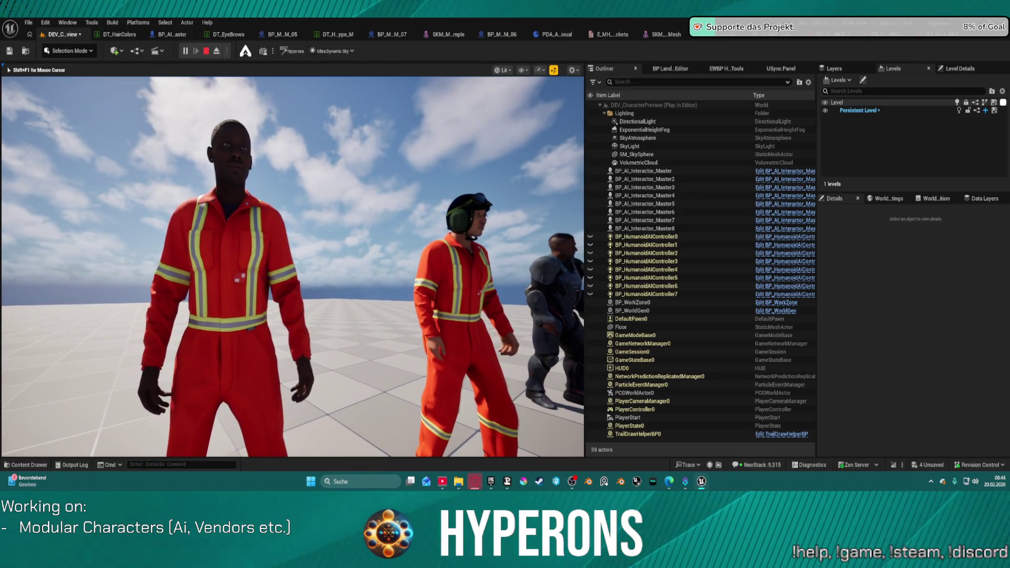
key(w)
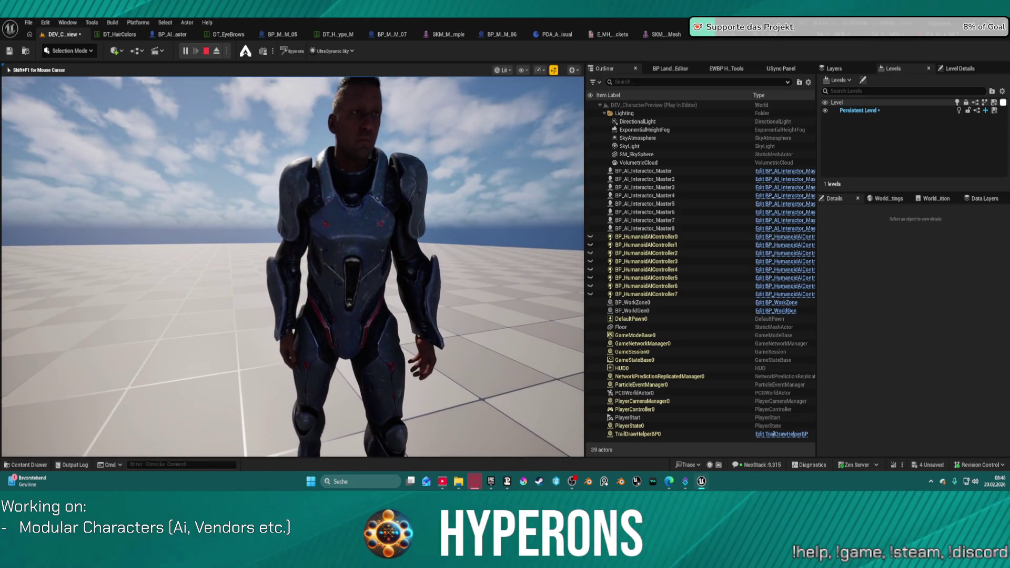
key(s)
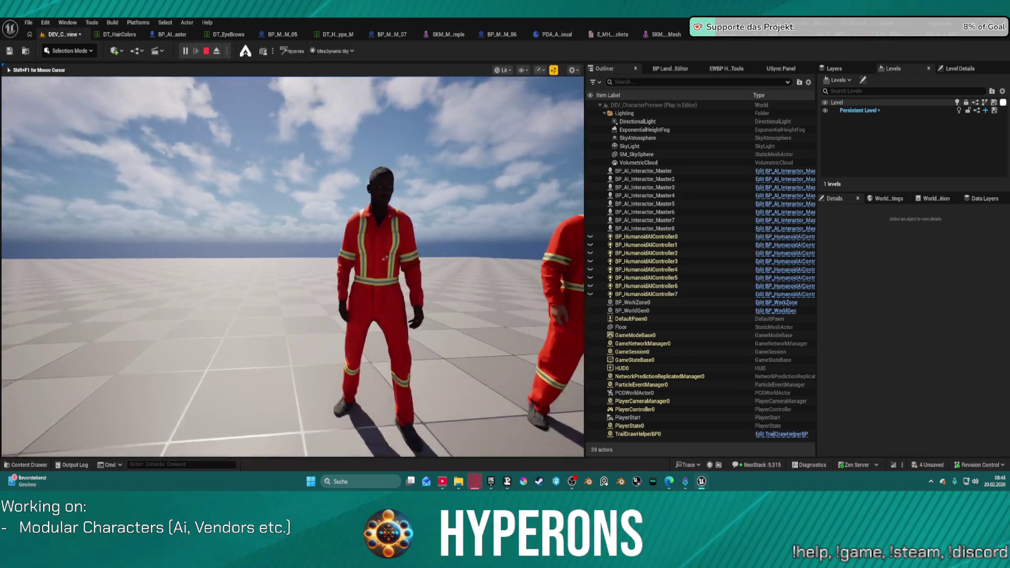
key(d)
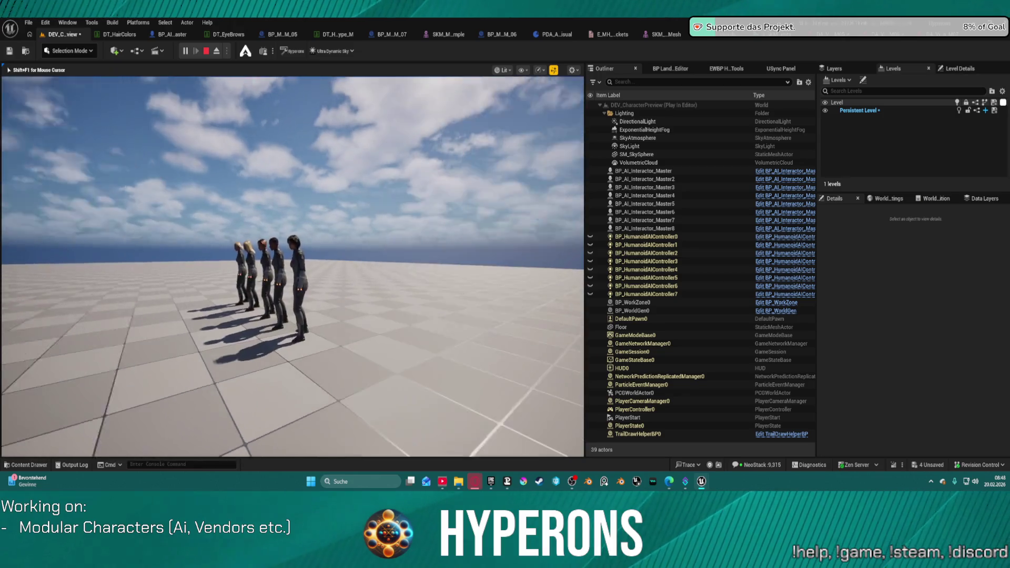
key(w)
key(w)
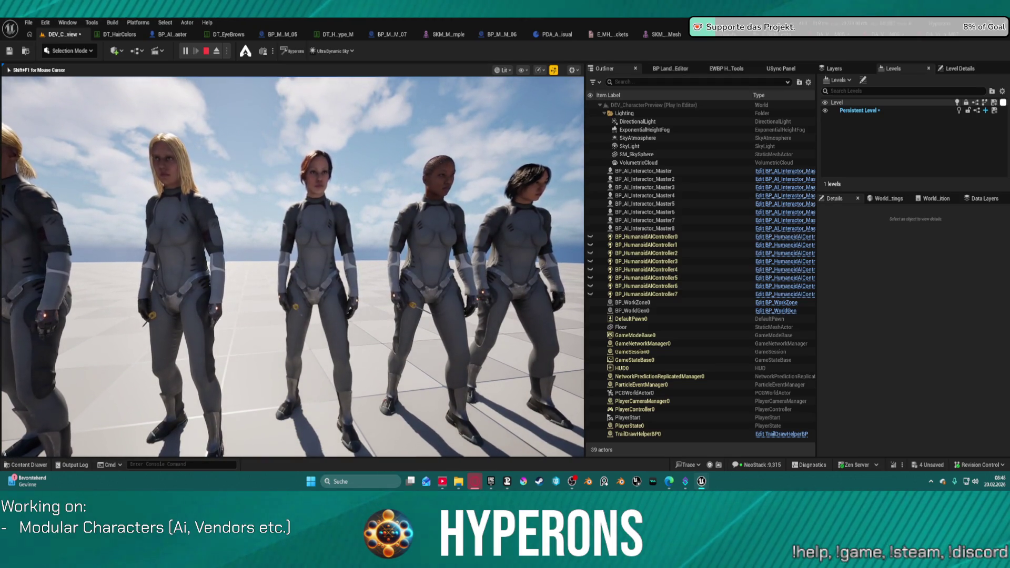
key(s)
key(d)
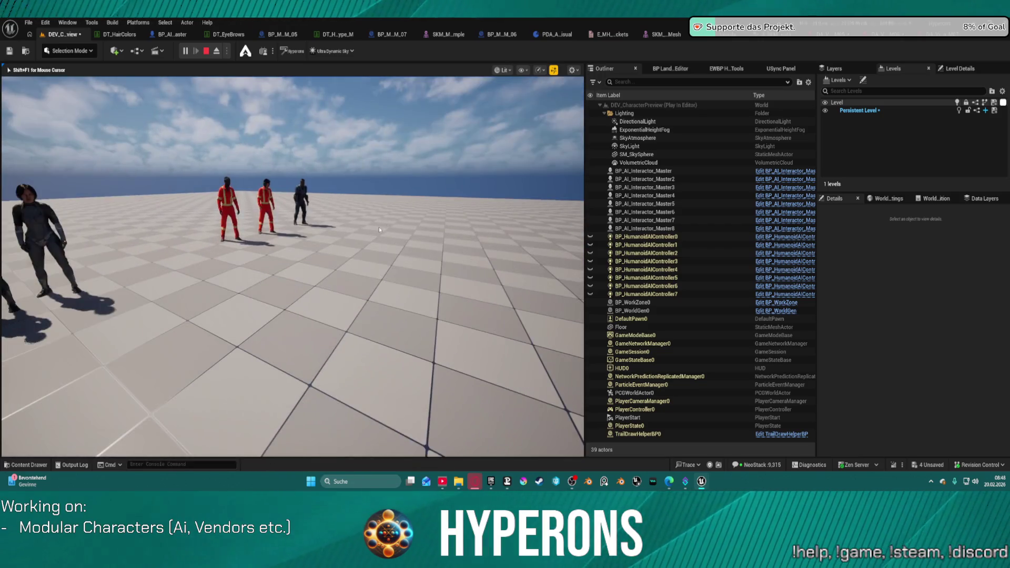
key(Escape)
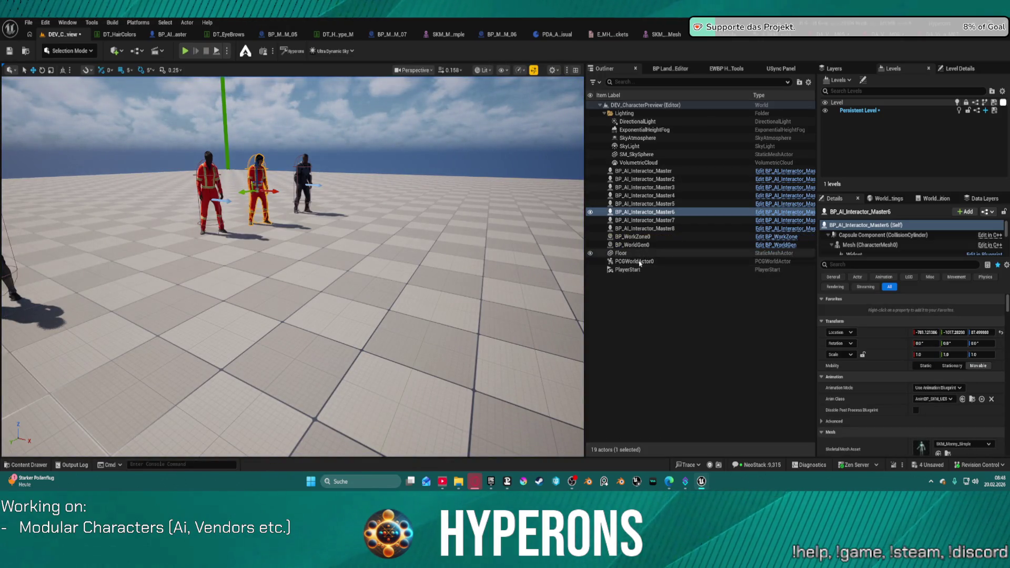
Delete the PlayerStart and remove an accidentally placed nav modifier volume.
click(631, 270)
key(Delete)
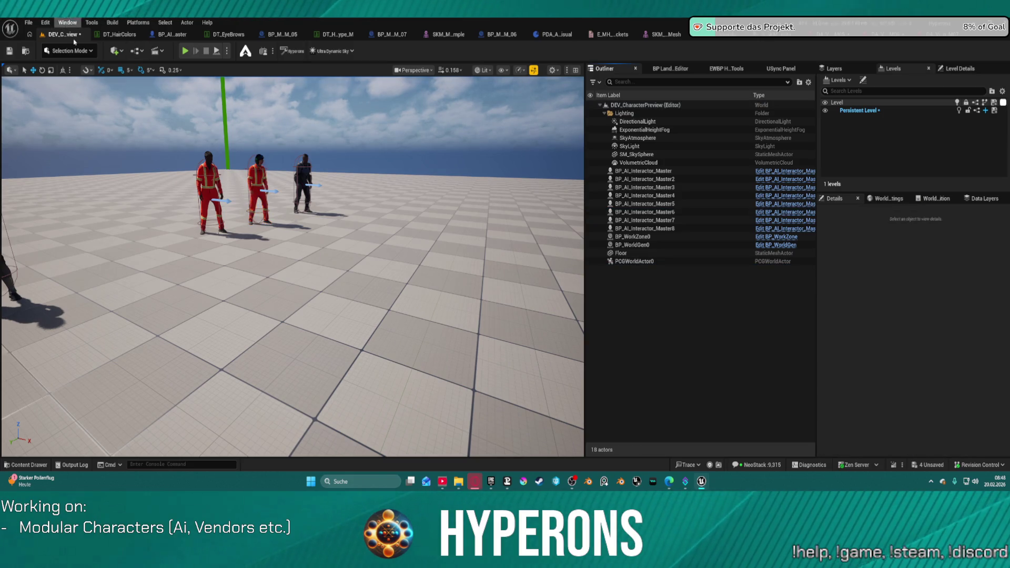
click(114, 52)
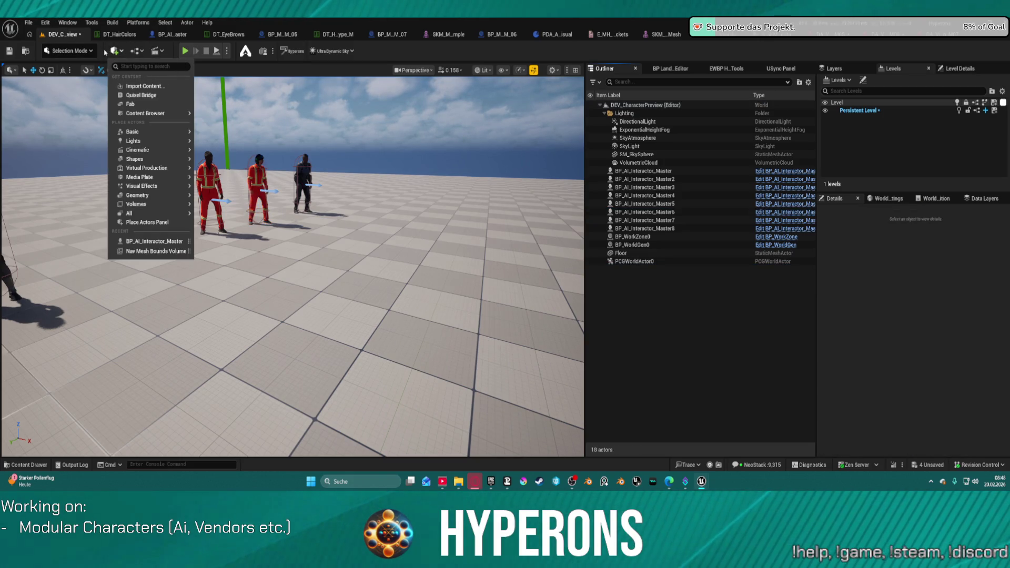
text(v m)
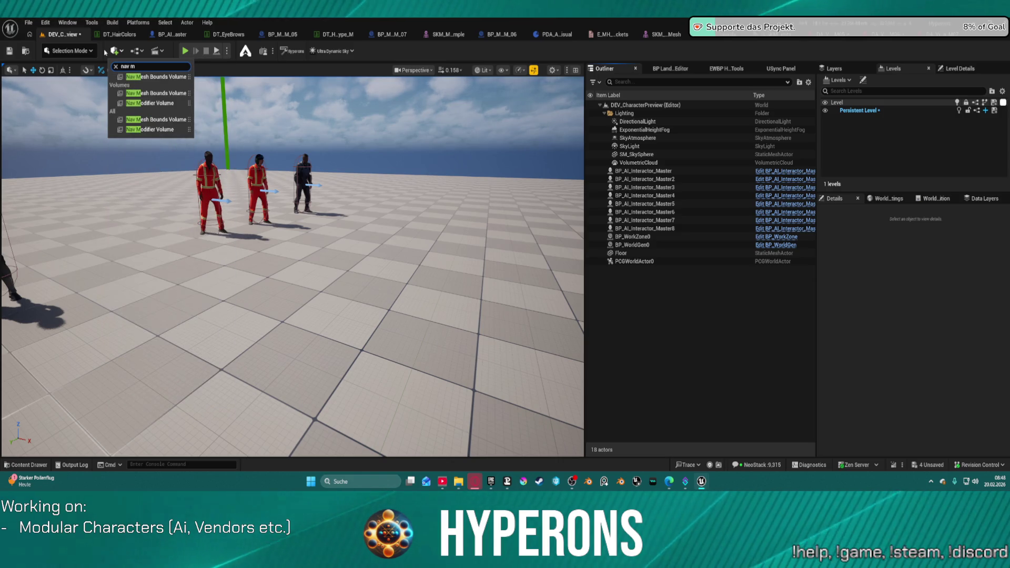
click(176, 130)
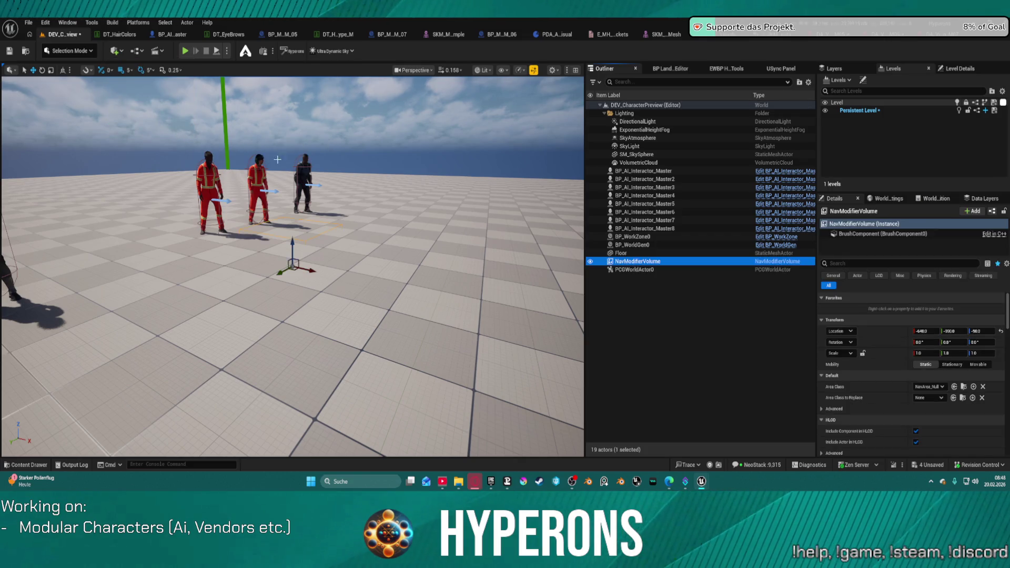
key(Delete)
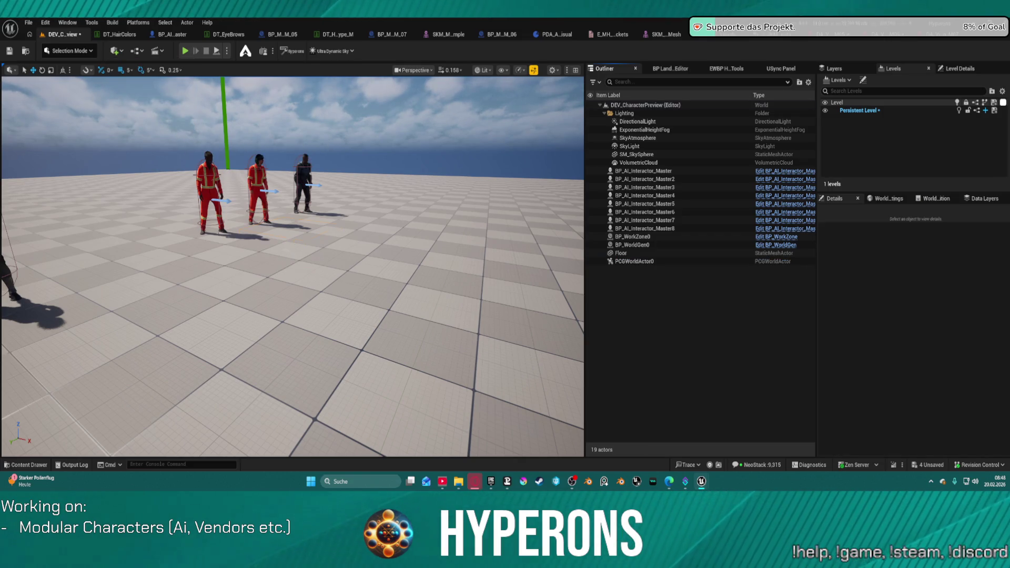
Place a NavMeshBoundsVolume, scale it up over the floor, and play-test AI navigation.
click(116, 51)
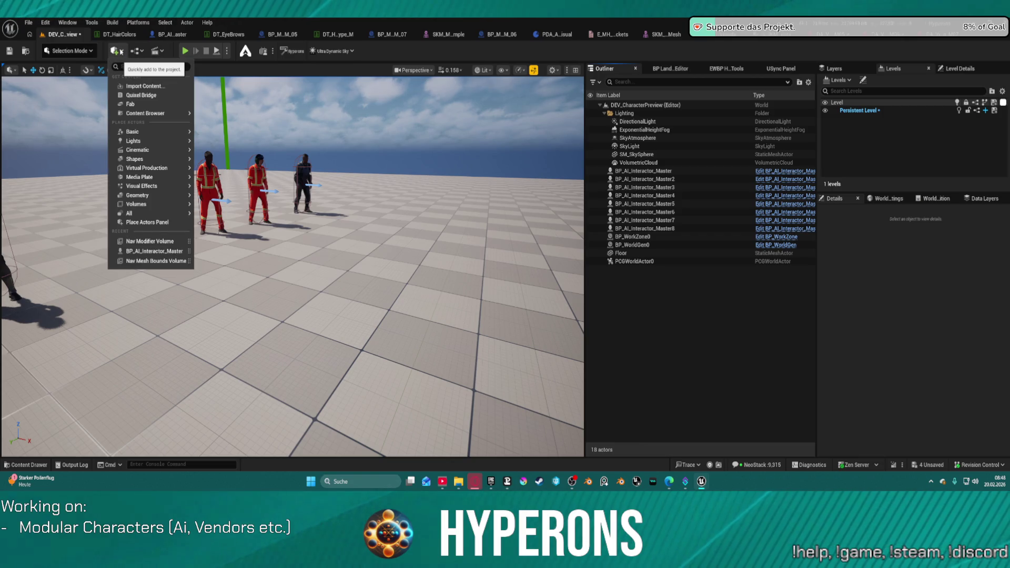
text(nav)
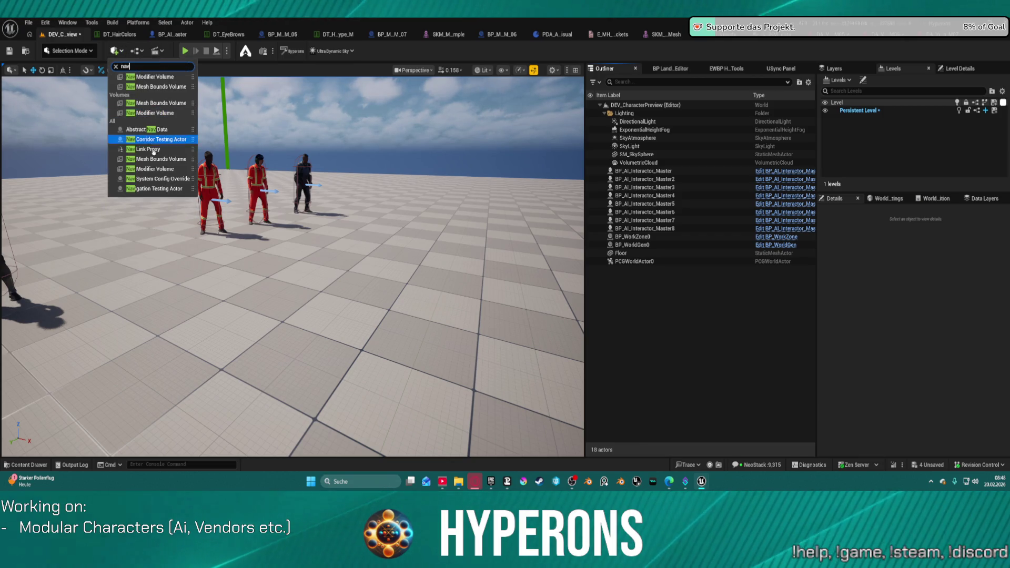
click(168, 104)
key(e)
key(r)
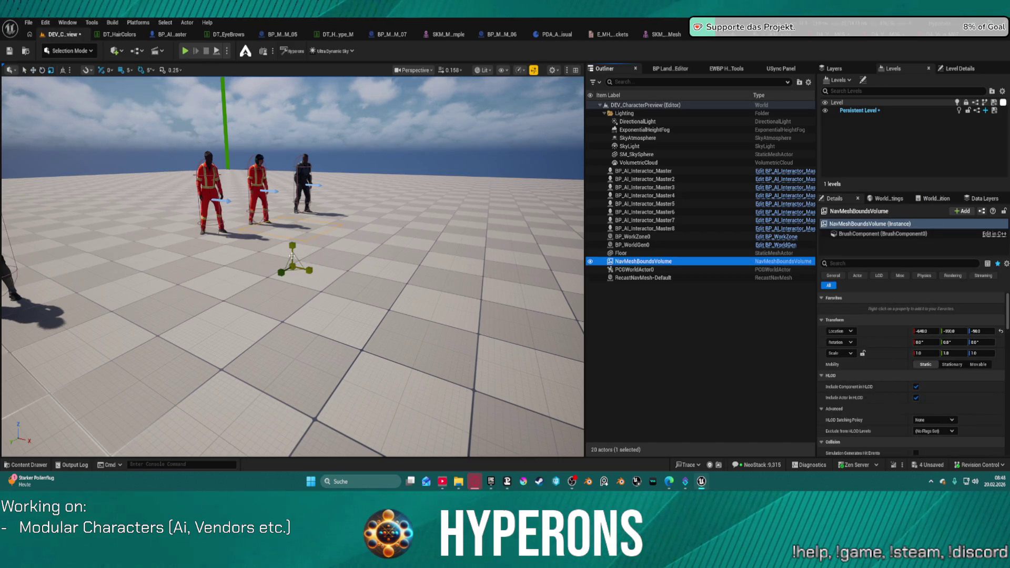
drag(291, 265, 293, 262)
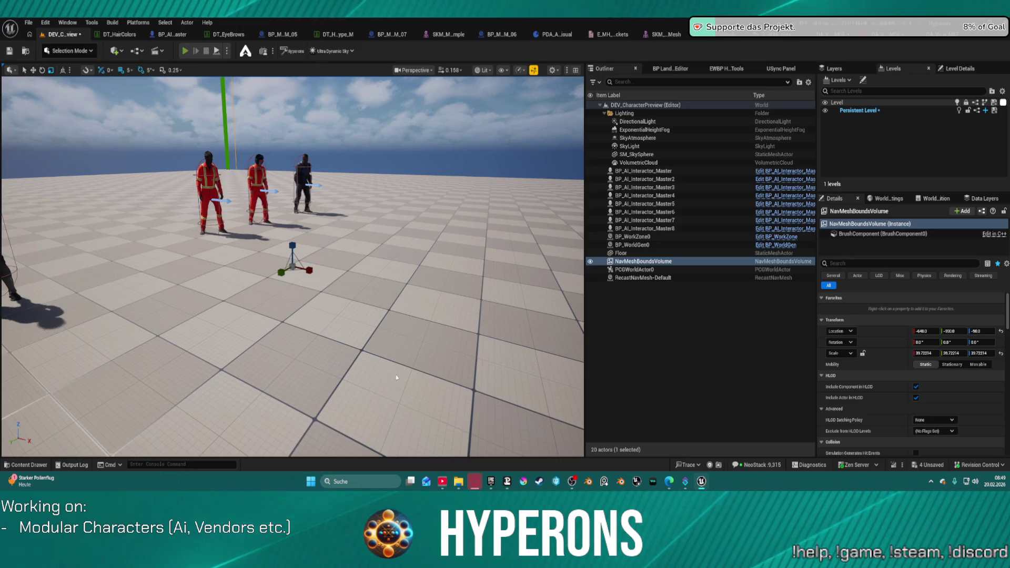
key(alt+p)
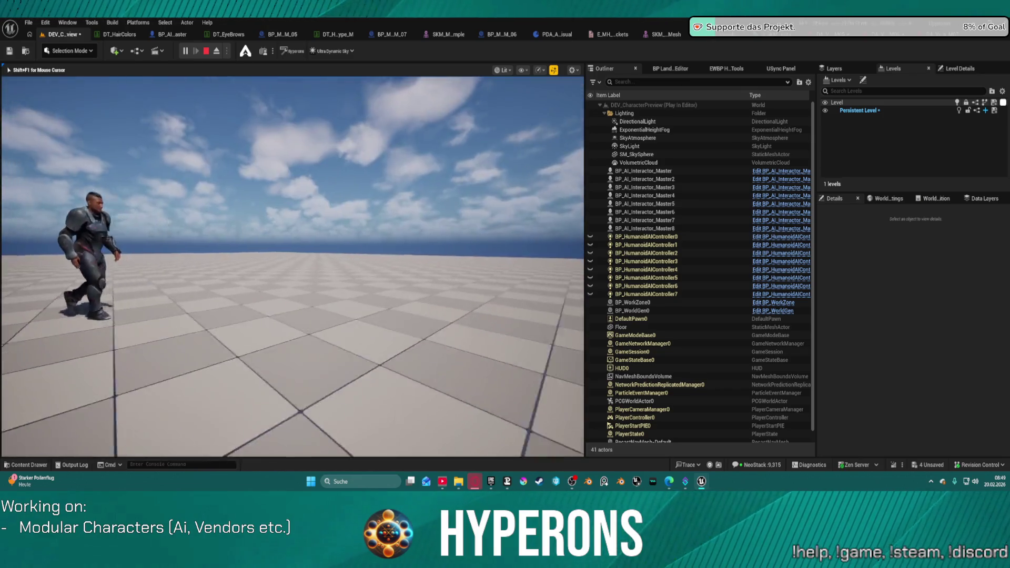
Stop play, save DEV_CharacterPreview, and fly in close to the orange-suited men's faces.
key(Escape)
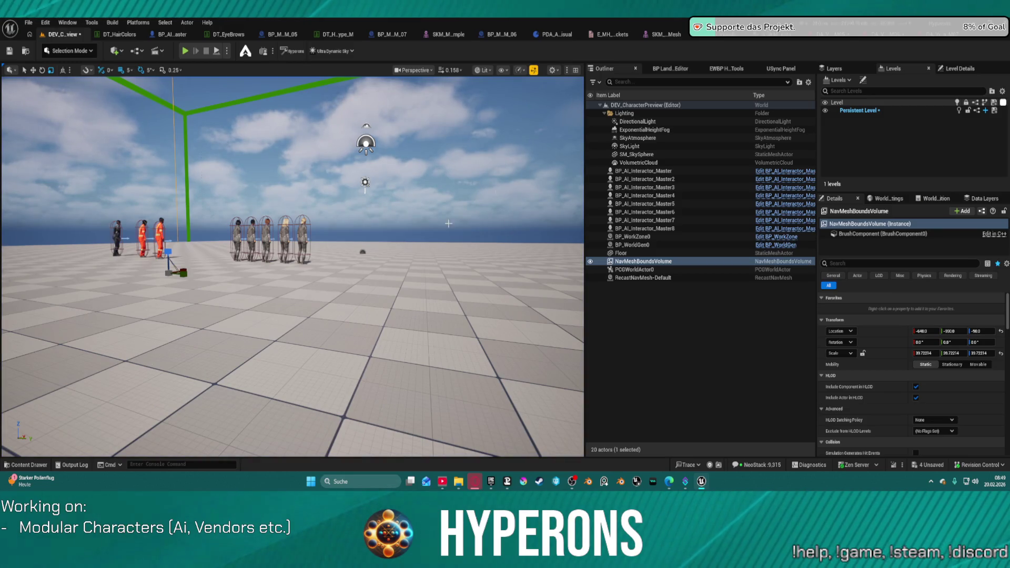
key(ctrl+s)
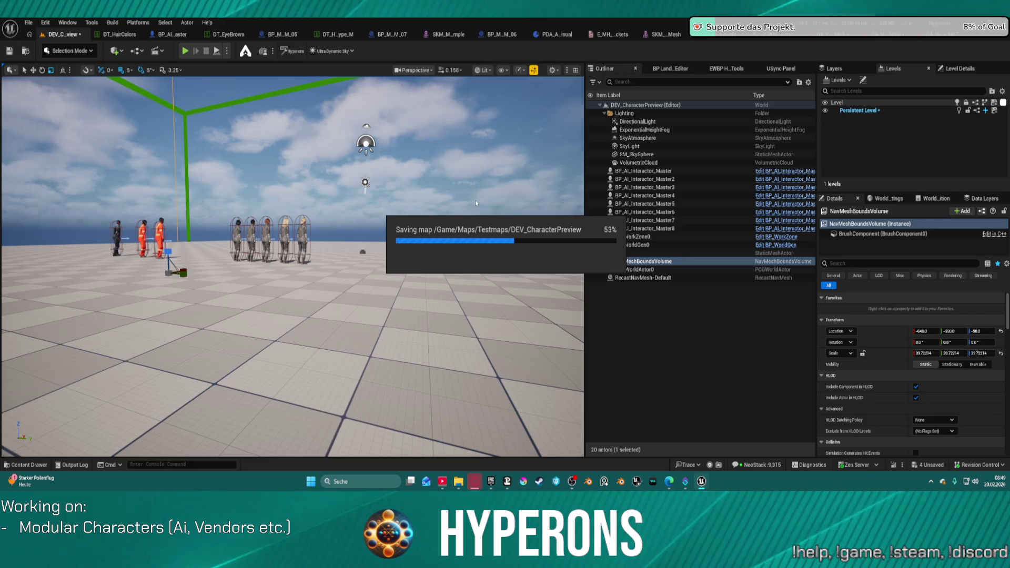
drag(475, 190, 442, 158)
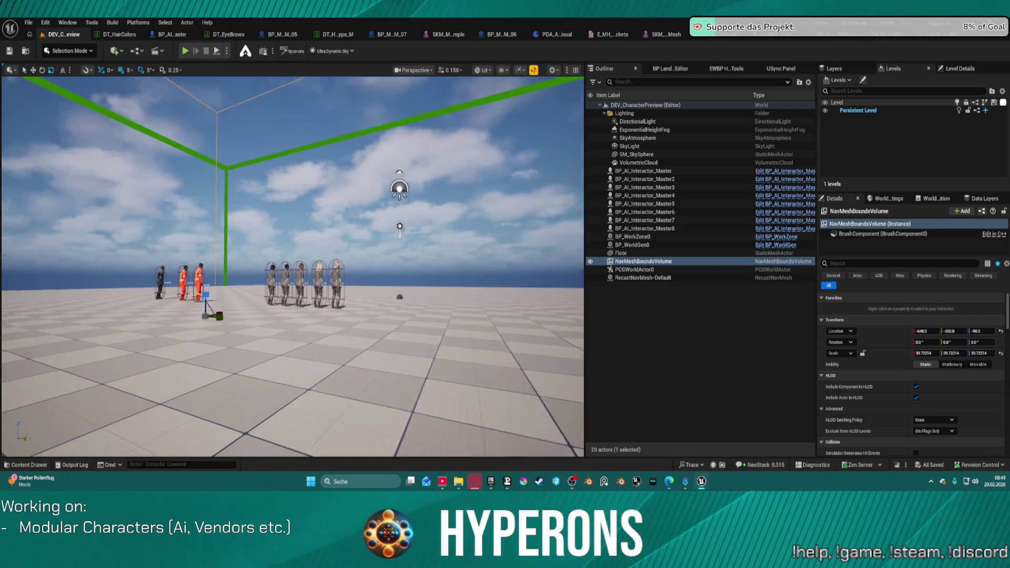
key(w)
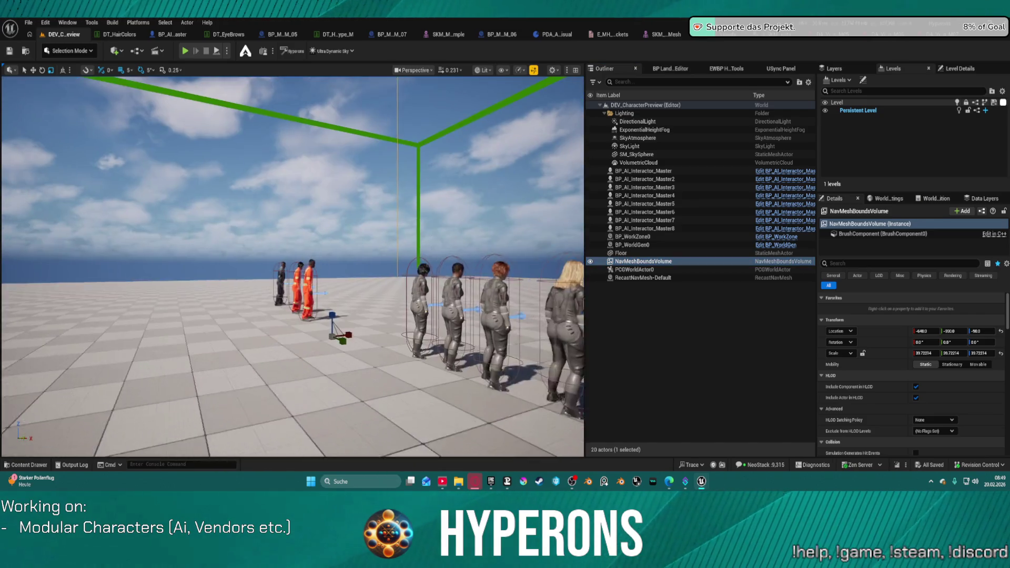
key(w)
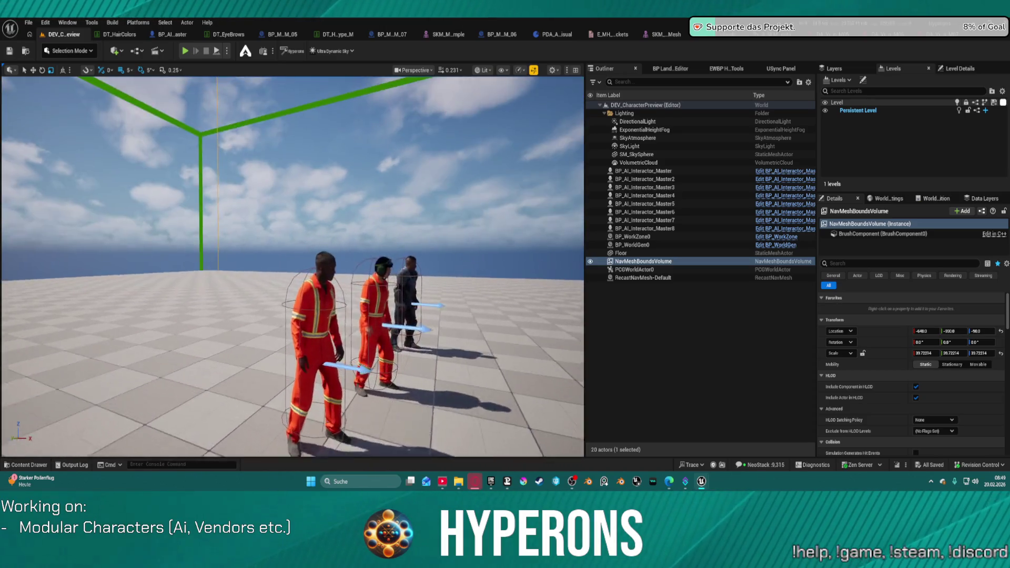
key(w)
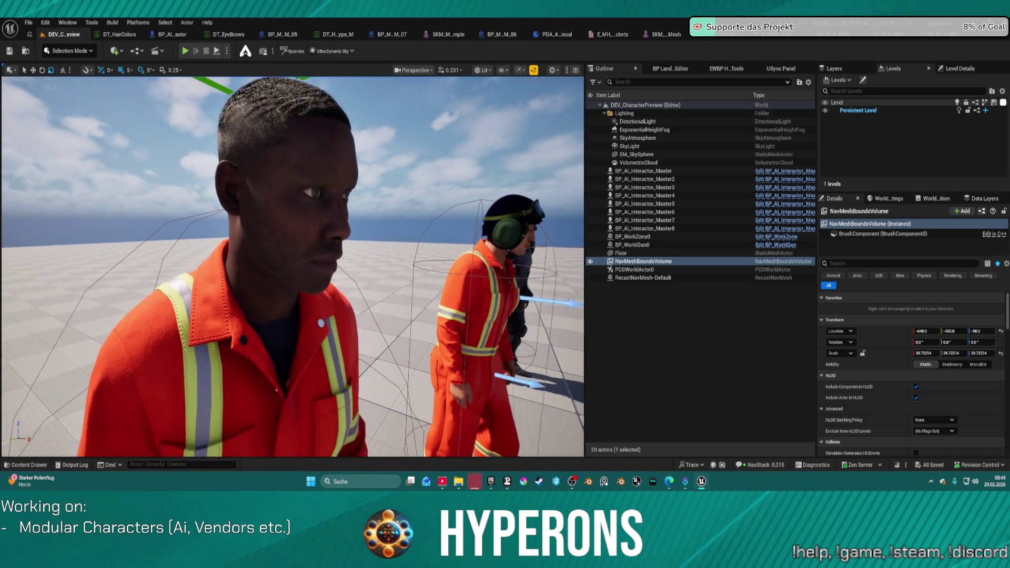
key(w)
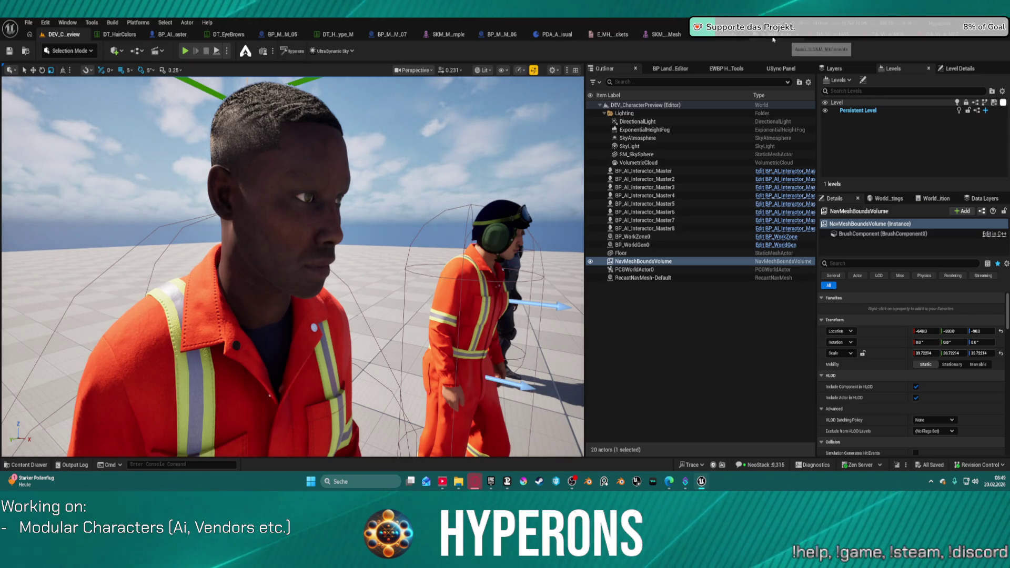
Close the leftover Blueprint, PDA_AI_Visual, sockets enum and structure editor tabs.
middle_click(278, 35)
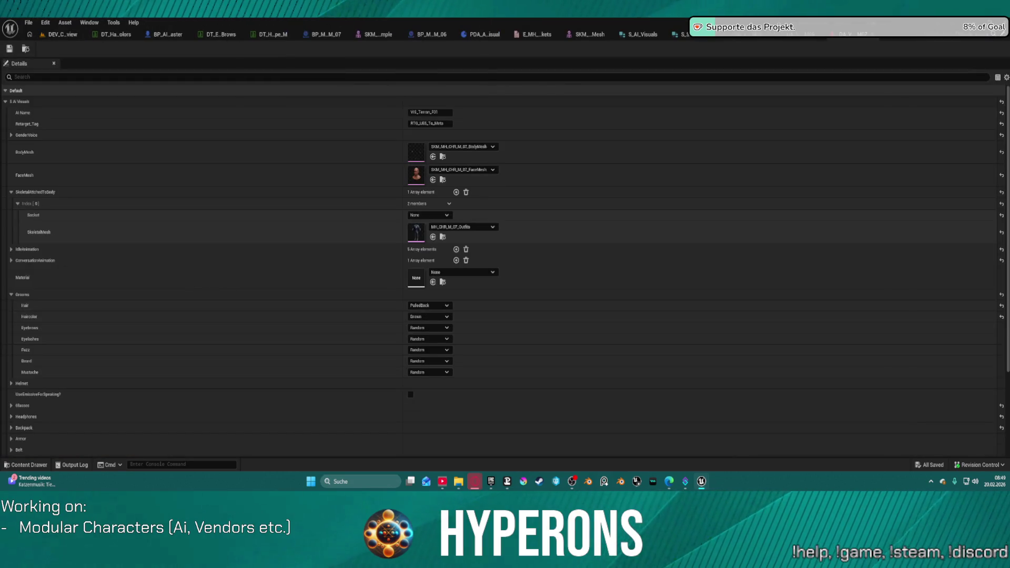
middle_click(428, 35)
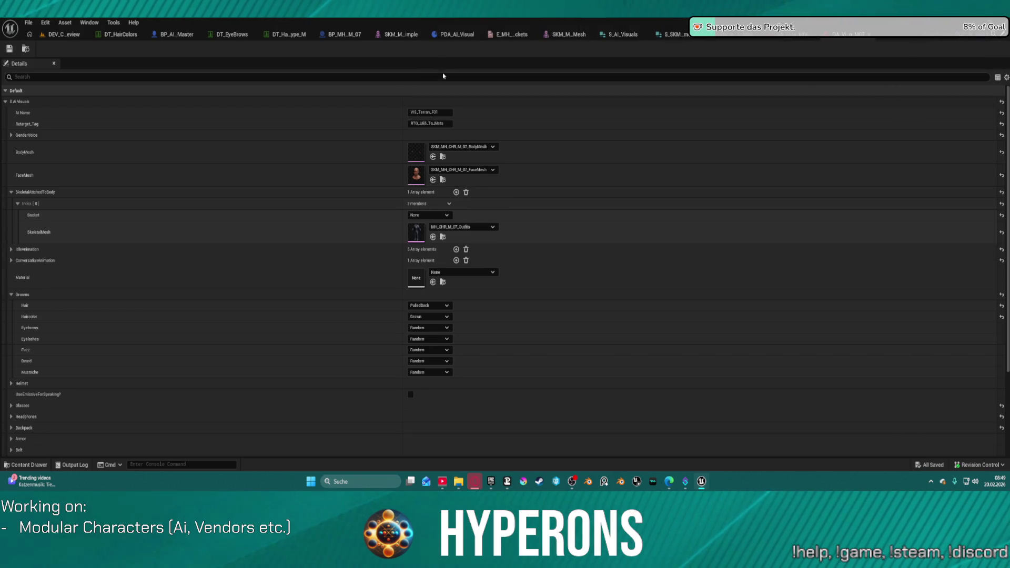
middle_click(335, 35)
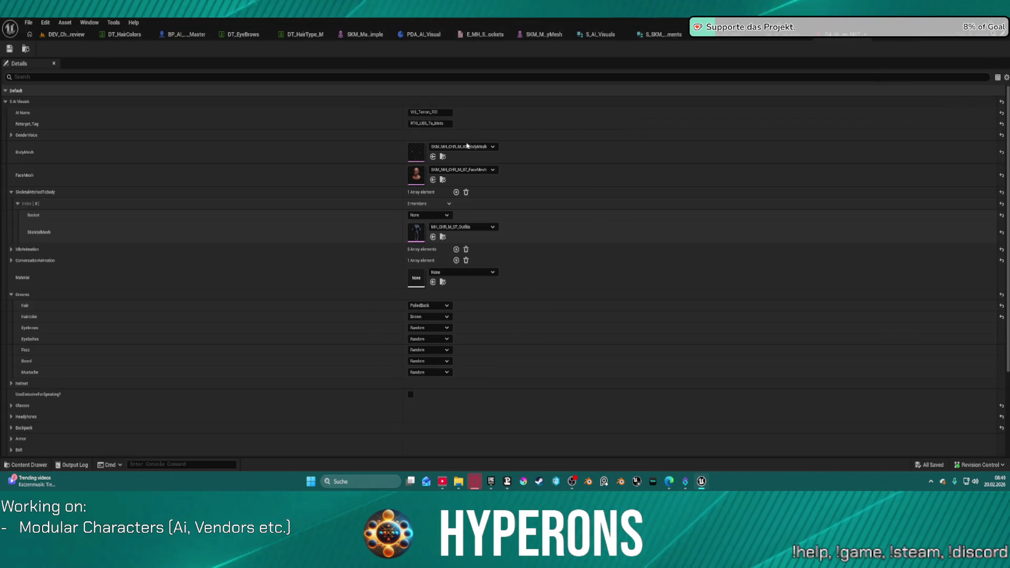
middle_click(424, 34)
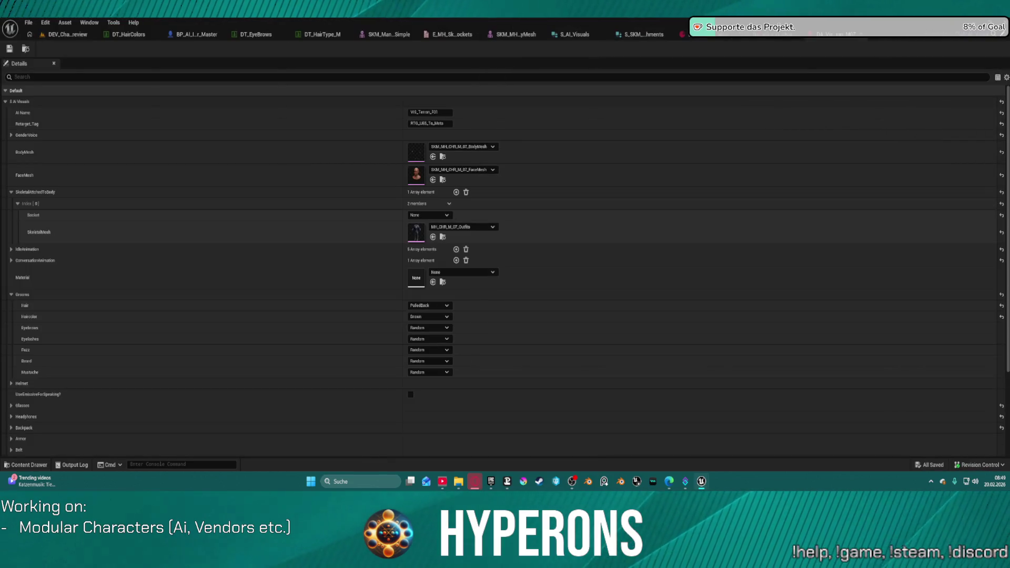
middle_click(454, 35)
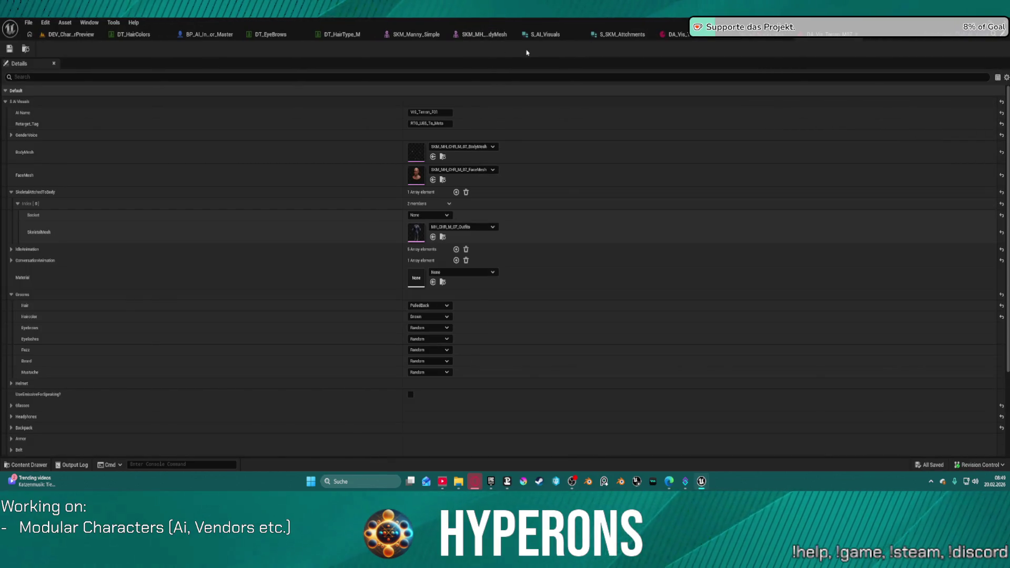
middle_click(552, 36)
middle_click(633, 37)
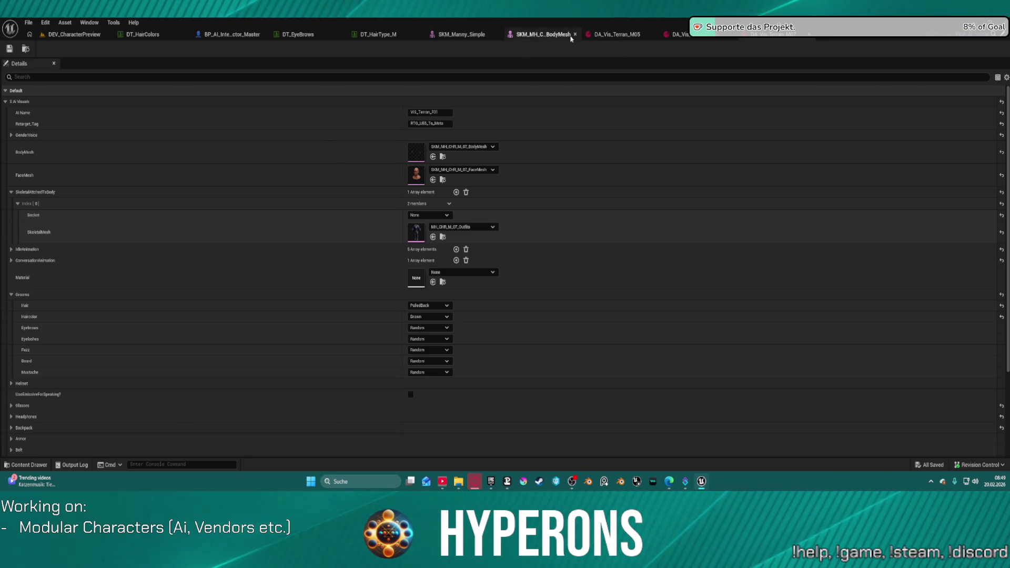
Close the DA_Vis_Terran_M05, M06 and M07 data asset tabs and both mesh editors.
middle_click(604, 36)
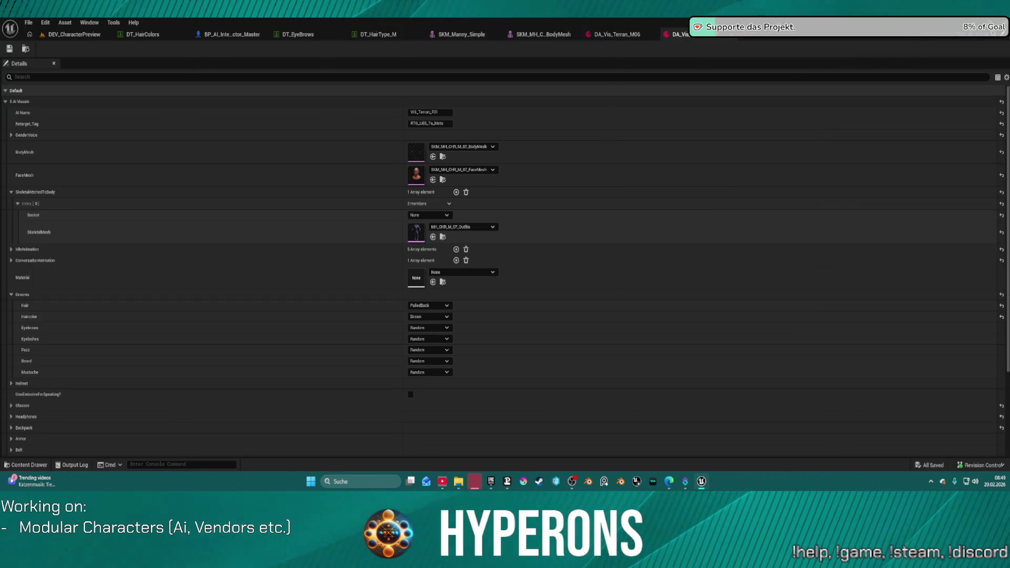
middle_click(610, 35)
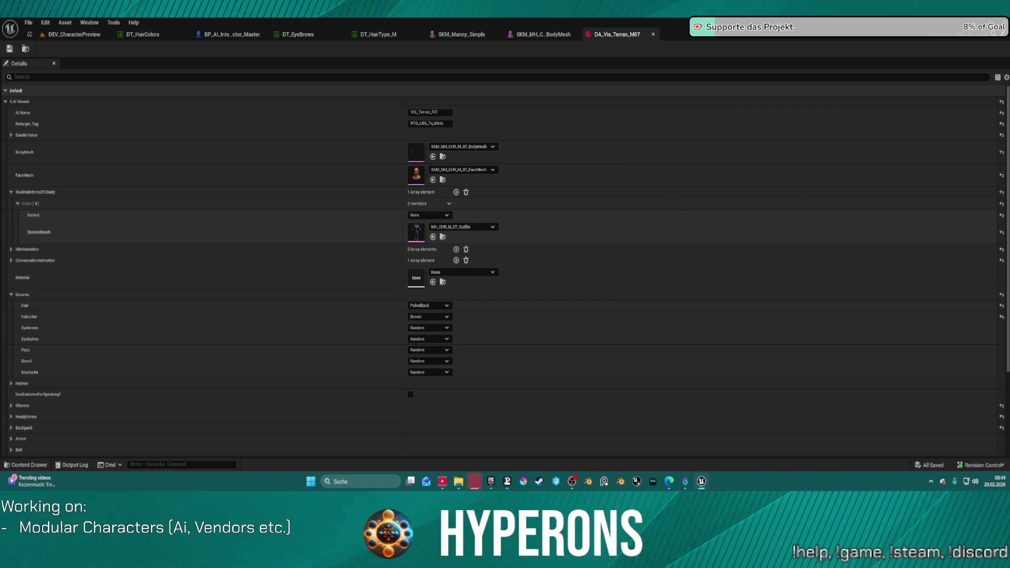
middle_click(604, 37)
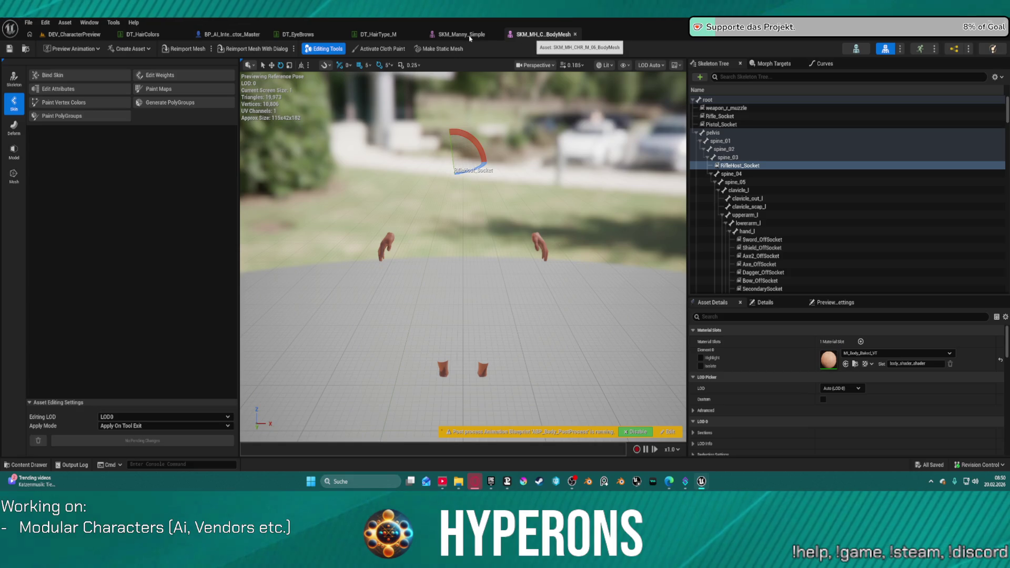
middle_click(533, 38)
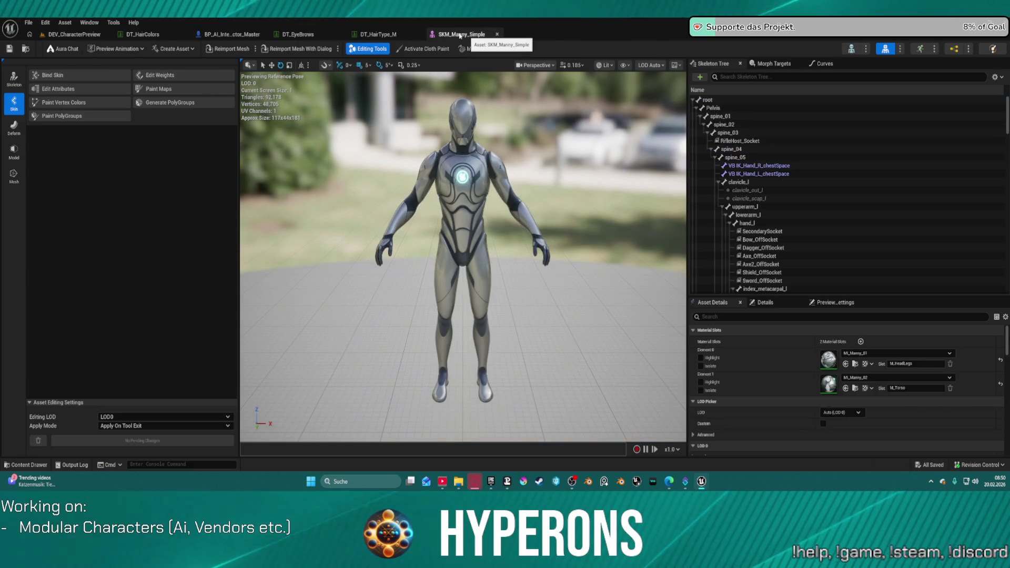
middle_click(468, 36)
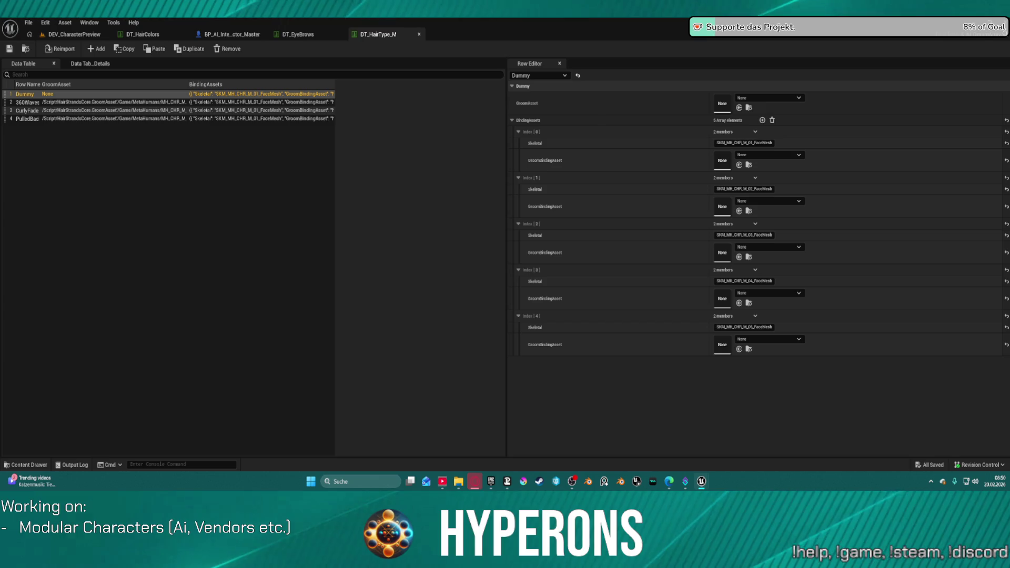
Open the AddGroomAssets graph in BP_AI_Interactor_Master and find the gender check nodes.
click(221, 40)
scroll(455, 173, down, 5)
drag(456, 174, 496, 163)
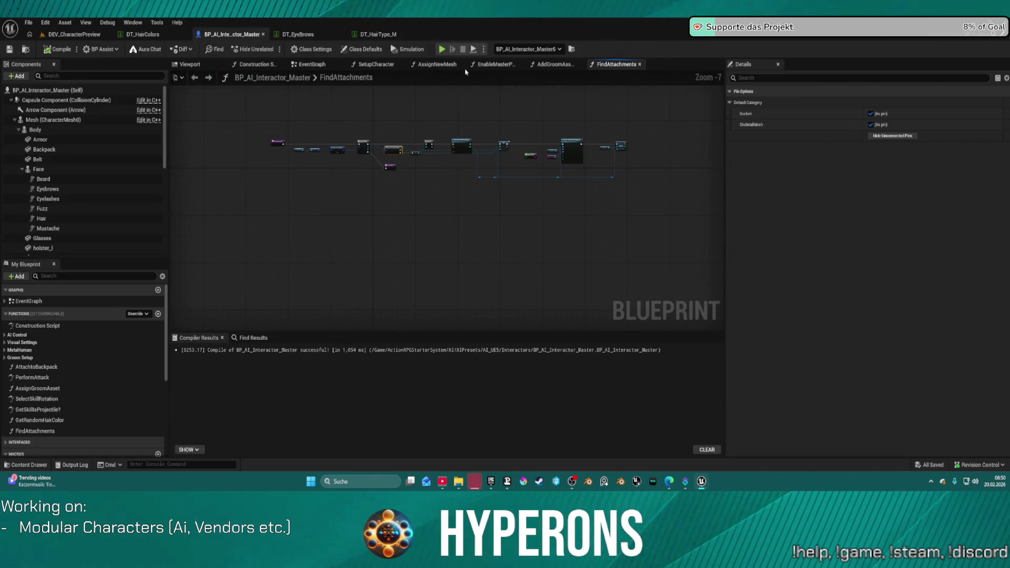
click(554, 65)
drag(572, 183, 373, 172)
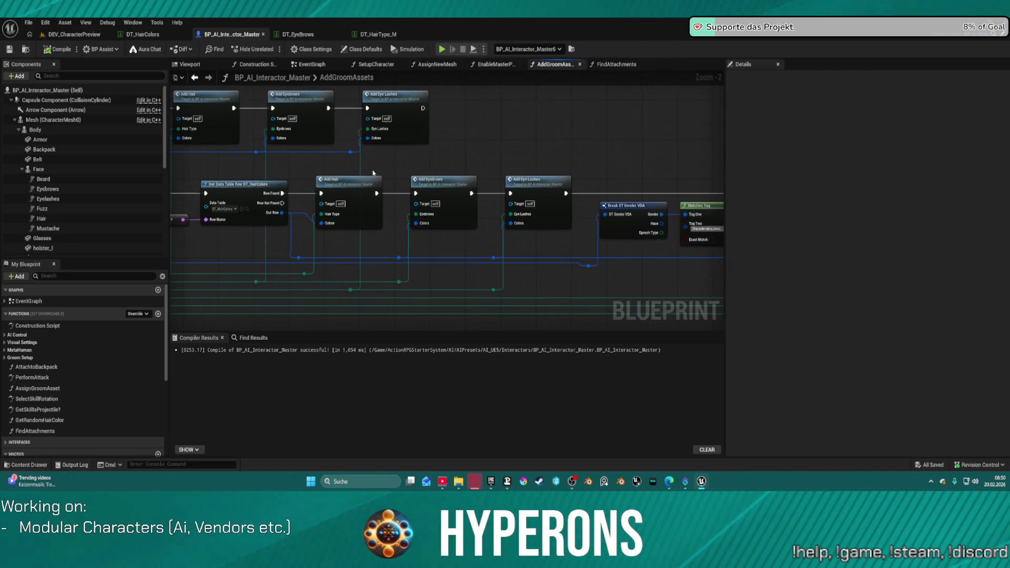
scroll(394, 208, up, 2)
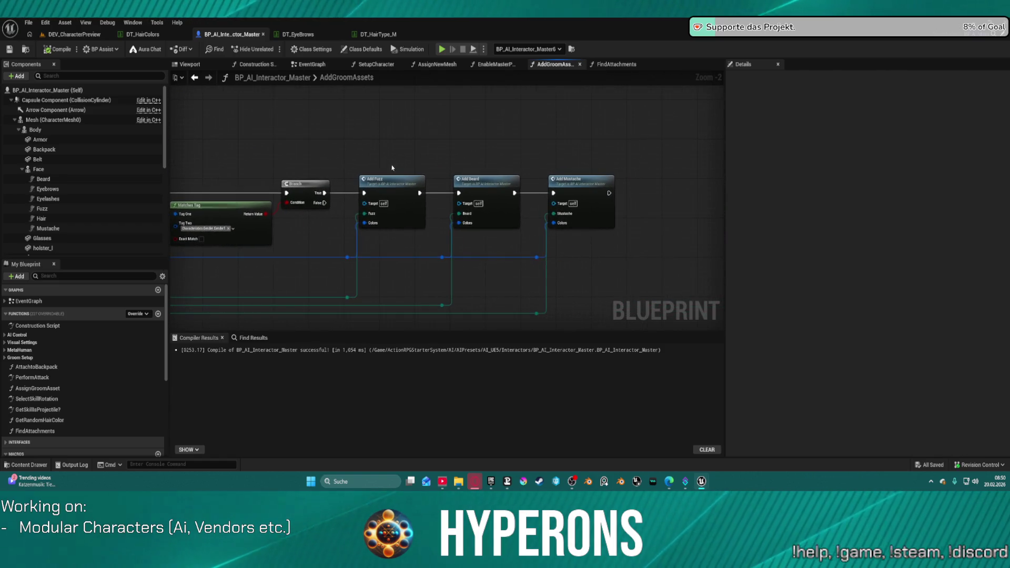
Review the Add Fuzz function's Add Groom Asset node, then orbit in the preview level.
double_click(394, 208)
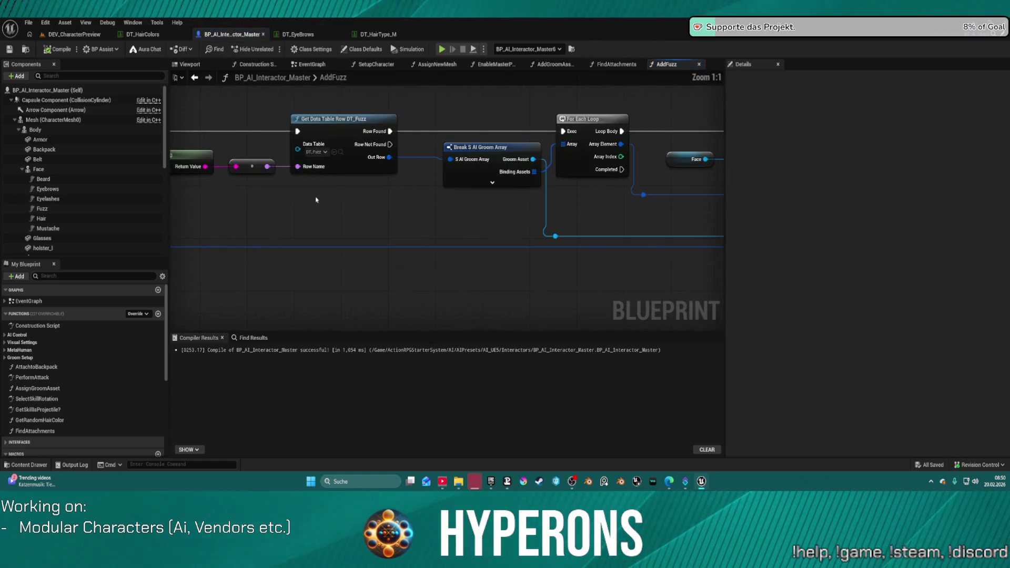
mouse_move(315, 157)
mouse_down()
mouse_move(448, 158)
mouse_move(116, 149)
mouse_move(304, 151)
mouse_up()
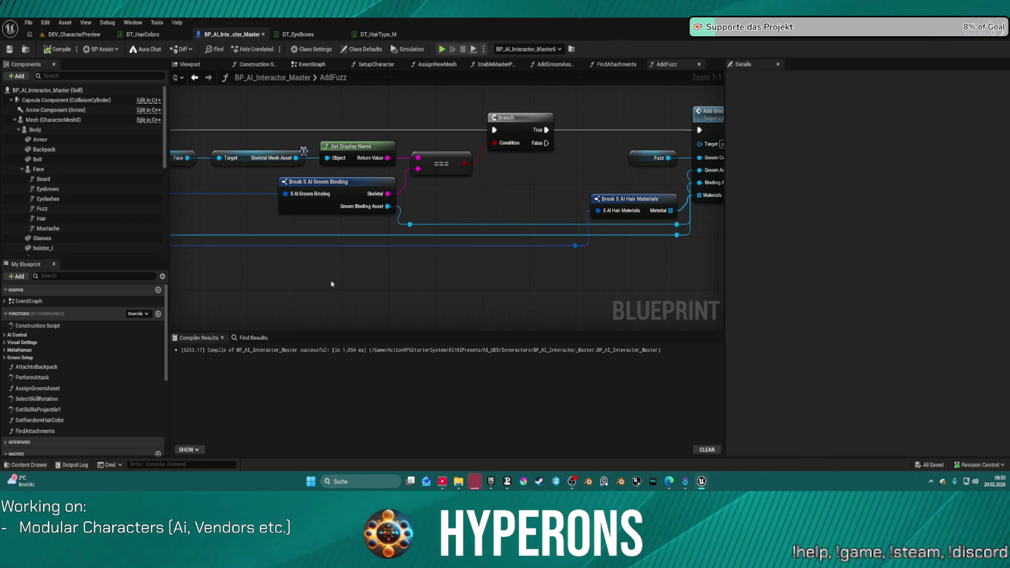
drag(510, 237, 311, 224)
click(74, 34)
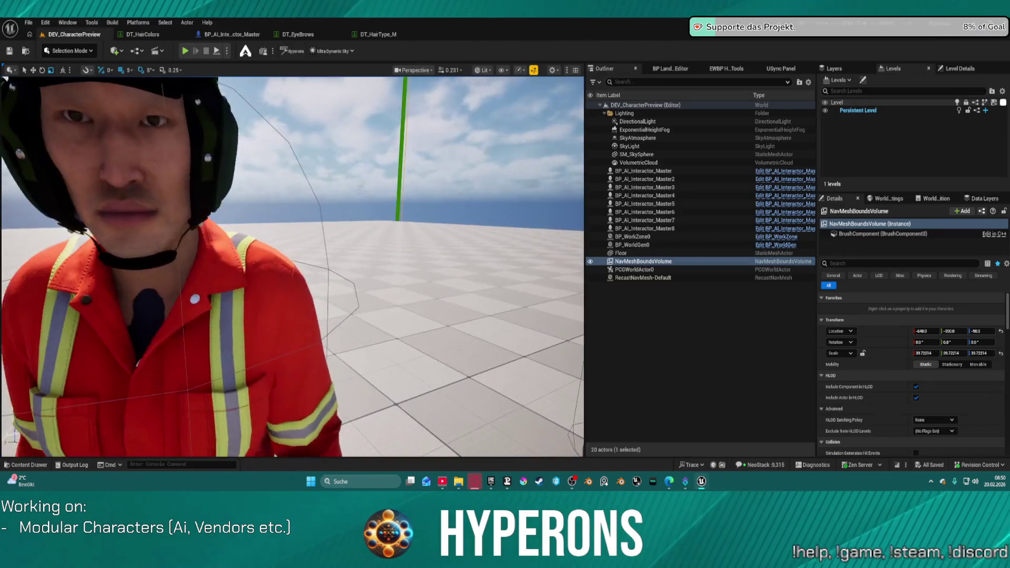
mouse_move(292, 267)
mouse_down()
mouse_move(263, 206)
mouse_move(284, 205)
mouse_up()
Open the DT_HairType_M groom data table from the Data folder via the Content Drawer.
key(ctrl+space)
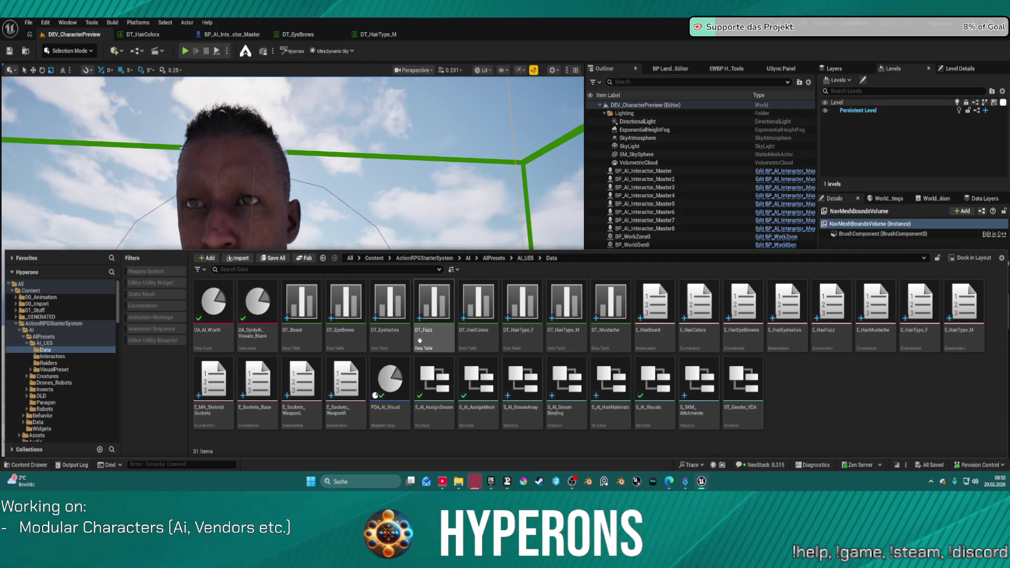
double_click(297, 336)
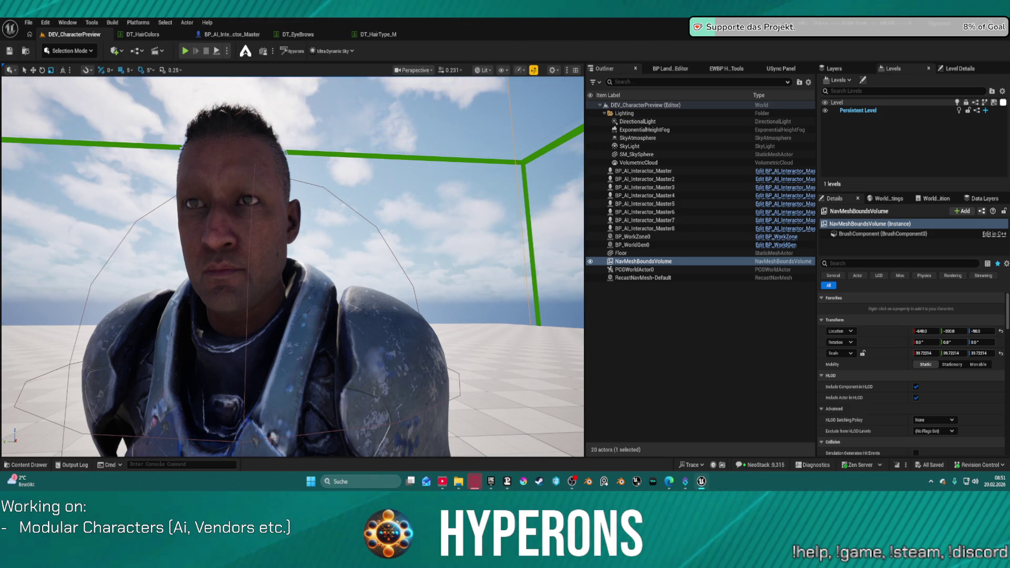
click(378, 34)
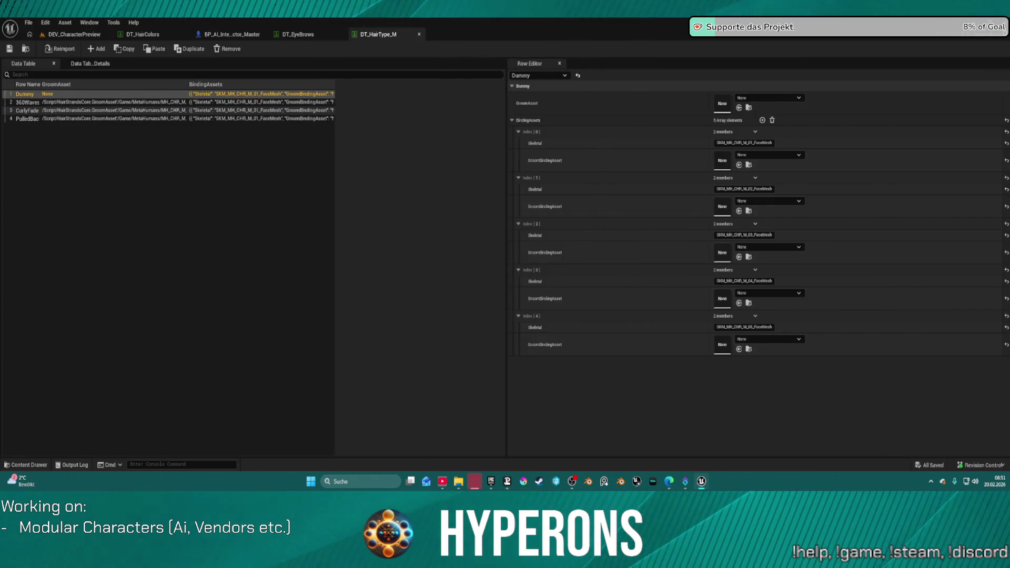
In DT_Fuzz, set the Dummy row's binding [0] Skeletal to SKM_MH_CHR_M_01_FaceMesh.
click(457, 35)
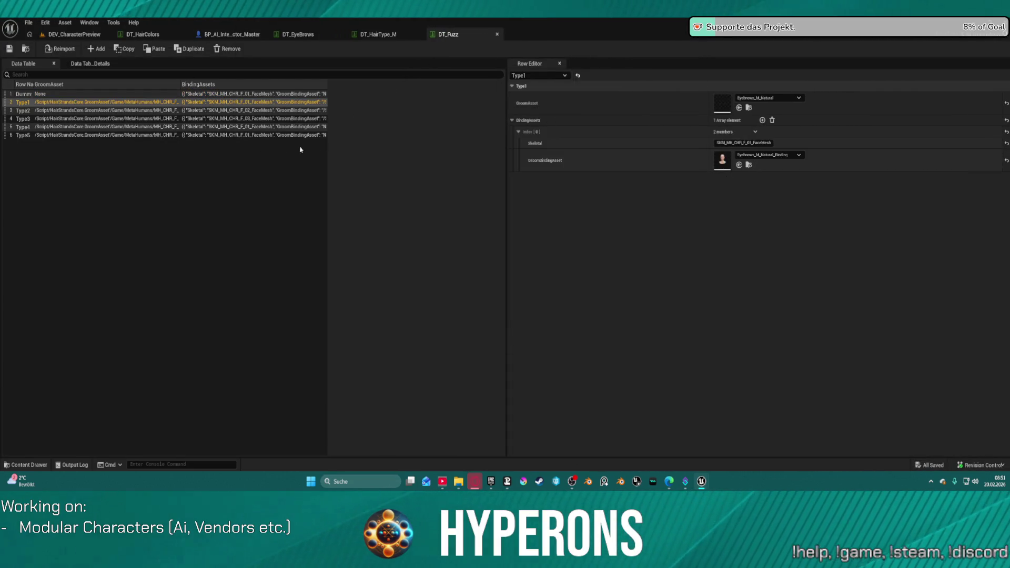
click(23, 94)
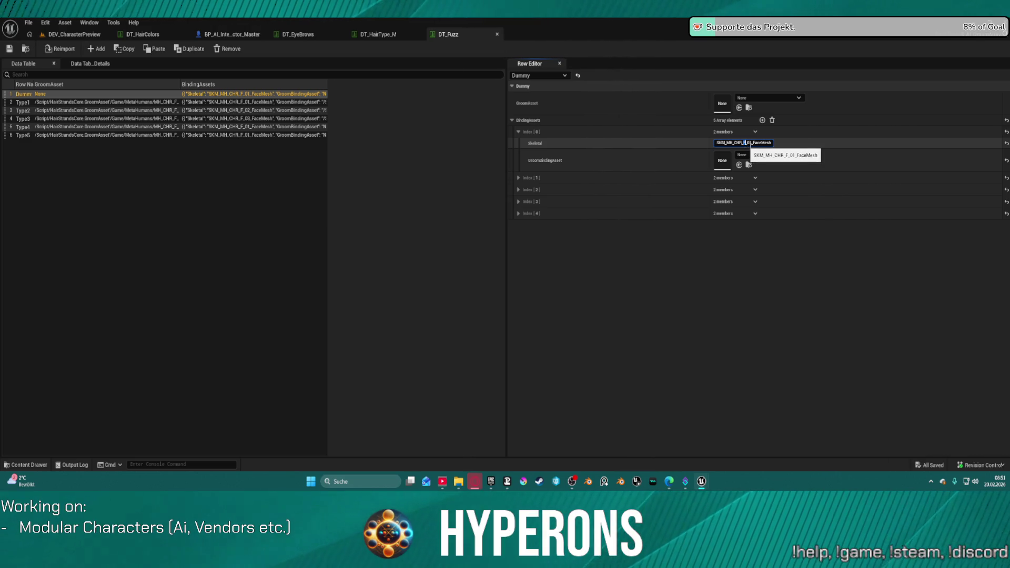
key(Return)
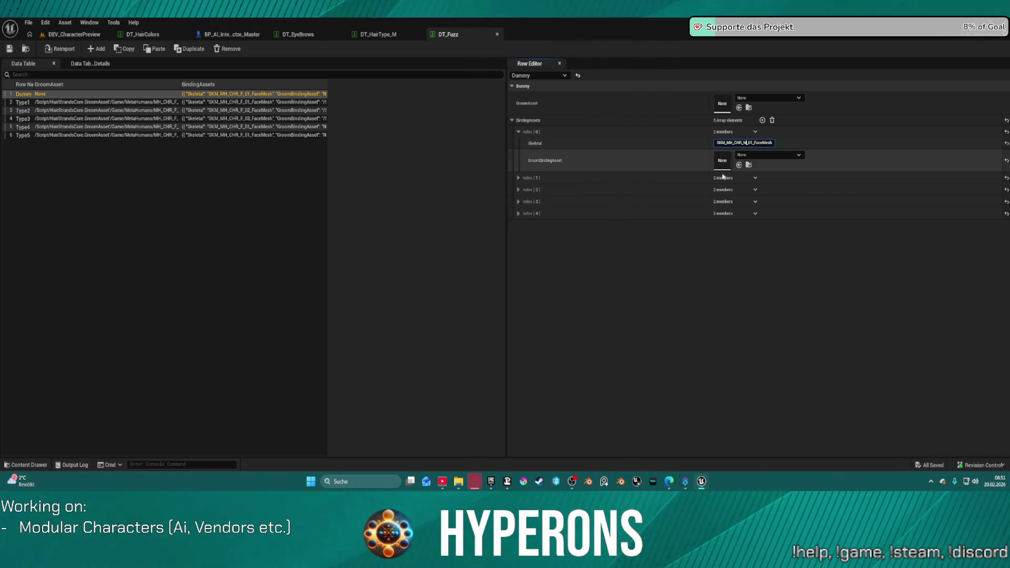
Expand the Dummy row's bindings and change index 1's Skeletal to SKM_MH_CHR_M_02_FaceMesh.
click(518, 178)
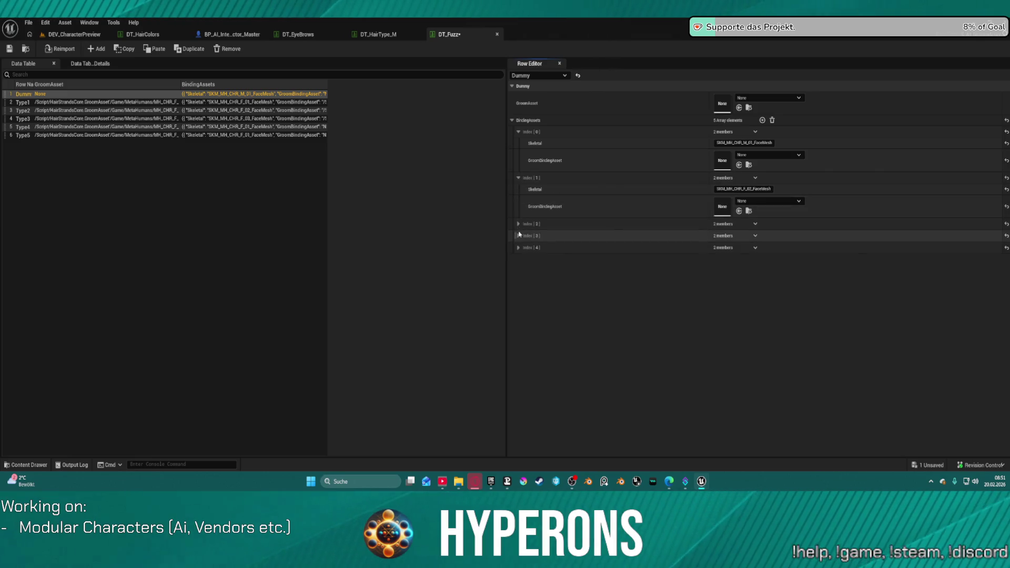
click(518, 224)
click(518, 270)
click(518, 318)
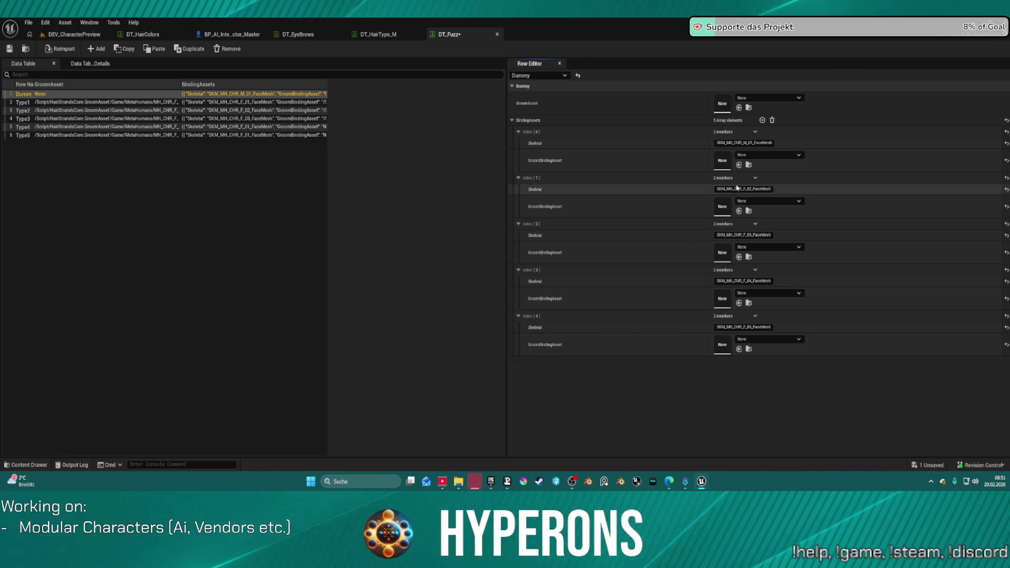
click(745, 189)
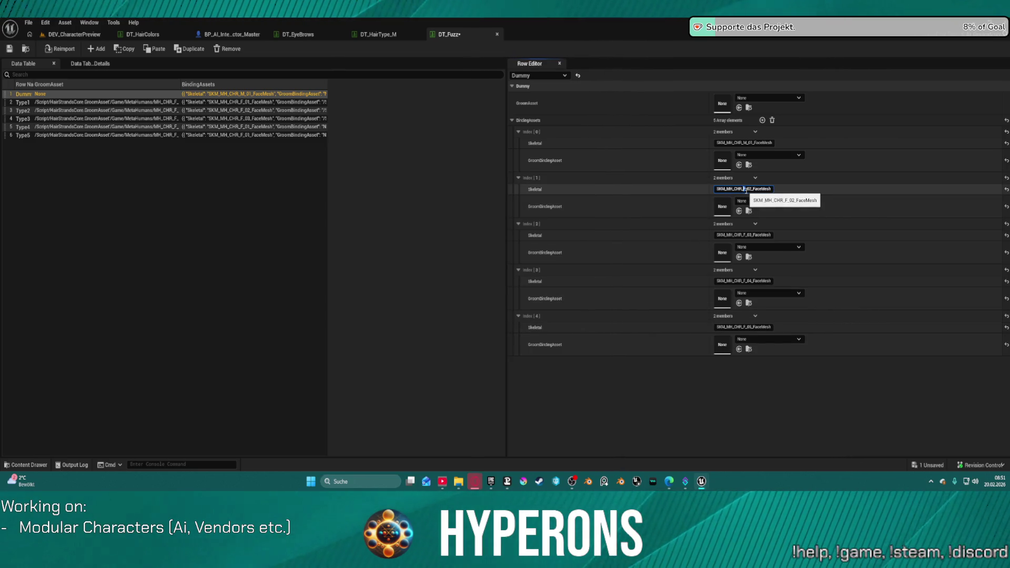
key(Delete)
text(M)
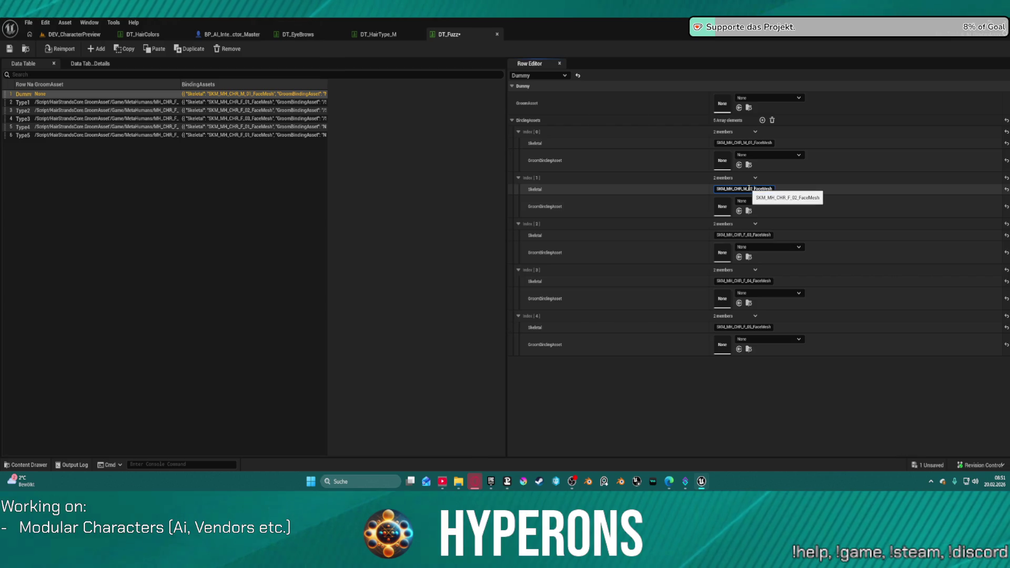
drag(755, 189, 657, 189)
key(ctrl+c)
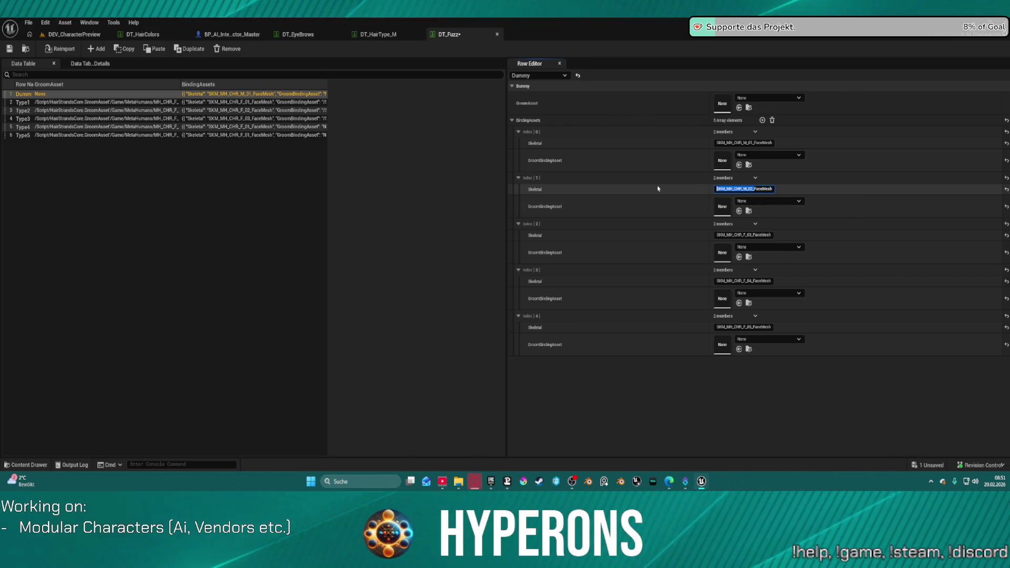
click(751, 189)
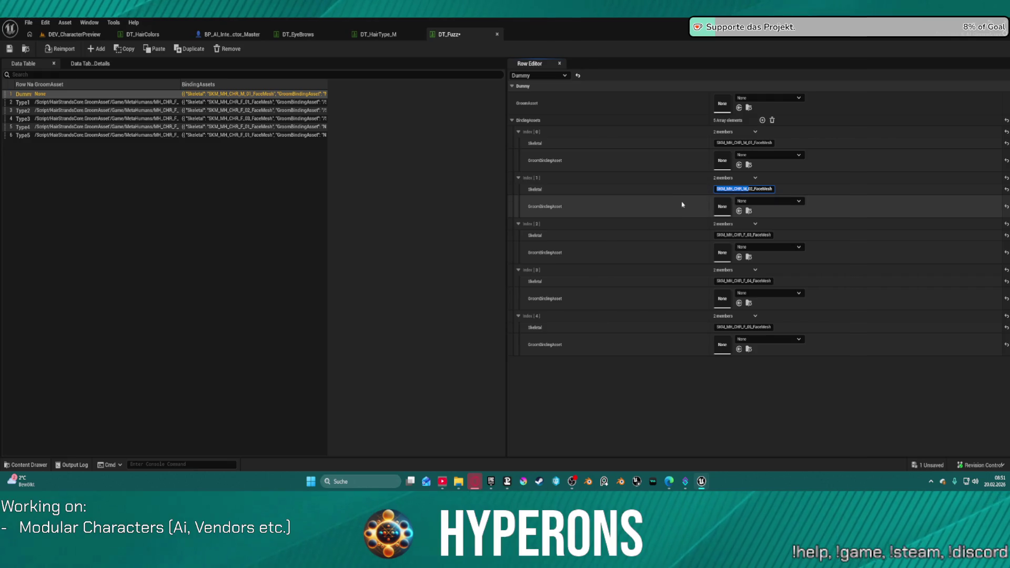
Switch bindings 2–4 to SKM_MH_CHR_M_03, M_04 and M_05_FaceMesh, then compare with Type1.
click(747, 235)
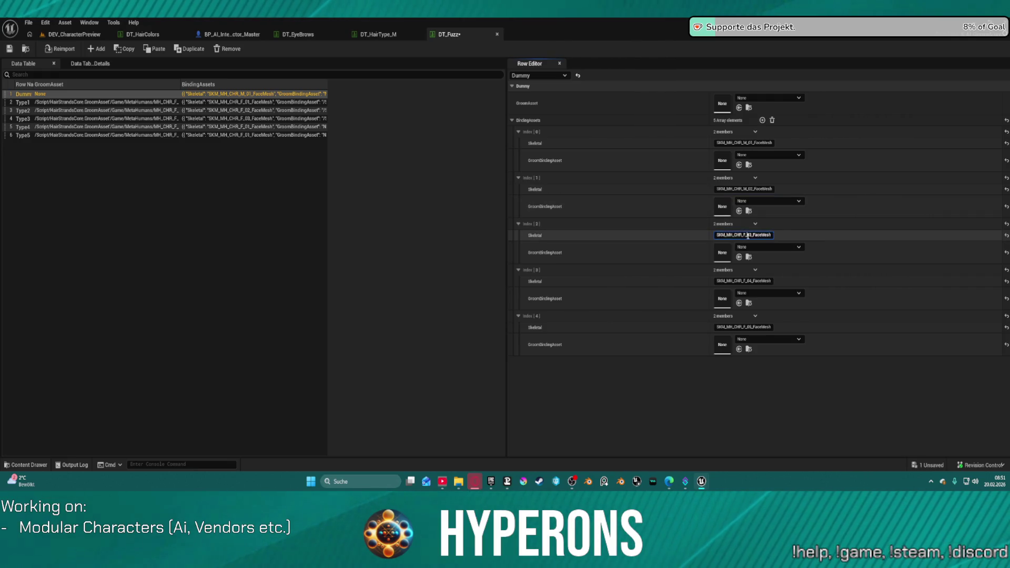
key(ctrl+v)
key(Return)
drag(748, 281, 692, 282)
key(ctrl+v)
drag(747, 327, 694, 328)
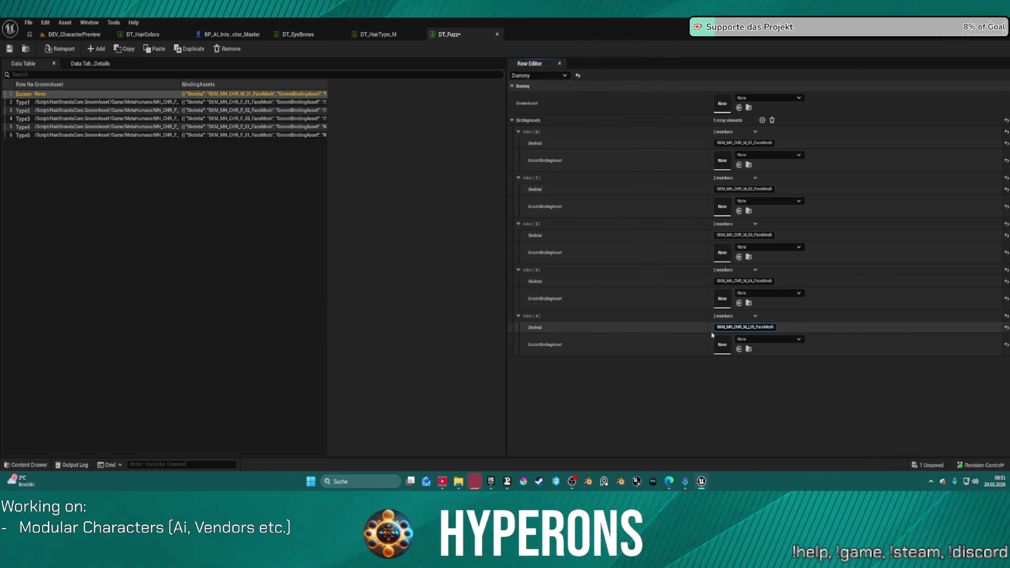
key(Return)
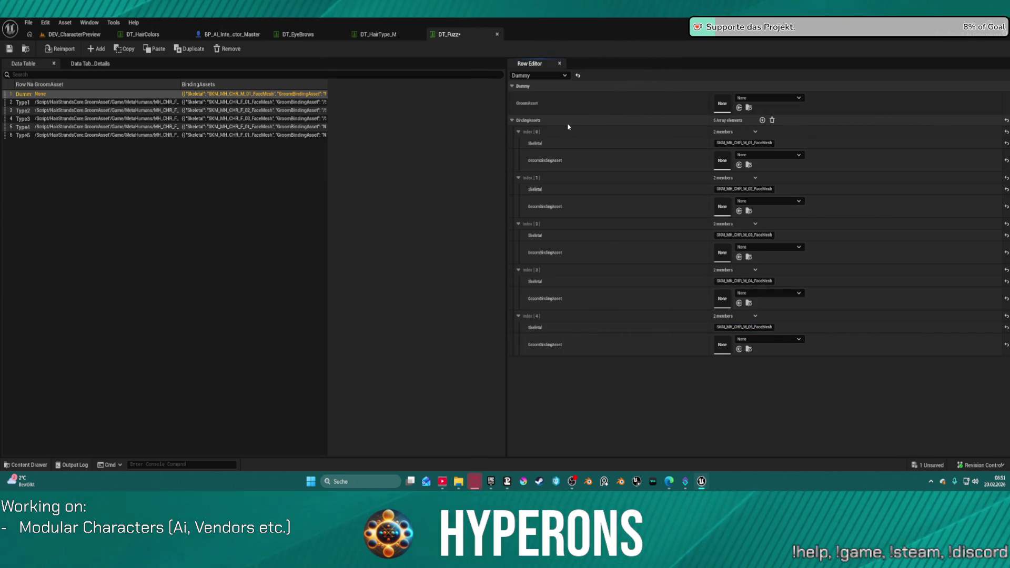
click(31, 103)
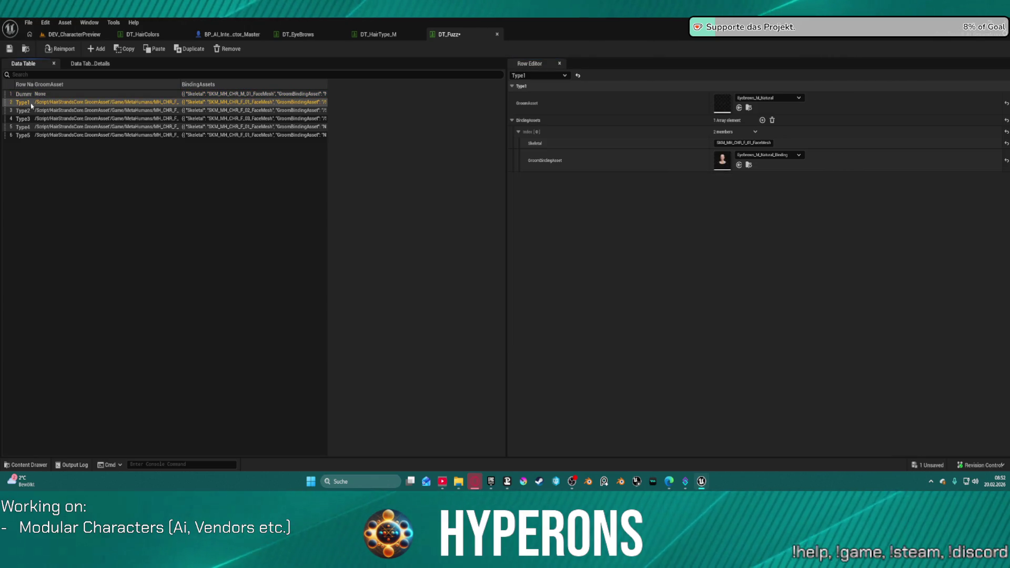
Copy the Dummy row's male face-mesh bindings and paste them into Type2.
key(Up)
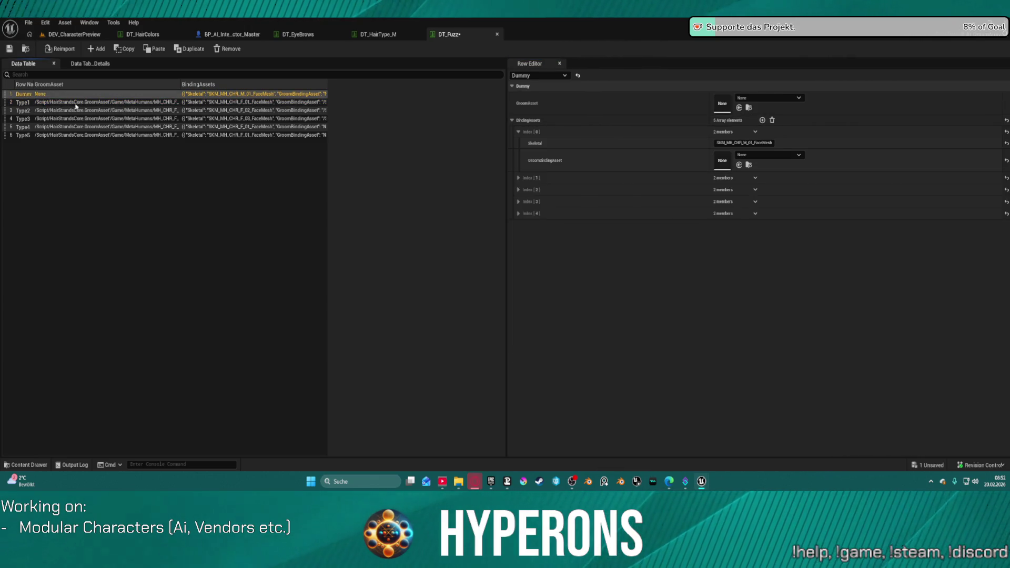
click(541, 127)
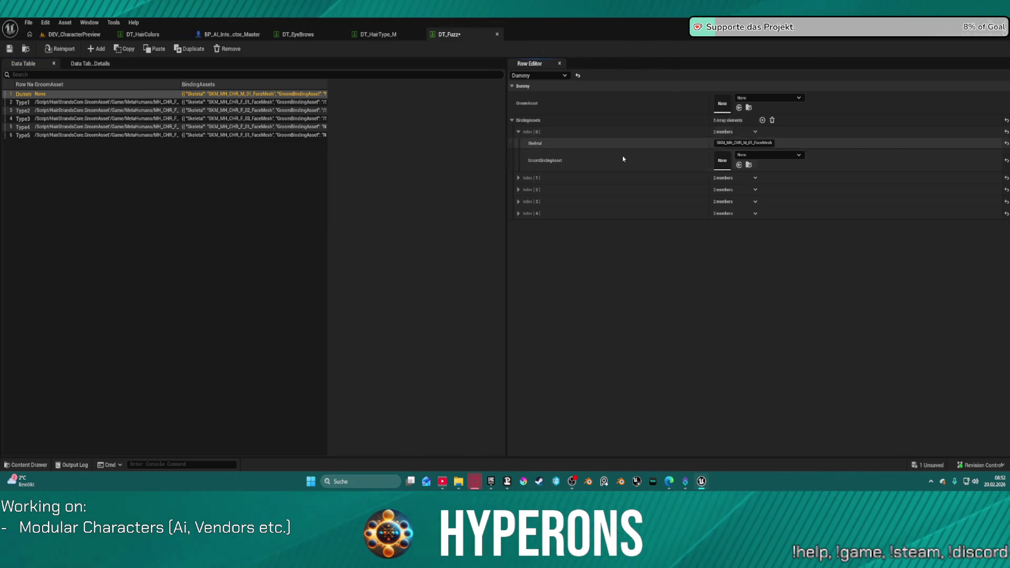
click(518, 213)
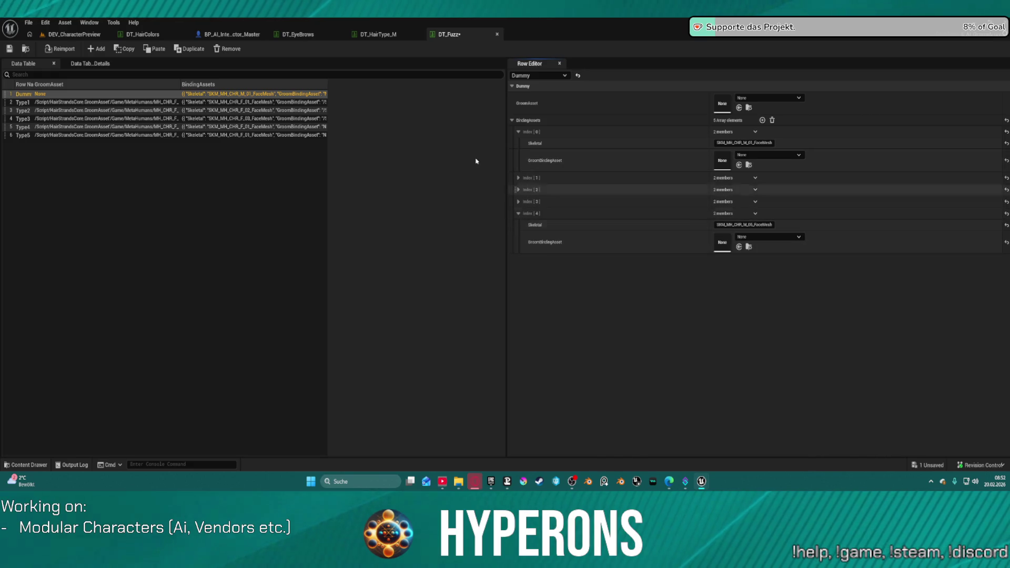
click(50, 109)
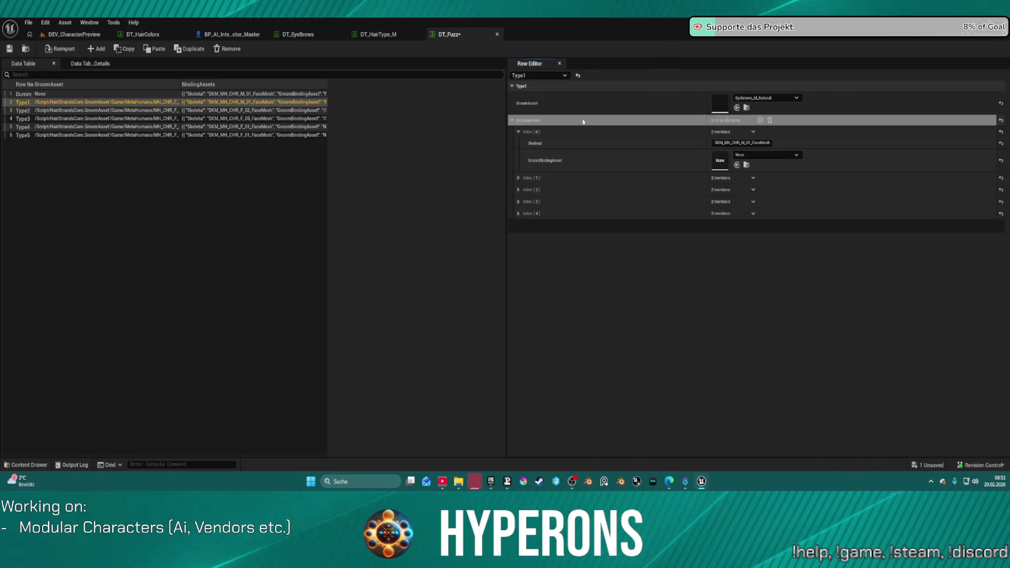
shift+click(623, 122)
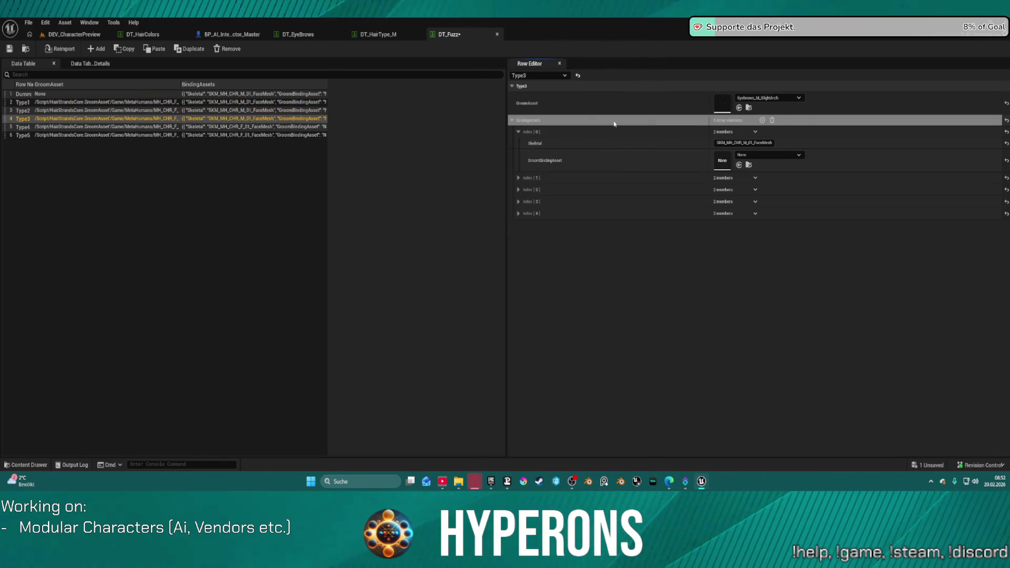
Paste the male bindings into Type4 and Type5, and add two new rows.
click(234, 128)
shift+click(654, 124)
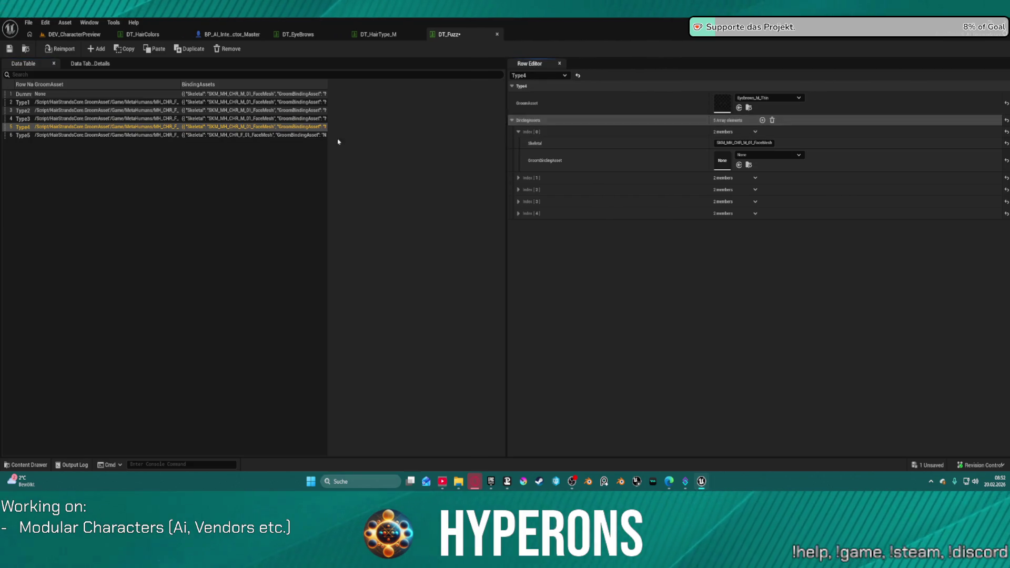
click(181, 136)
shift+click(622, 121)
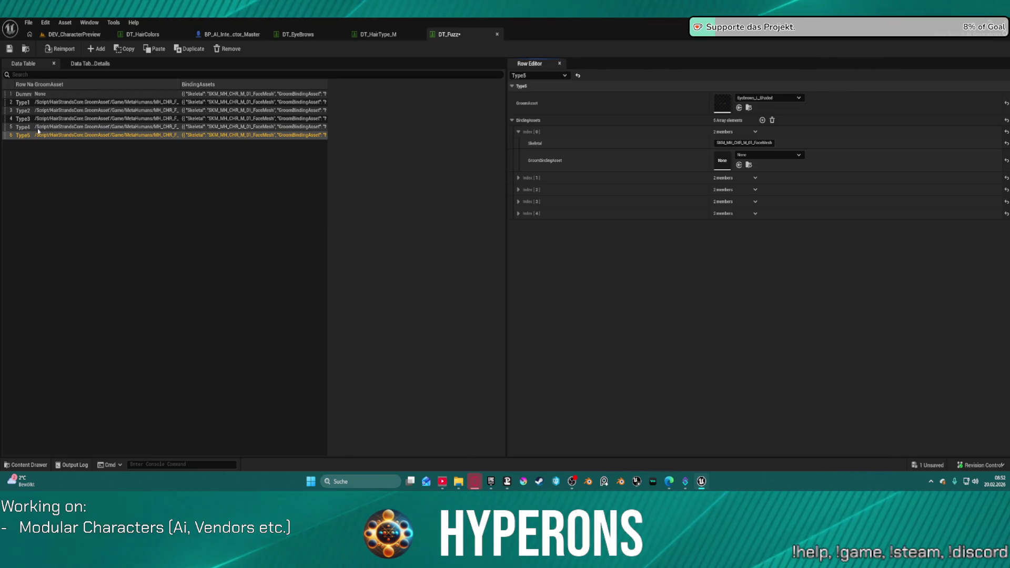
click(98, 49)
click(97, 49)
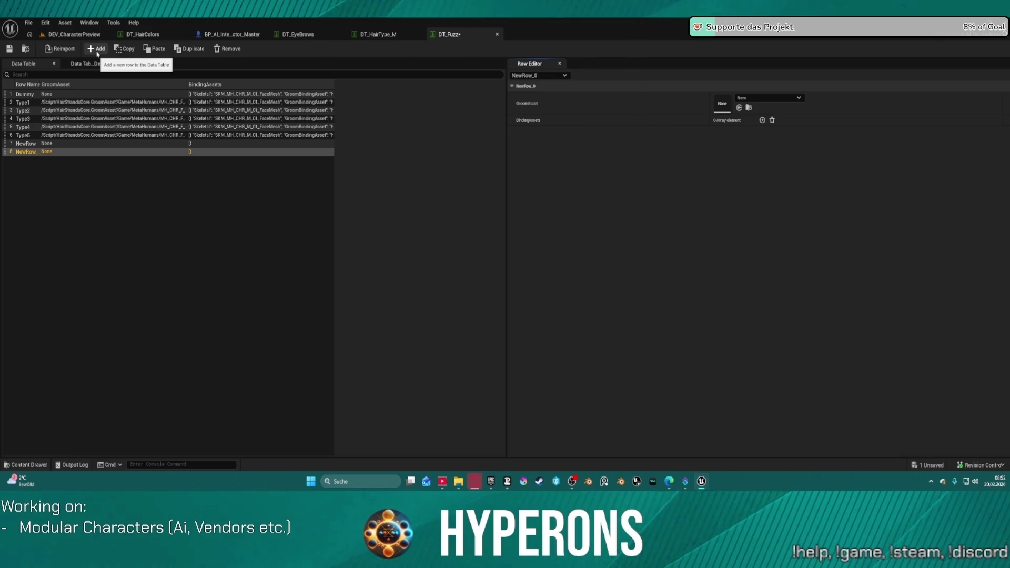
Rename the new rows NewRow and NewRow_0 to Type6 and Type7.
click(33, 142)
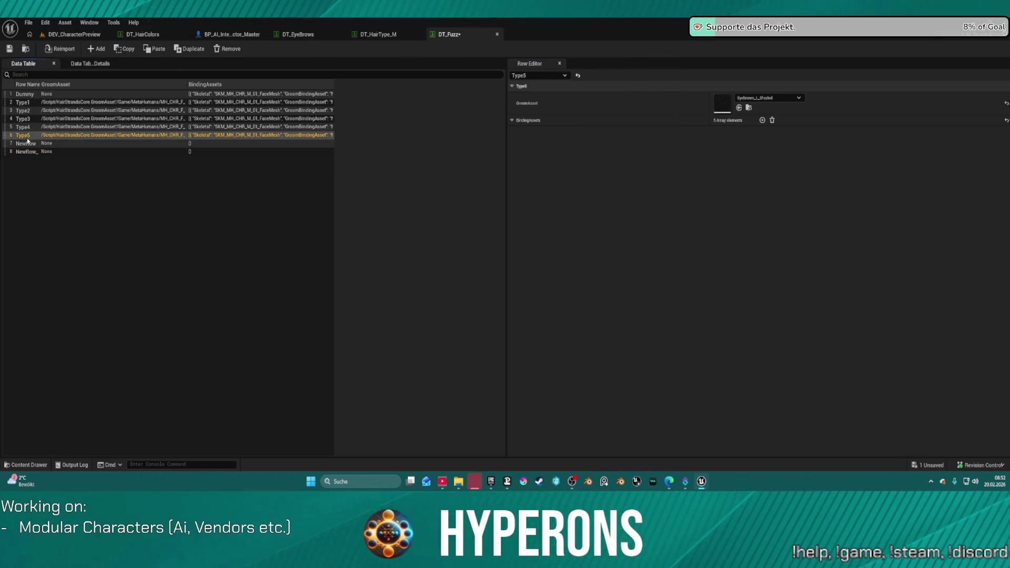
click(35, 144)
text(Type)
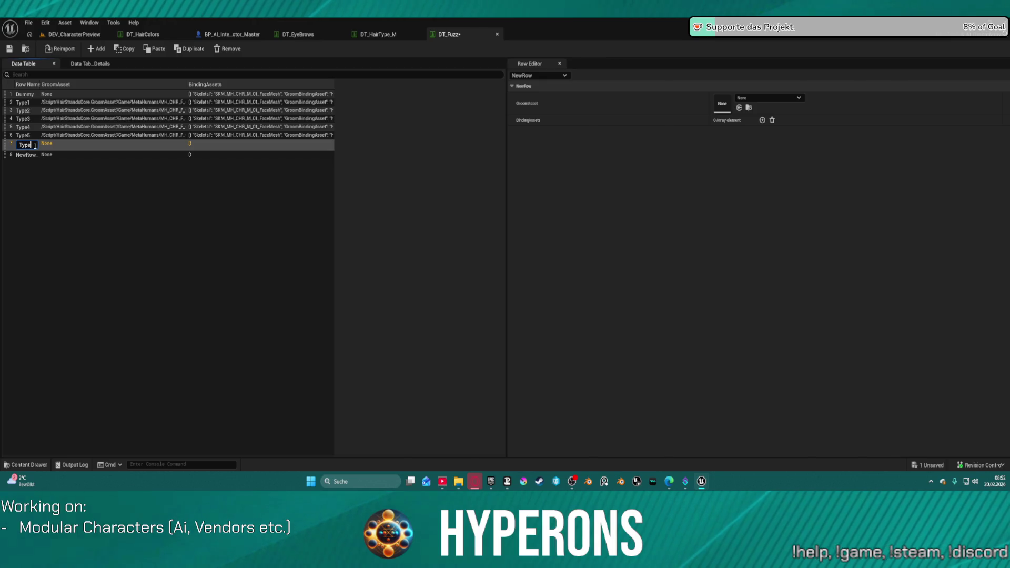
text(6)
key(Return)
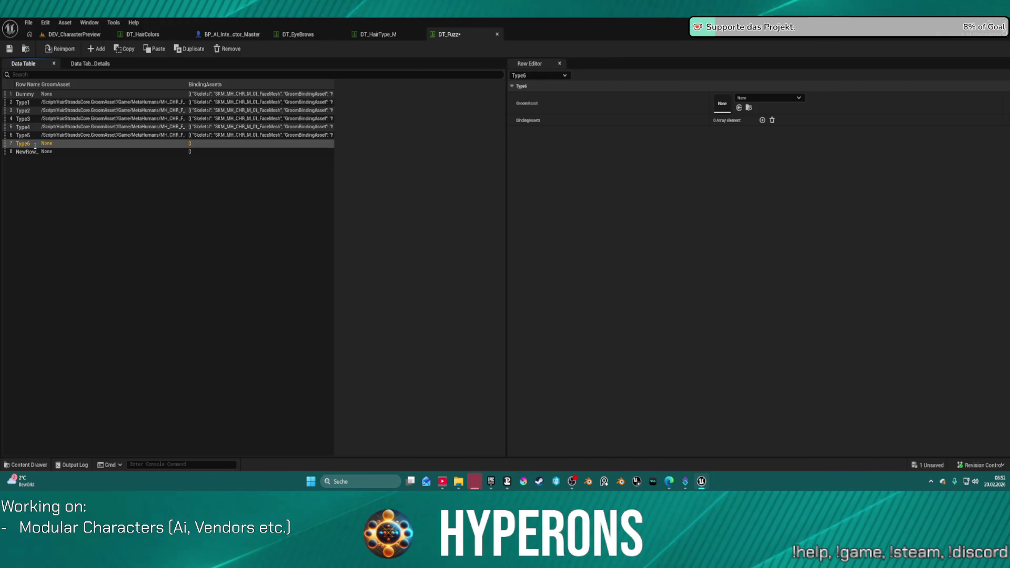
click(25, 151)
click(26, 152)
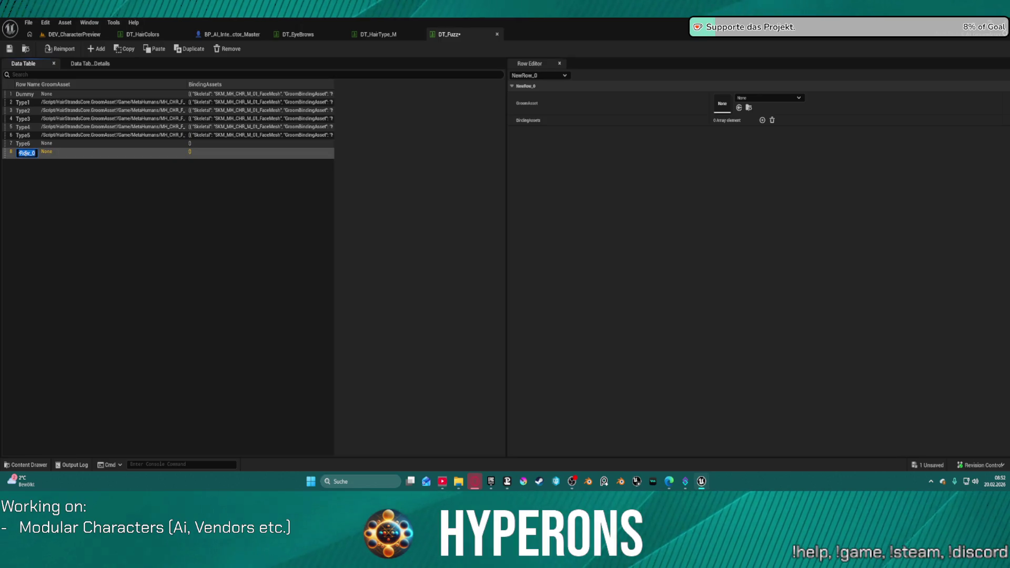
text(Type7)
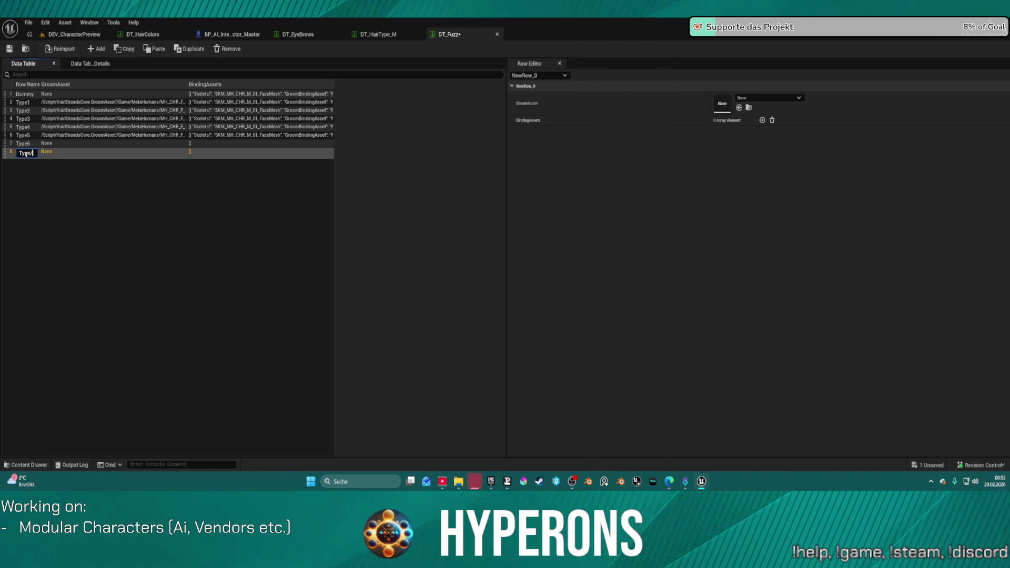
key(Return)
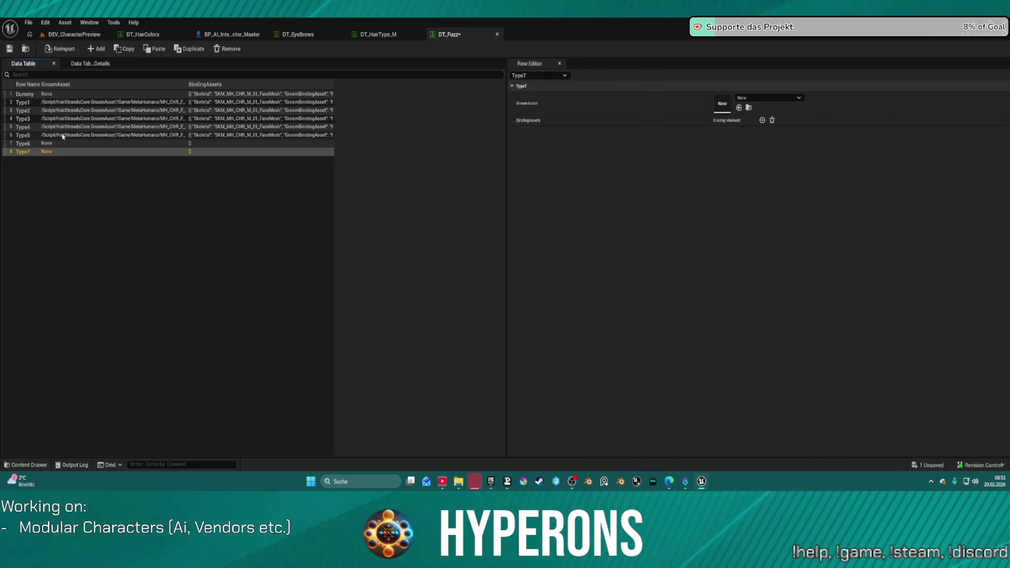
click(37, 144)
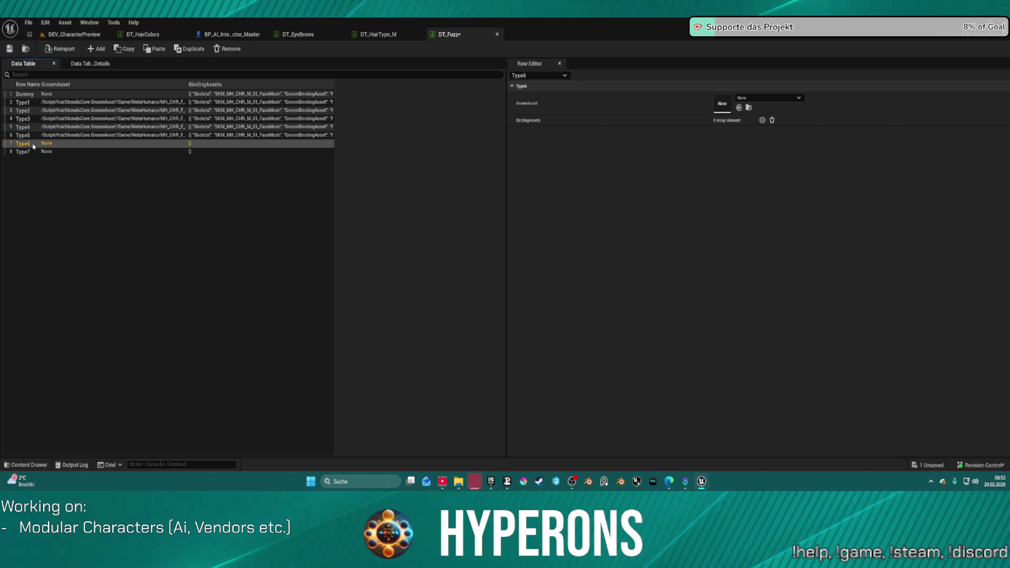
click(23, 152)
Paste the bindings into Type7 and extend them to seven, adding SKM_MH_CHR_M_06 and M_07_FaceMesh.
click(557, 124)
key(ctrl+v)
click(756, 179)
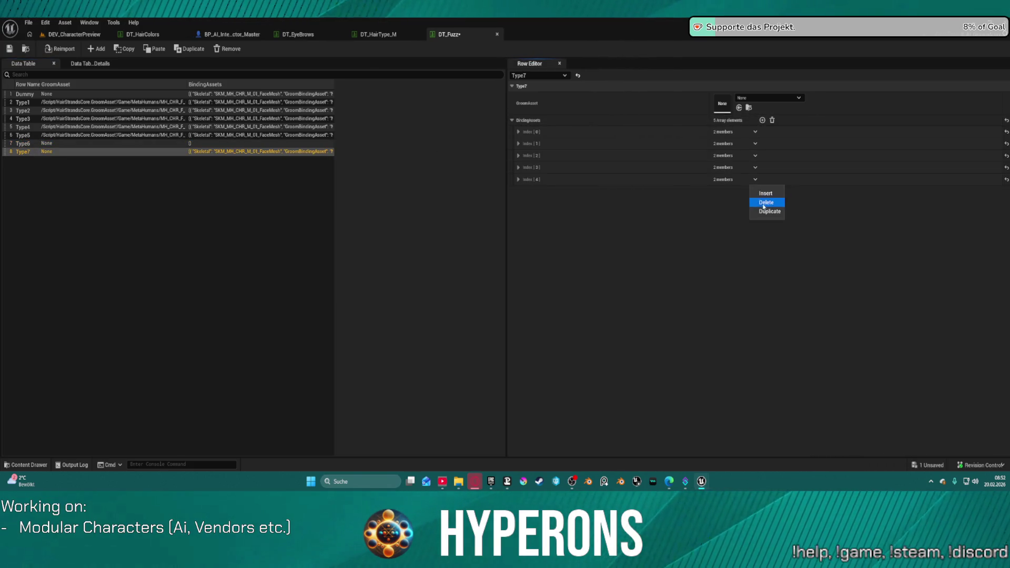
click(764, 212)
click(756, 191)
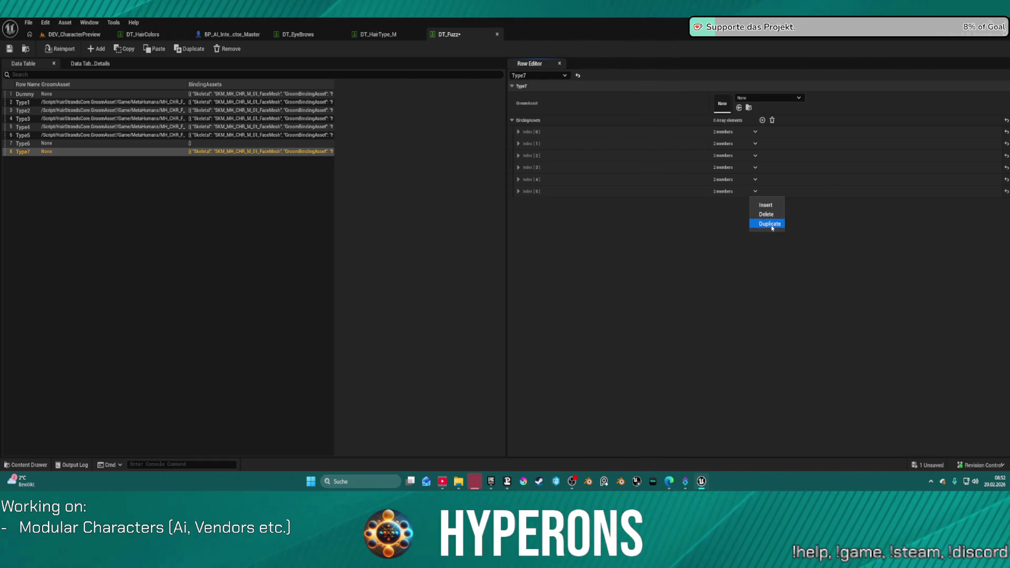
click(768, 223)
click(518, 191)
click(518, 237)
click(751, 203)
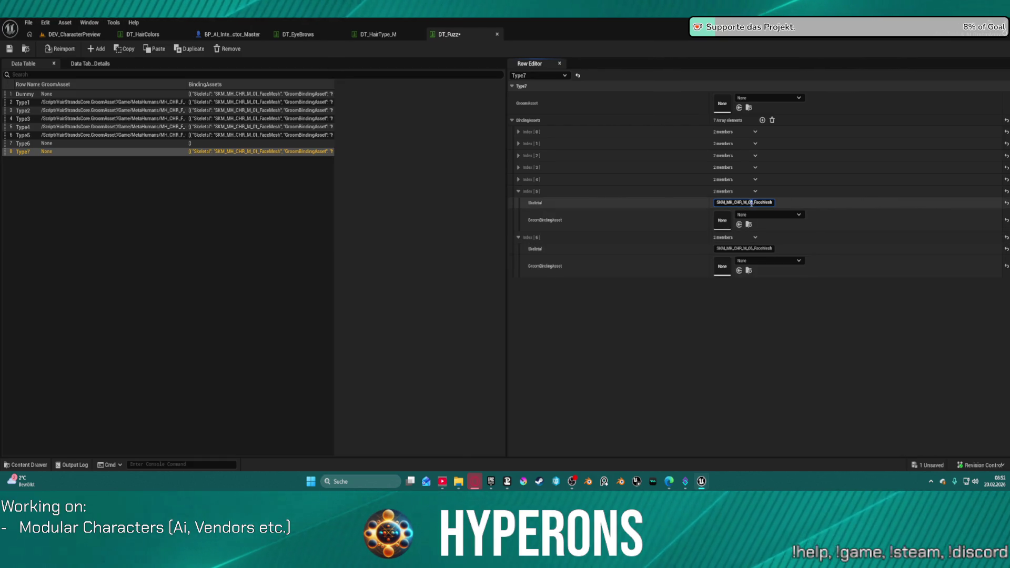
click(753, 249)
key(BackSpace)
text(7)
key(Return)
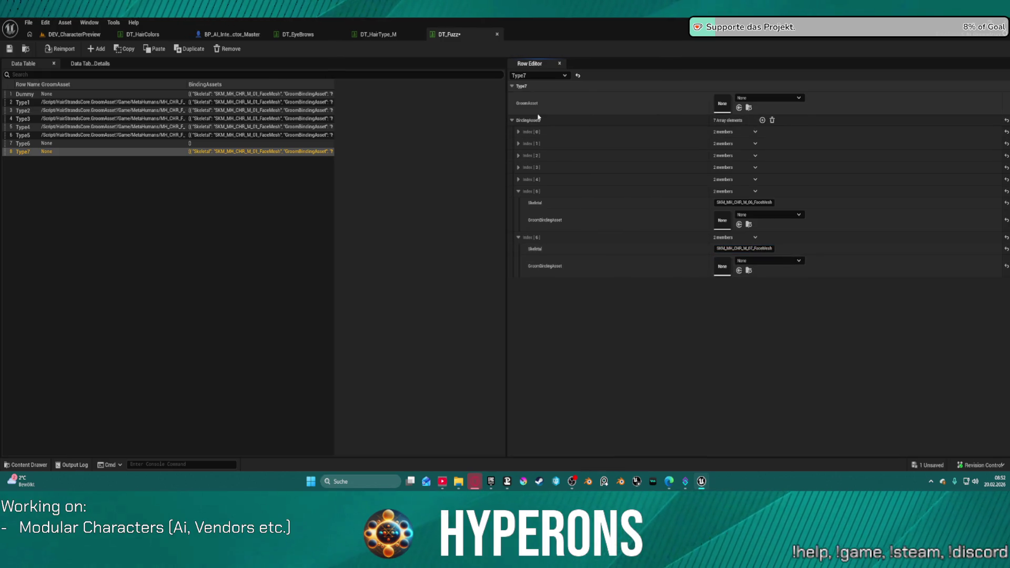
Paste the seven-entry binding list into Type6 and review rows Type5 through Type2.
click(29, 143)
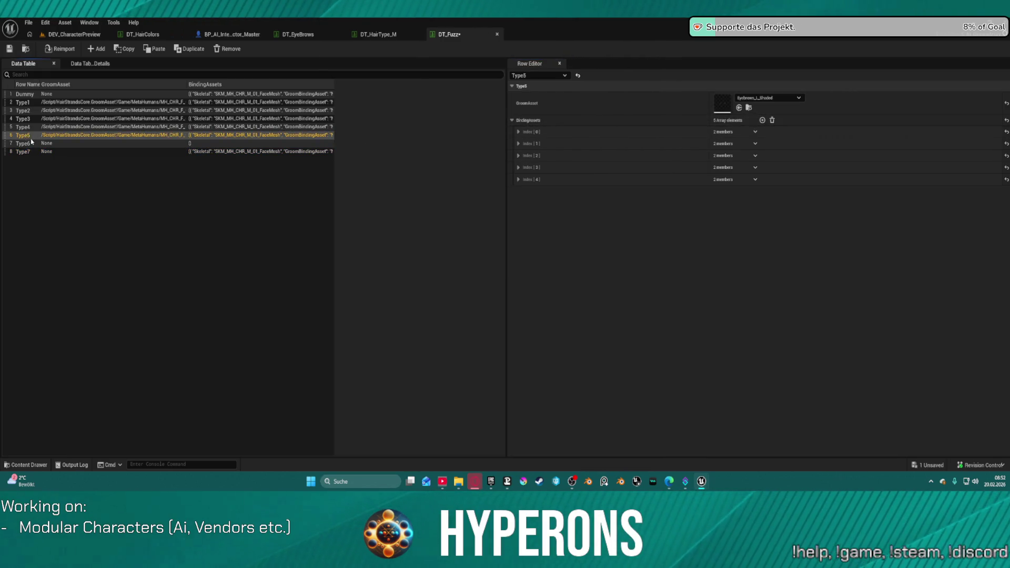
shift+click(542, 120)
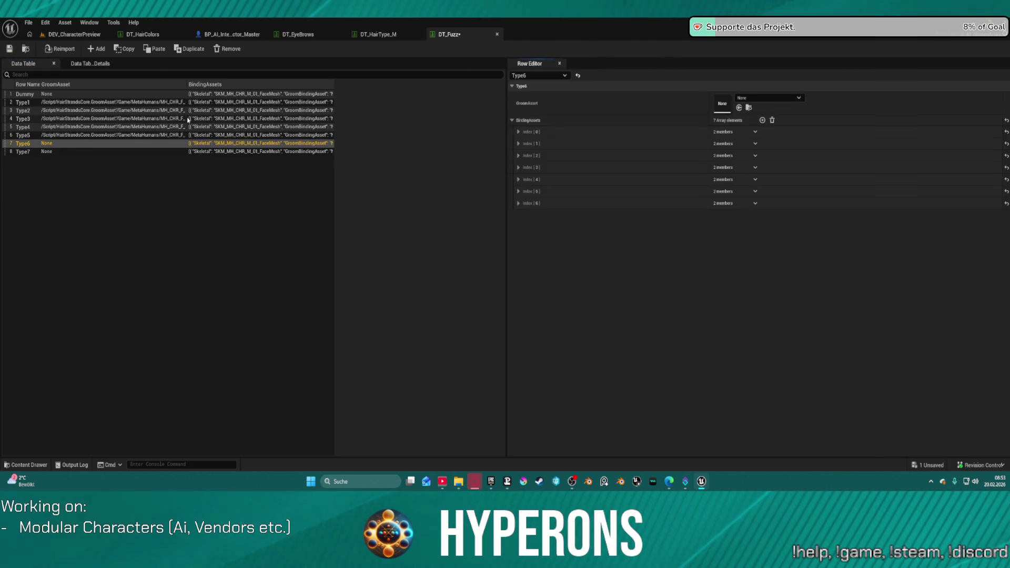
click(41, 136)
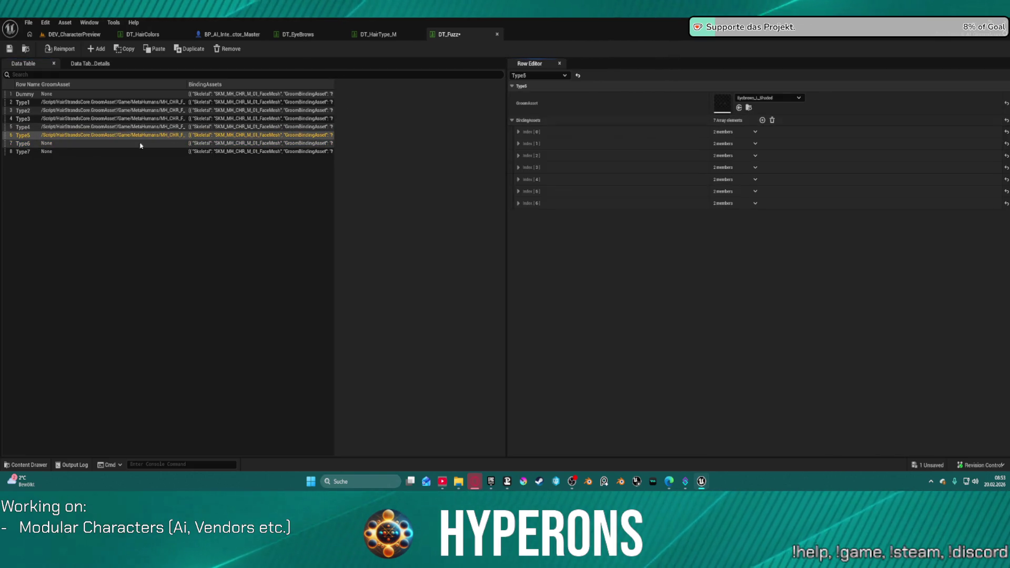
click(21, 127)
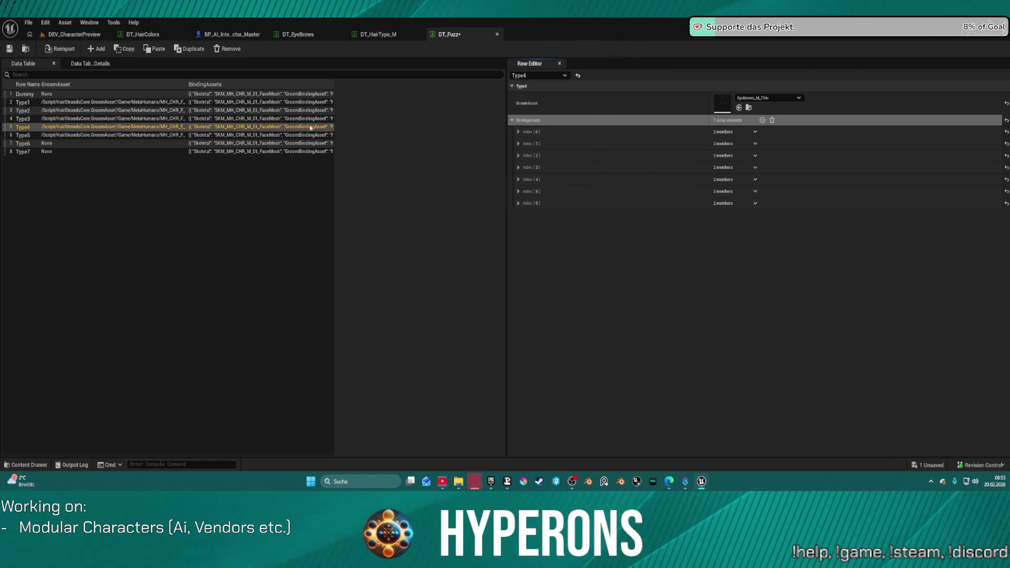
click(14, 119)
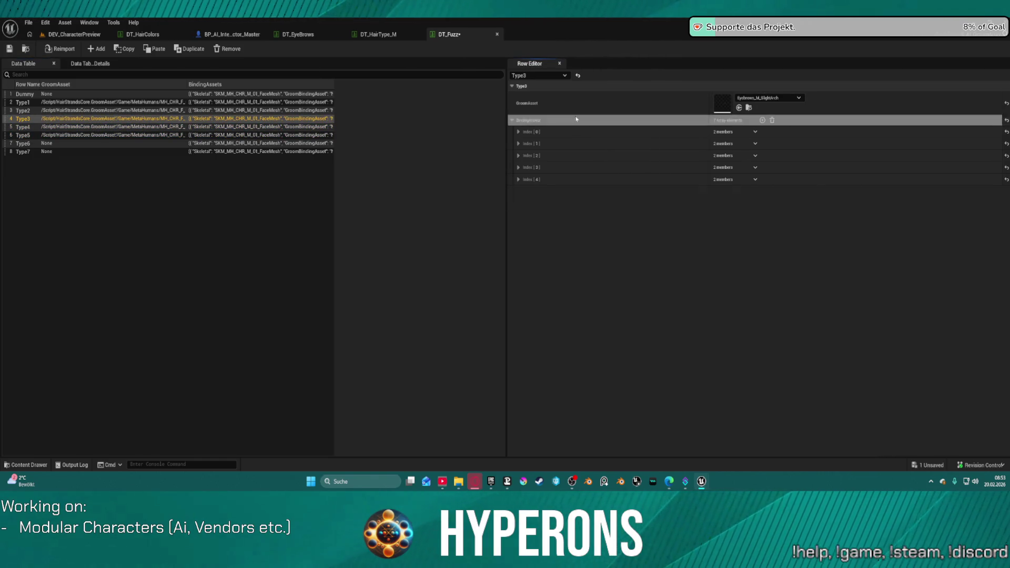
click(54, 111)
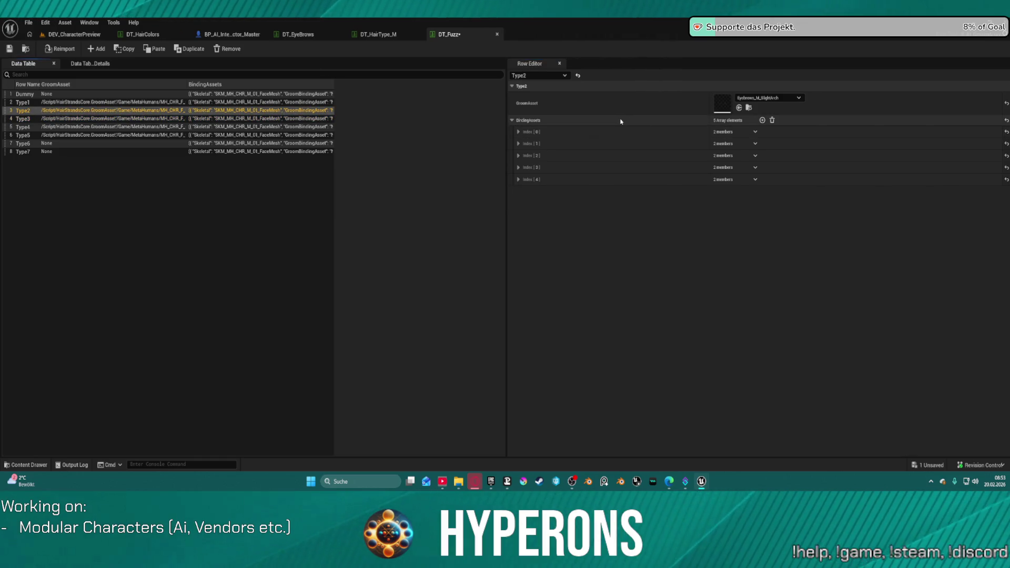
Inspect the Dummy row's bindings 4–6 and recheck the Type5 and Type6 rows.
click(49, 95)
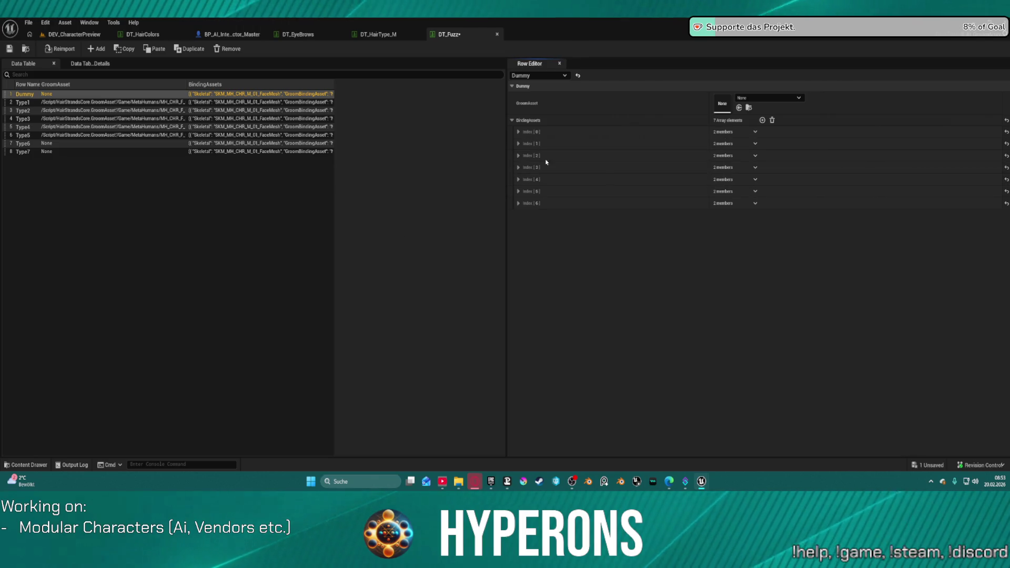
click(518, 203)
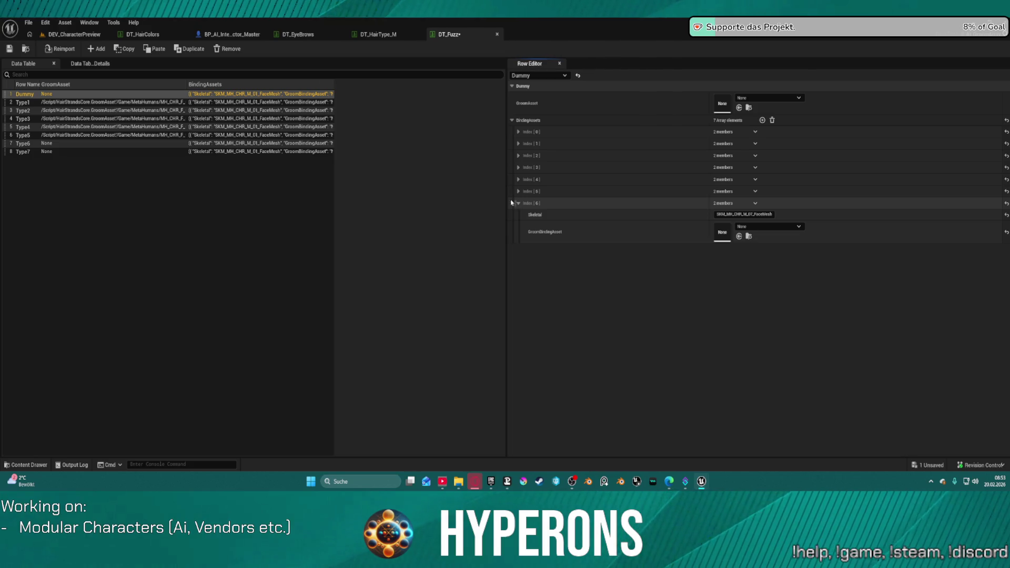
click(518, 192)
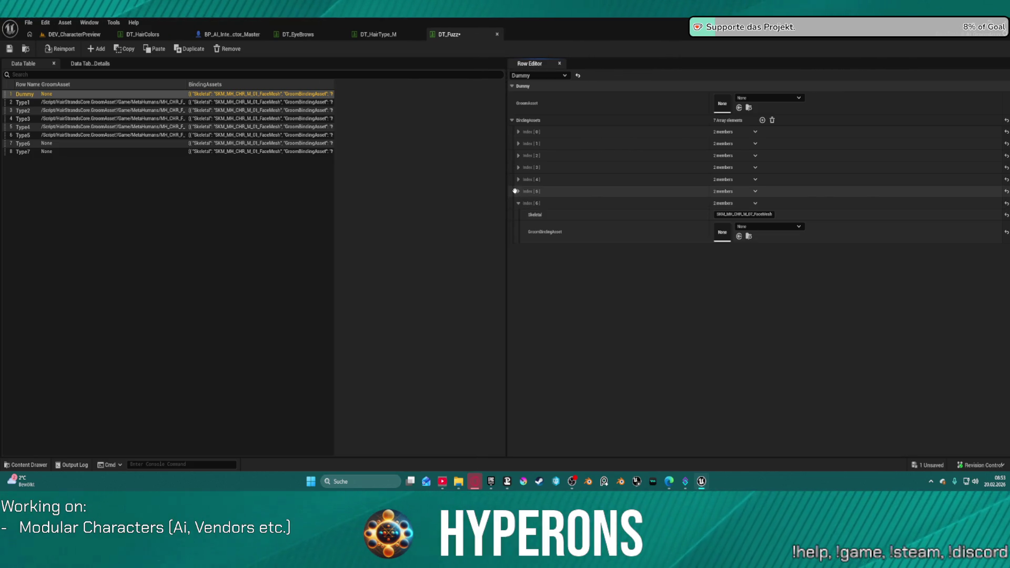
click(518, 180)
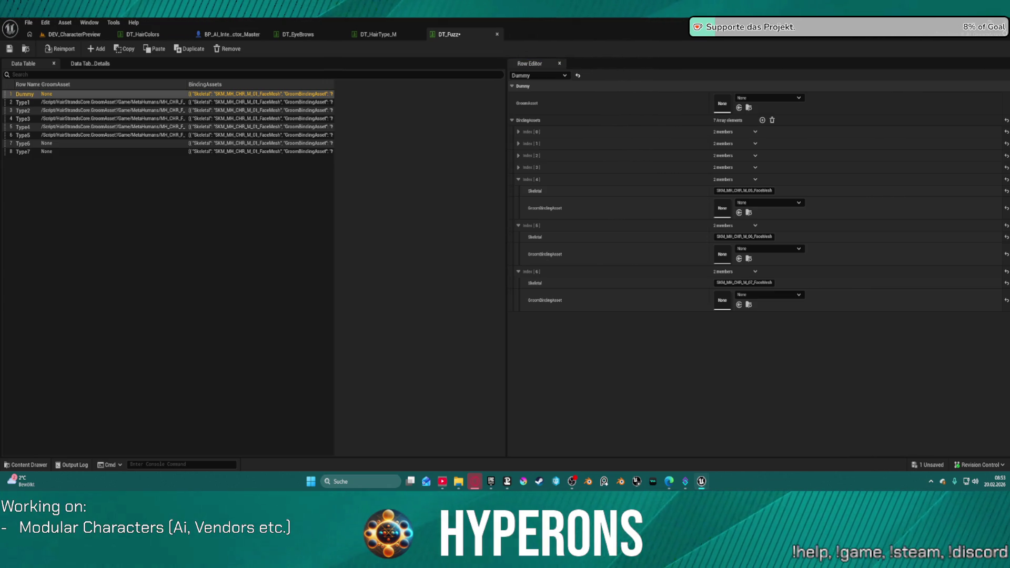
click(25, 135)
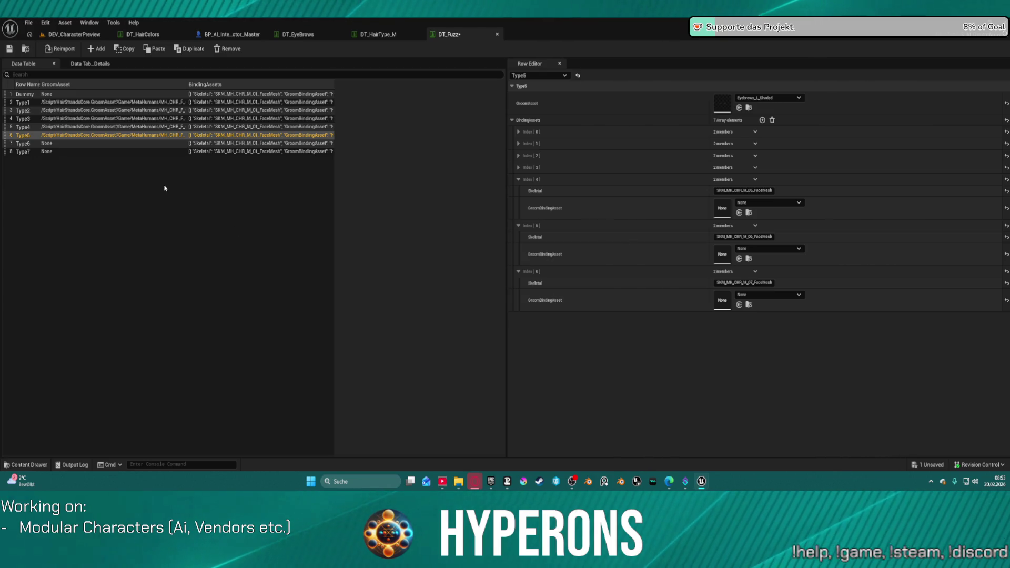
click(88, 144)
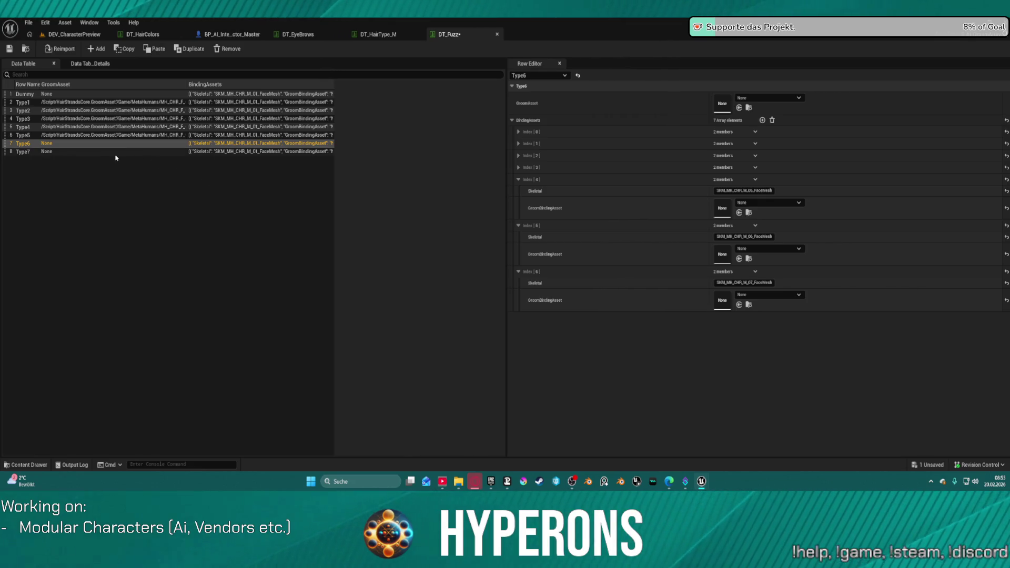
click(38, 95)
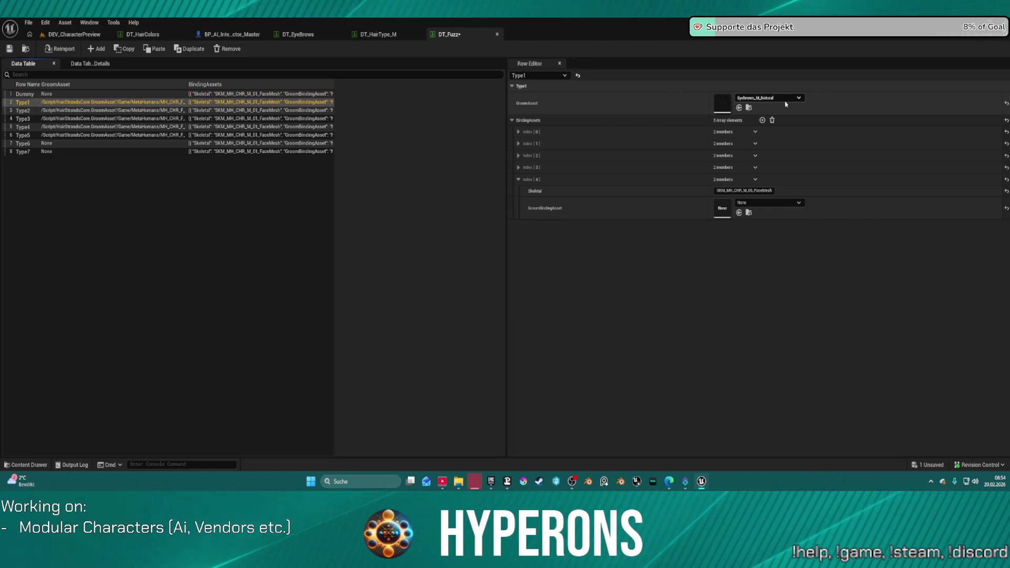
Reset GroomAsset to None on DT_Fuzz rows Type1–Type5 and close the DT_Fuzz tab.
click(1006, 103)
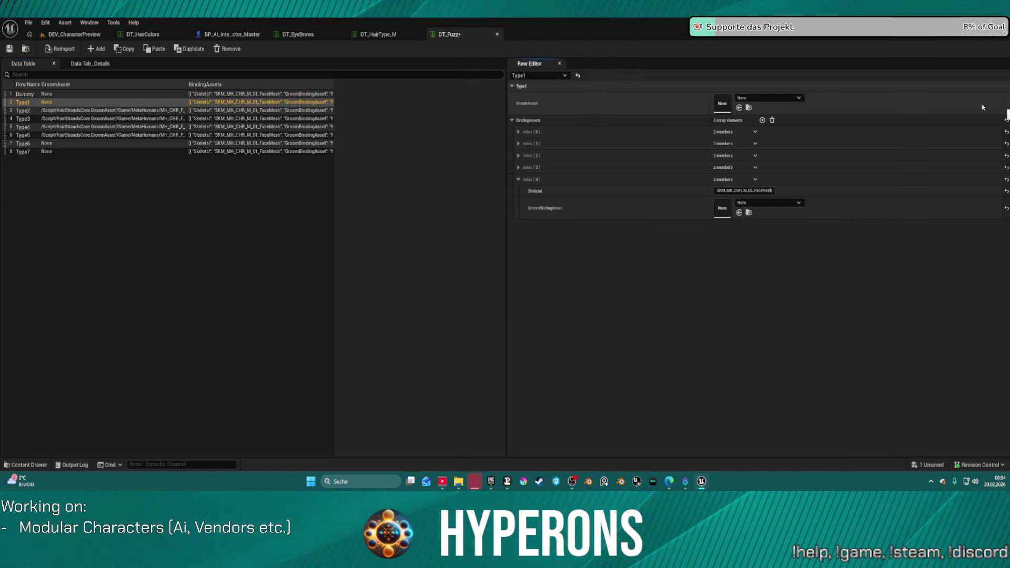
click(447, 111)
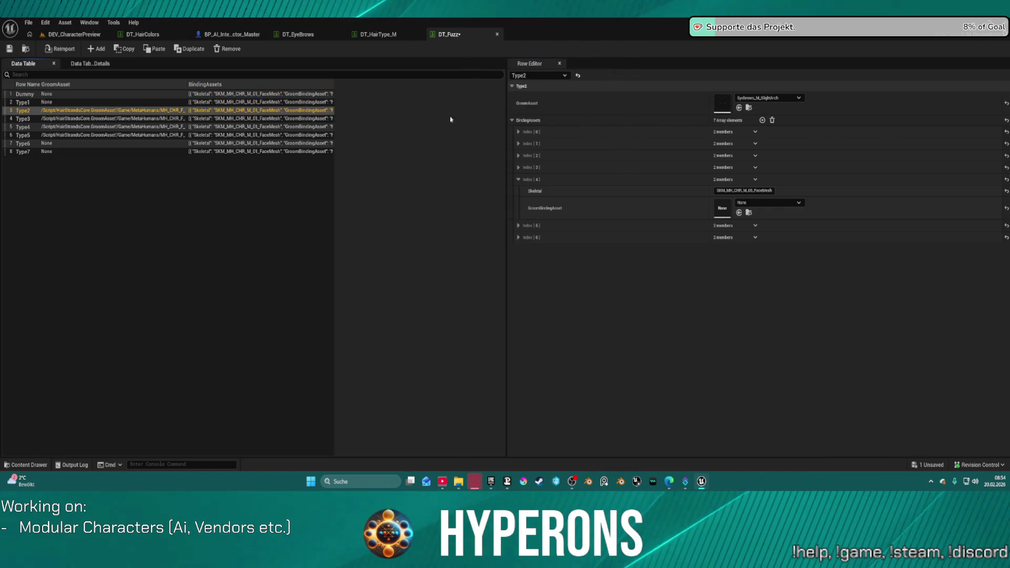
click(1006, 103)
key(Down)
click(1006, 103)
key(Down)
click(1006, 103)
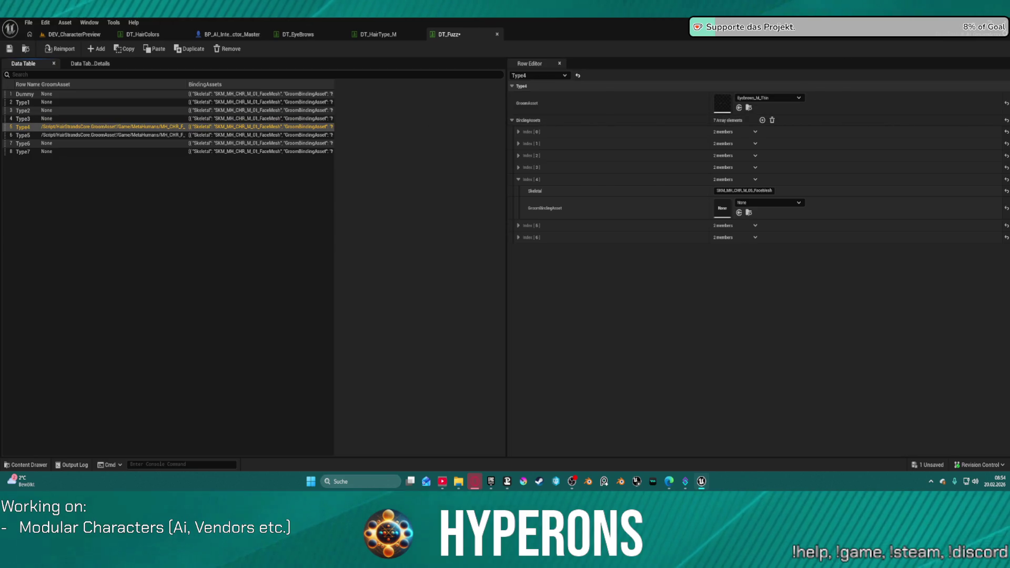
click(83, 137)
click(1006, 103)
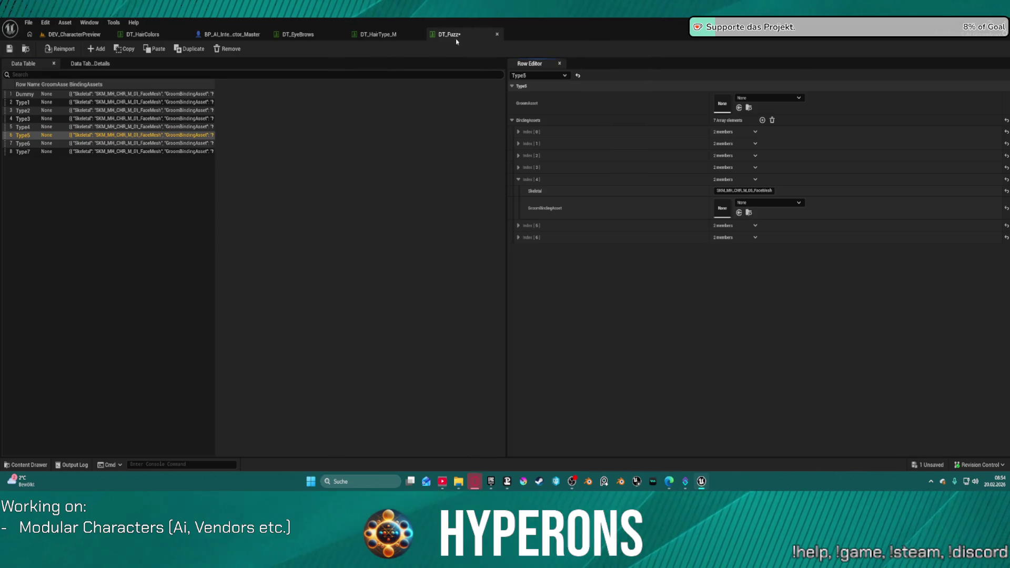
click(497, 35)
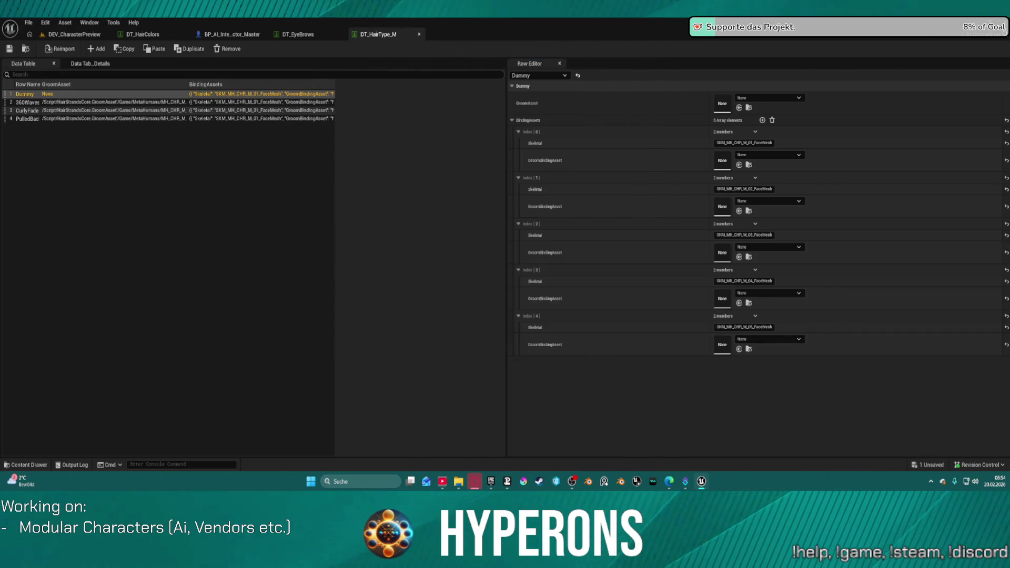
In DT_Beard, paste the male face-mesh bindings into the Dummy and Type5 rows.
mouse_move(516, 34)
mouse_down()
mouse_move(452, 105)
mouse_move(405, 39)
mouse_up()
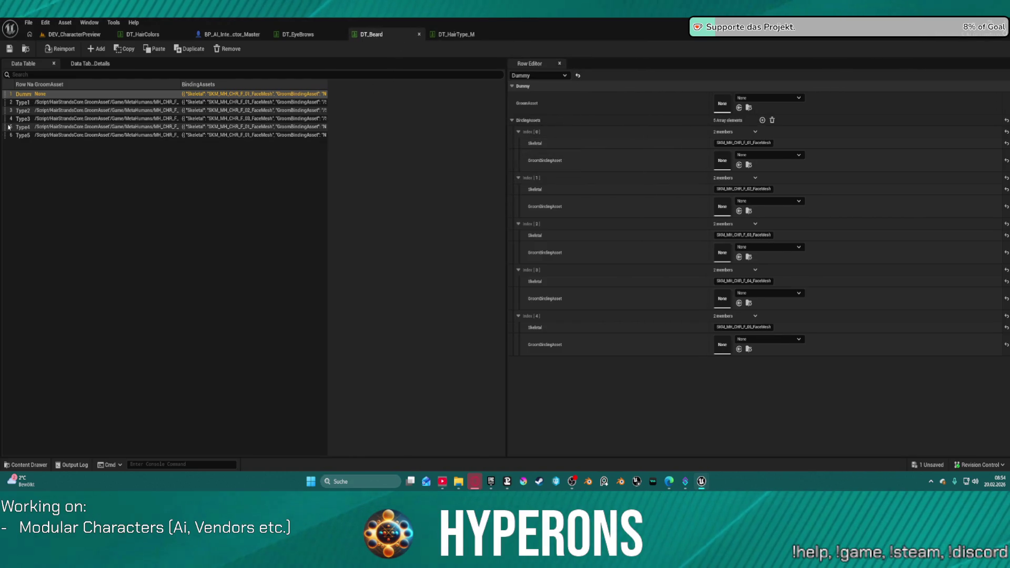
key(ctrl+v)
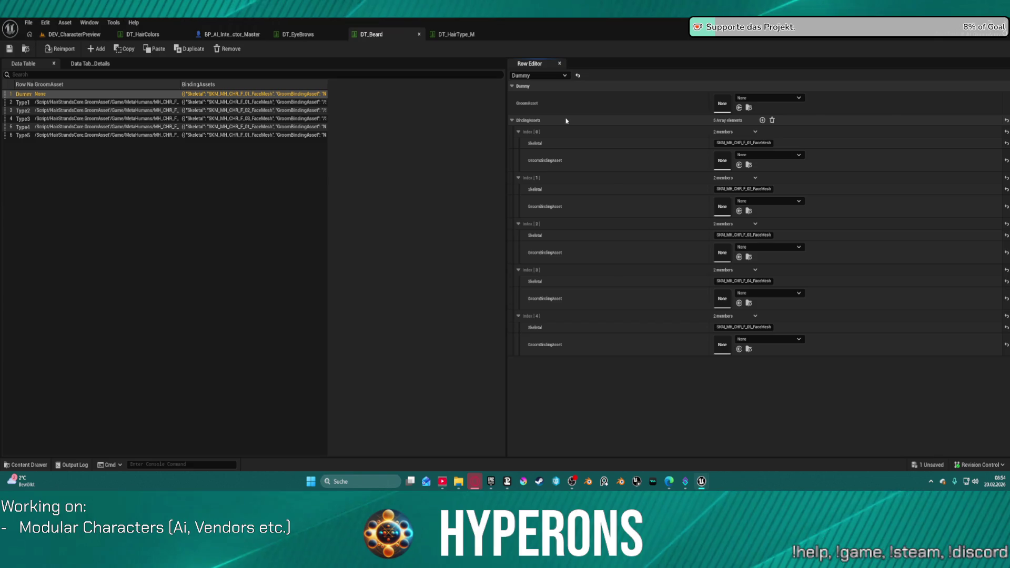
click(40, 102)
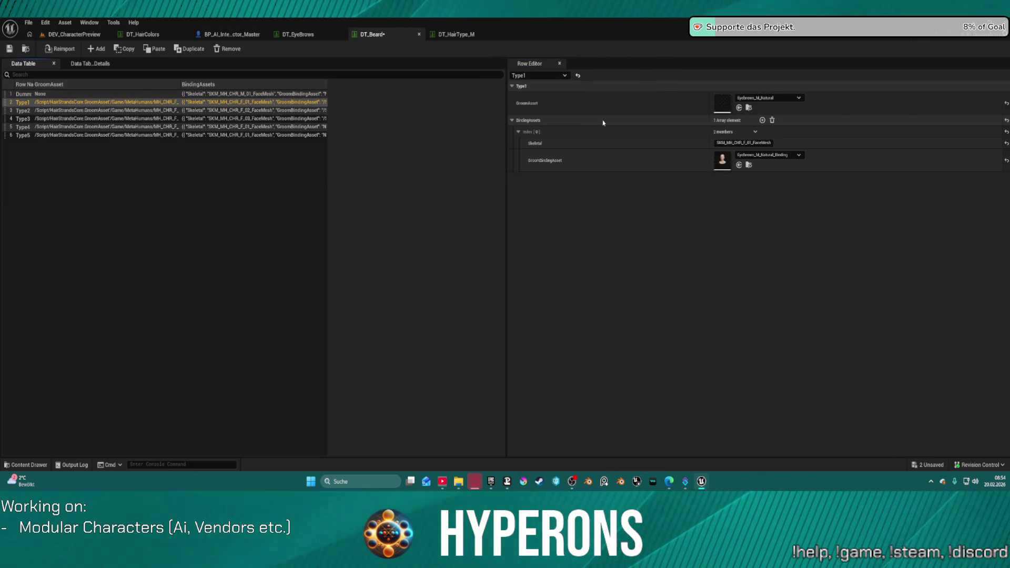
click(21, 110)
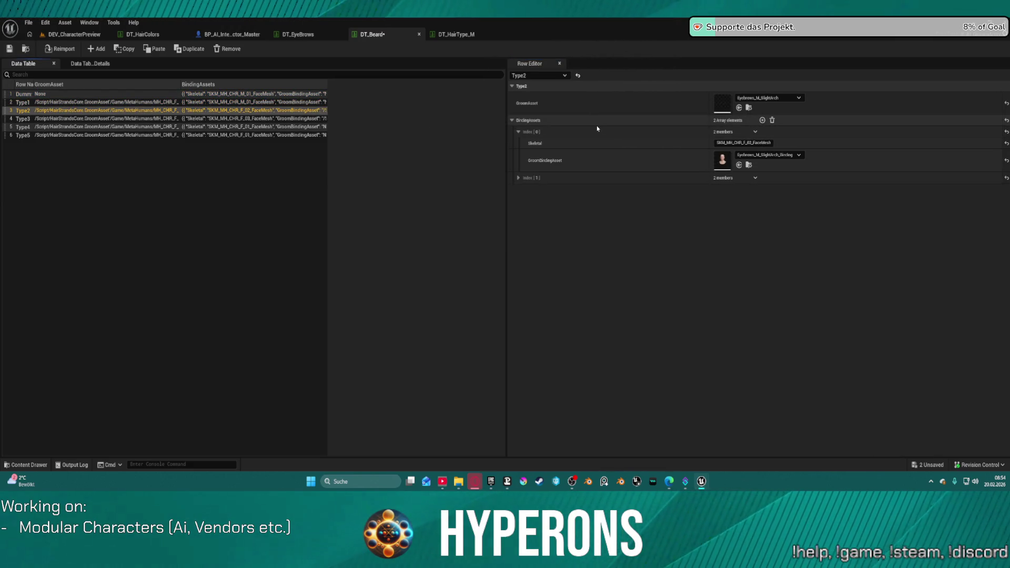
click(275, 127)
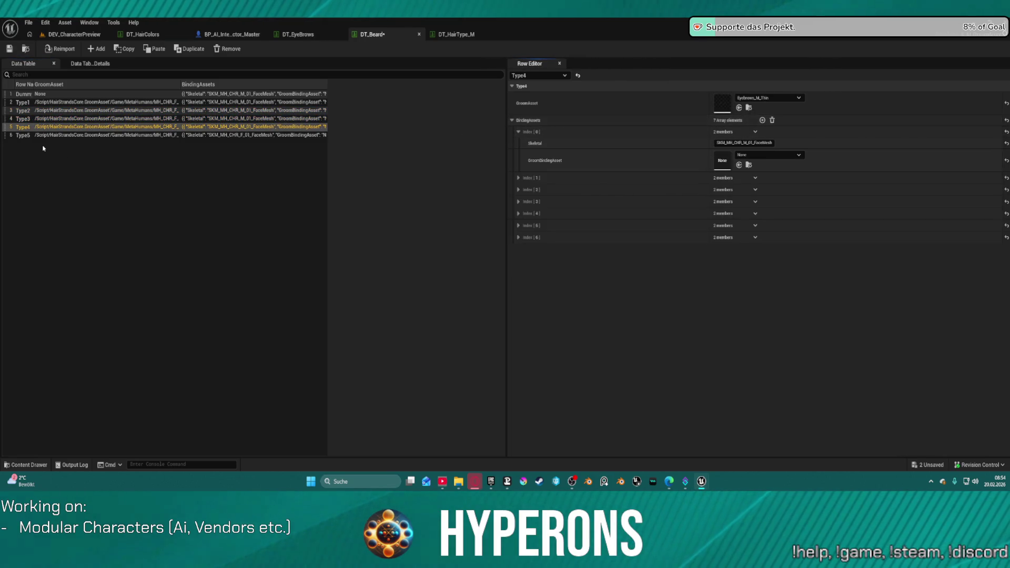
click(255, 136)
key(ctrl+v)
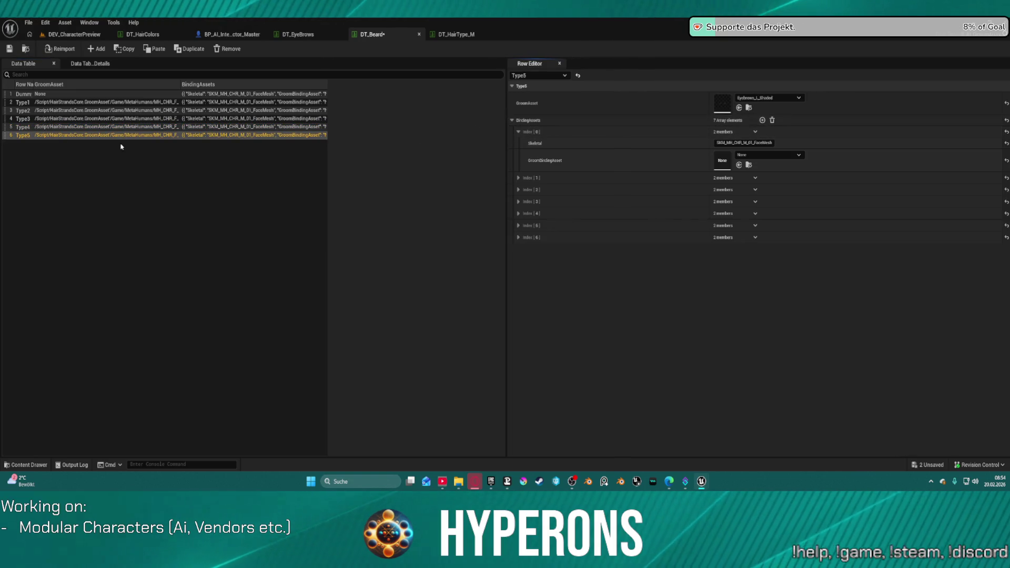
Duplicate the Type5 row twice, creating Type5_0 and Type5_1.
click(189, 49)
click(190, 48)
click(235, 143)
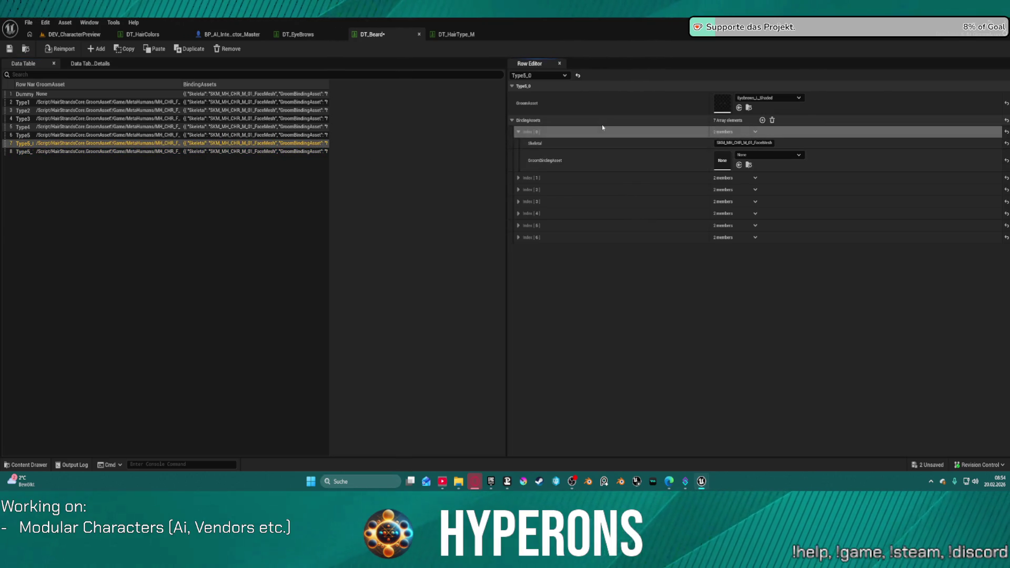
click(85, 151)
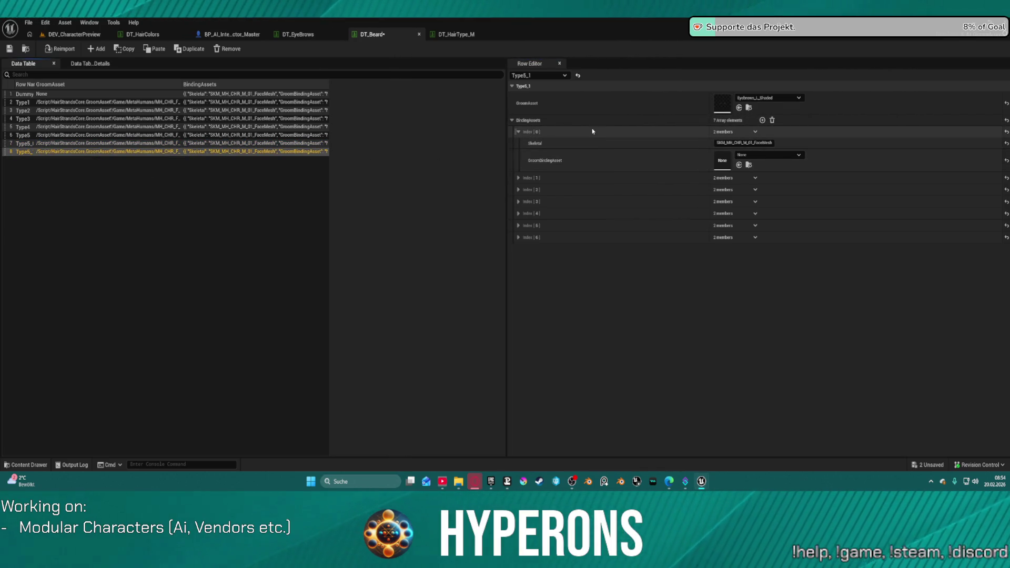
click(84, 143)
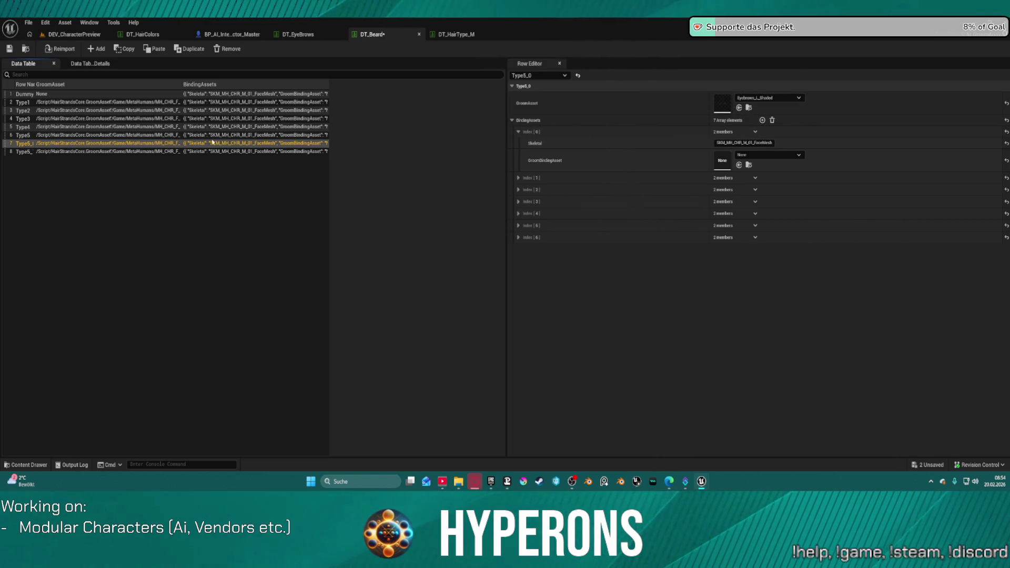
Rename Type5_0 to Type6 and Type5_1 to Type7, and expand Type7's last bindings.
double_click(29, 146)
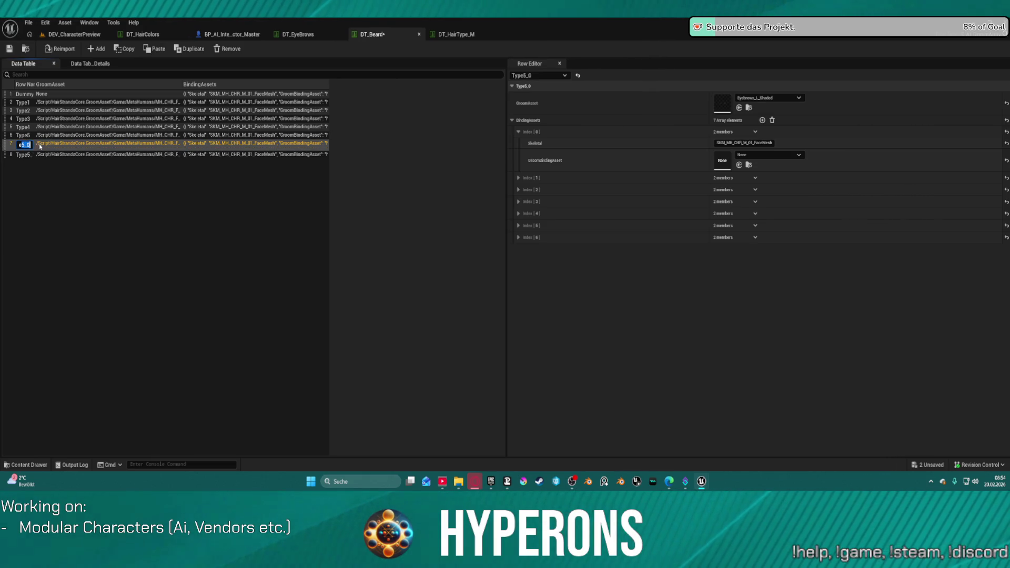
text(Type6)
key(Return)
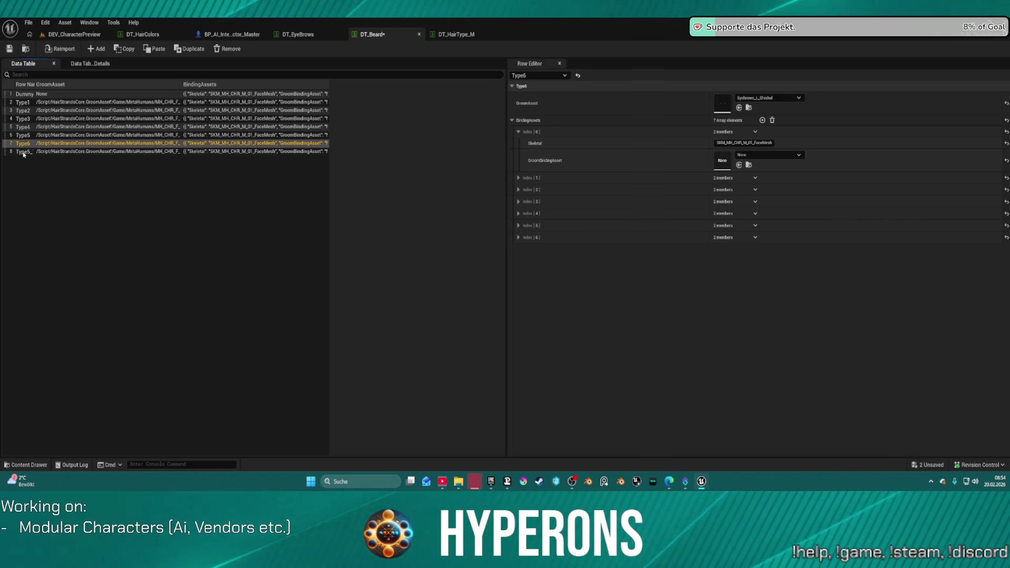
click(24, 152)
double_click(24, 153)
key(End)
key(BackSpace)
key(BackSpace)
key(BackSpace)
text(7)
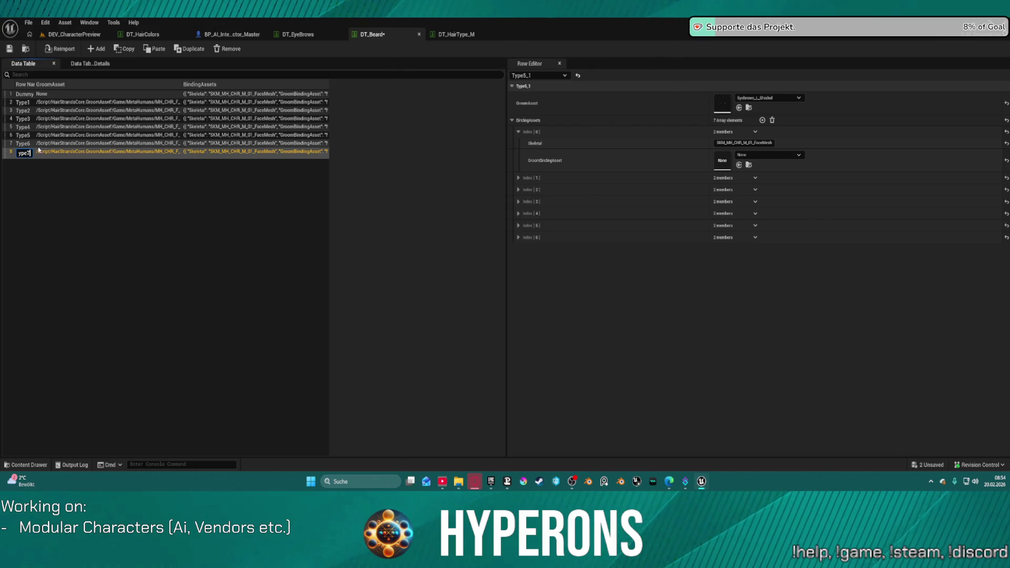
key(Return)
drag(33, 86, 64, 89)
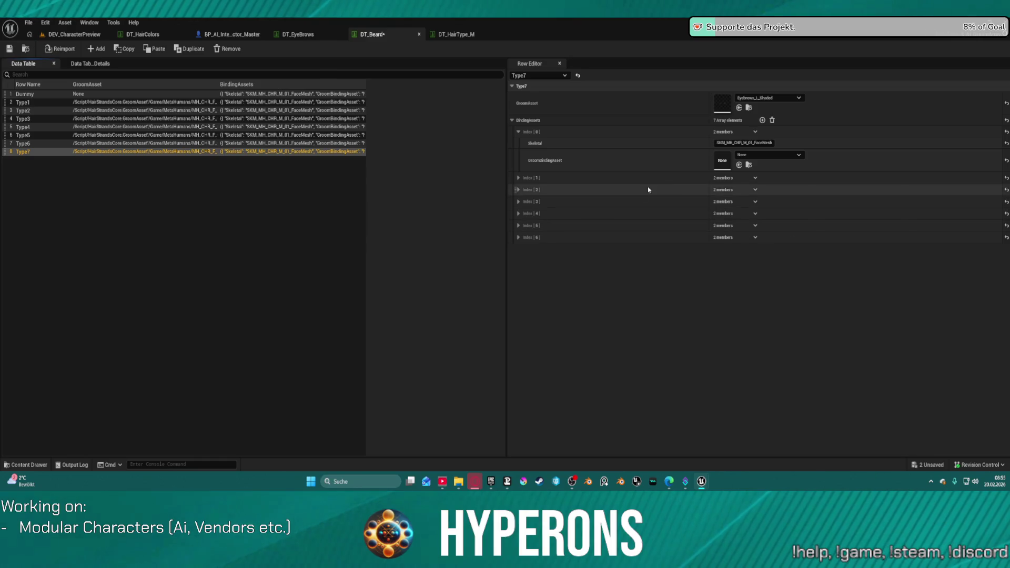
click(519, 237)
click(519, 225)
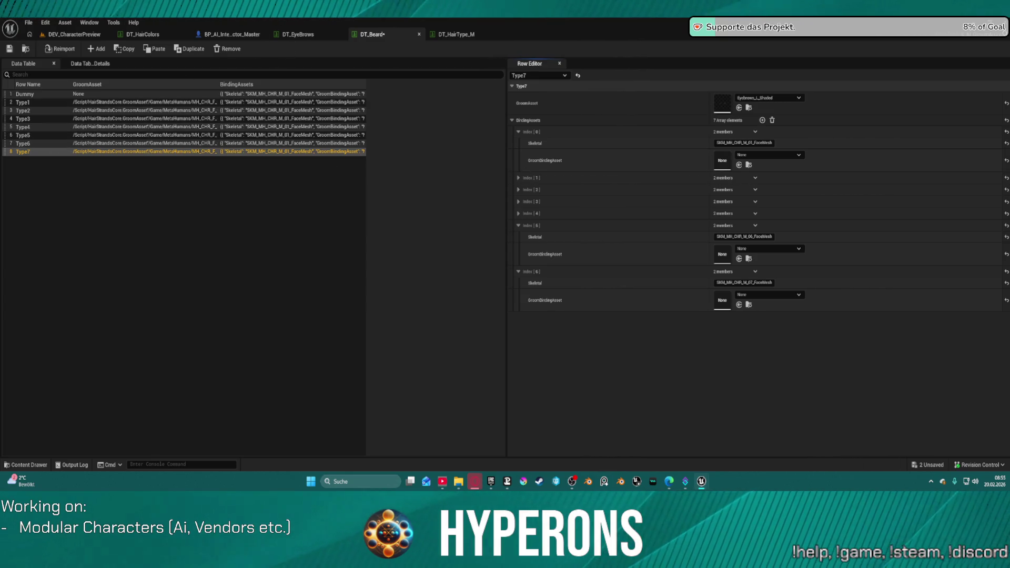
Set Type5's index 6 GroomBindingAsset to Beard_S_Curly_Binding and save DT_Beard.
click(21, 136)
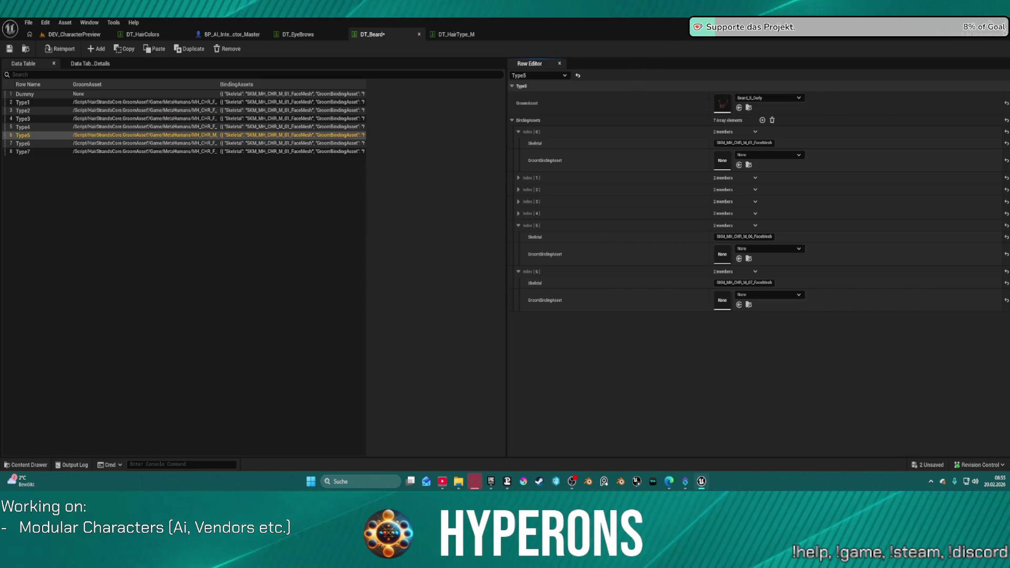
key(ctrl+v)
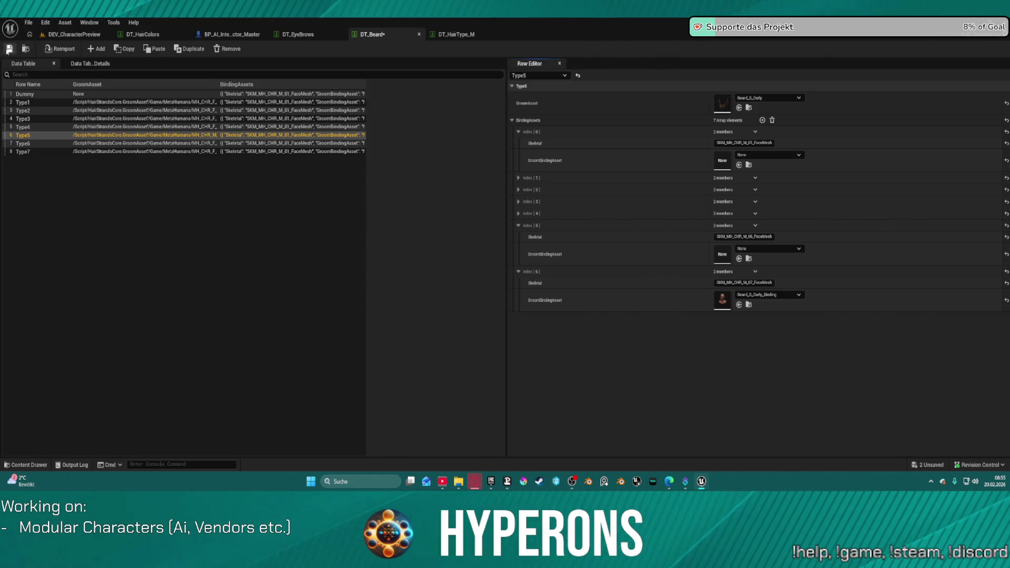
click(9, 50)
click(74, 34)
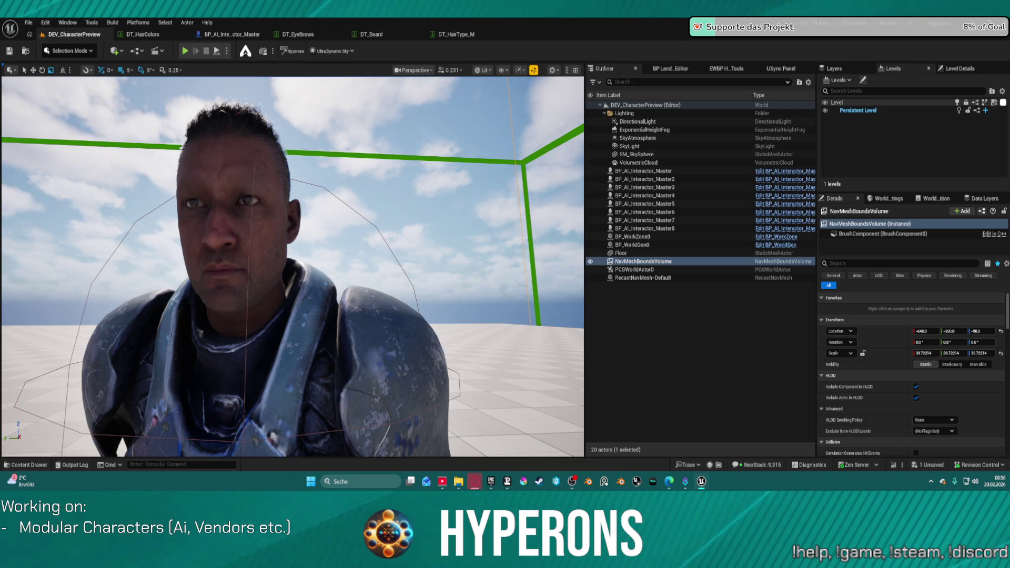
click(388, 38)
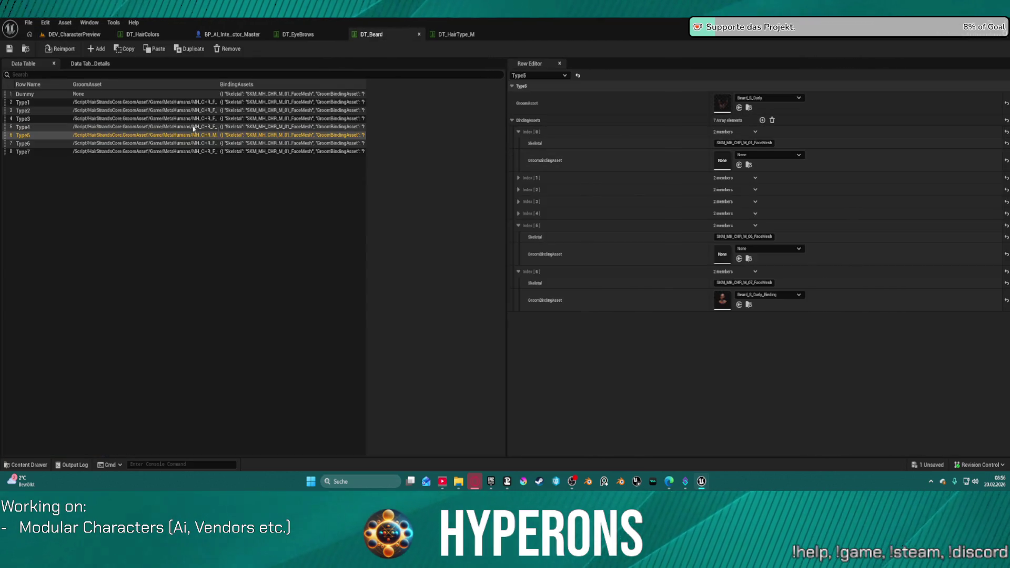
Give Type6 groom Goatee_S_ChinStrap with index 5 binding Goatee_S_ChinStrap_Binding, and save.
click(44, 144)
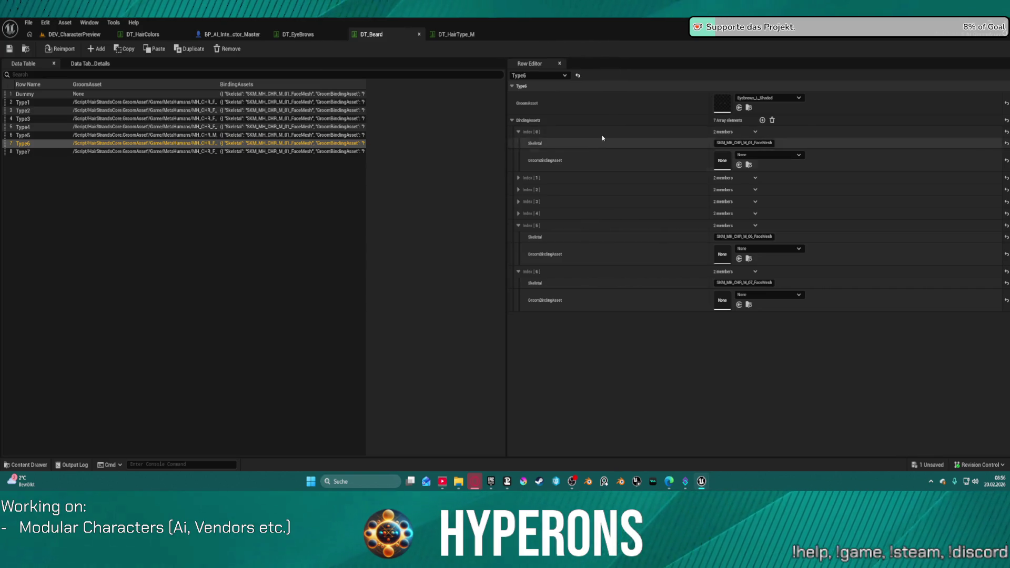
click(599, 109)
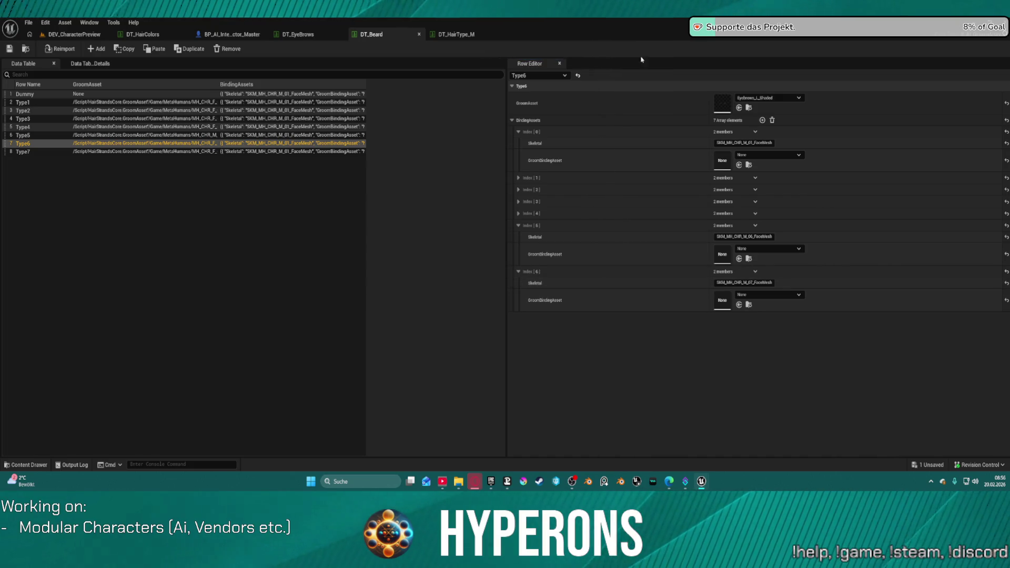
click(652, 261)
key(ctrl+v)
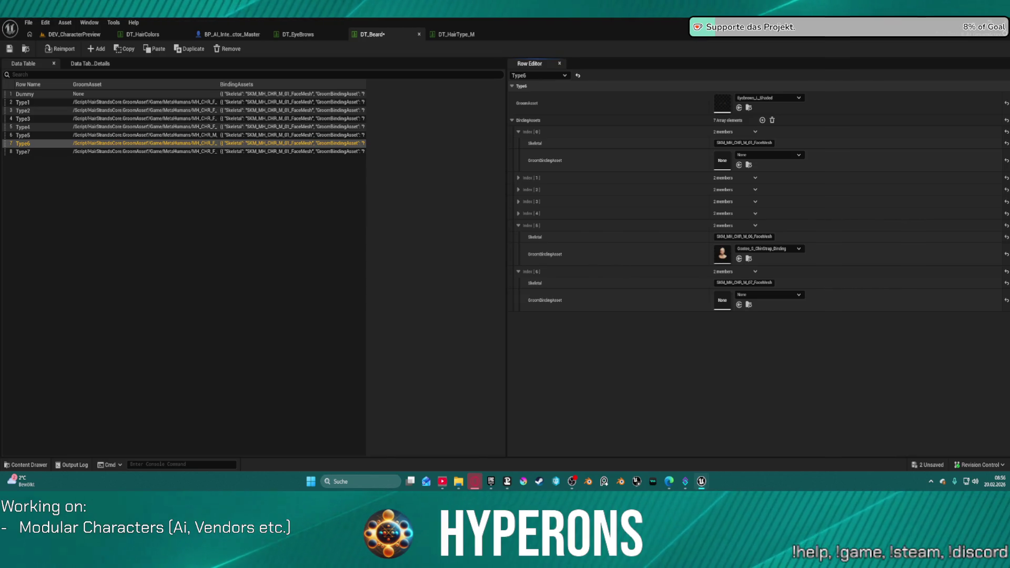
click(657, 105)
key(ctrl+v)
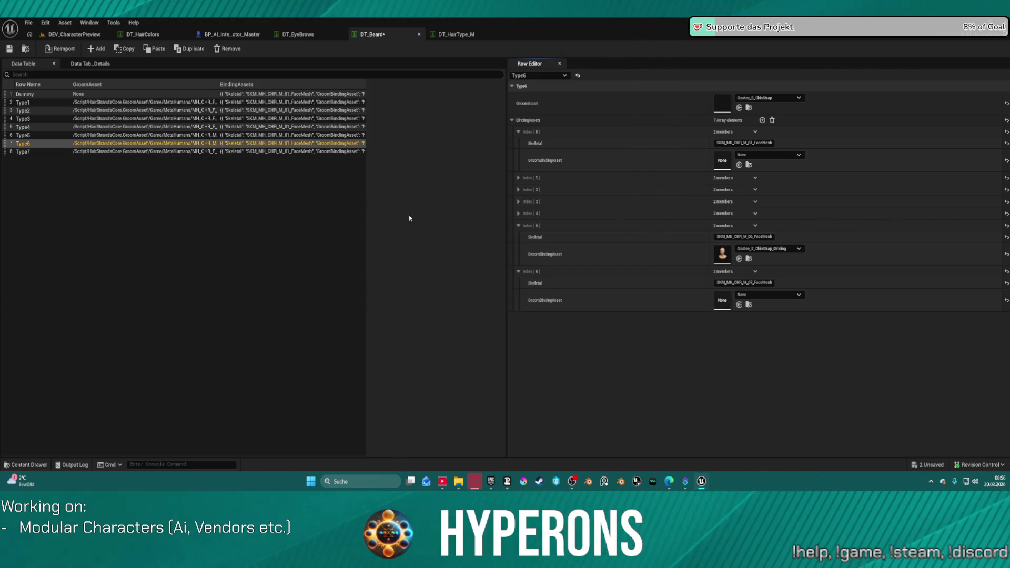
click(11, 49)
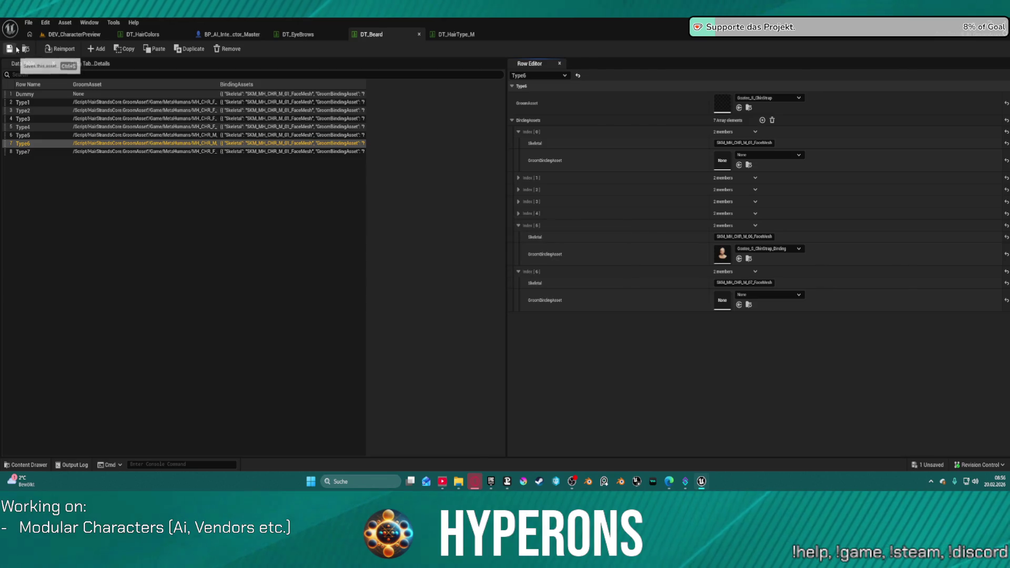
Give Type7 groom Beard_S_PencilThin with index 6 binding Beard_S_PencilThin_Binding.
click(131, 152)
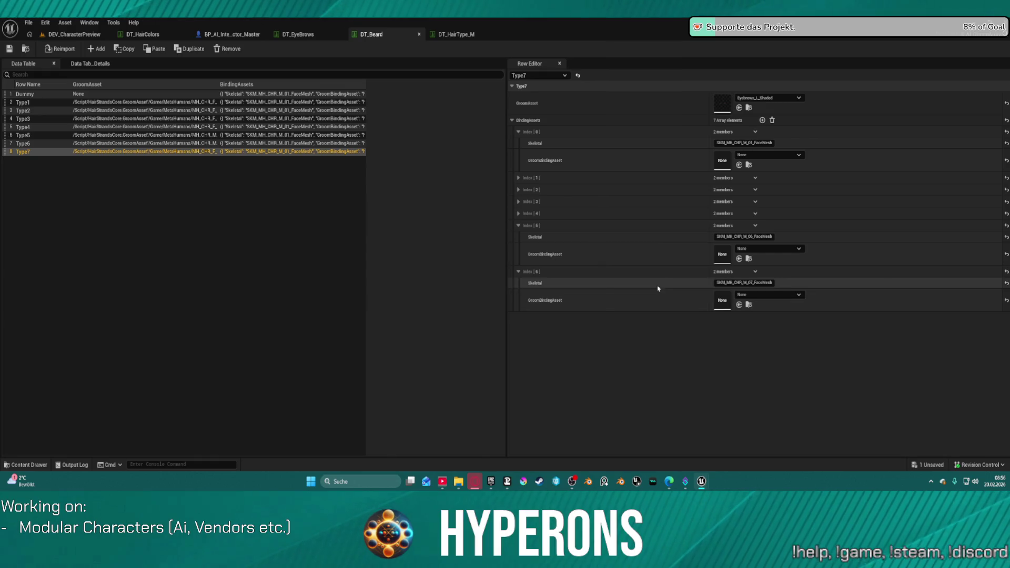
click(649, 301)
key(ctrl+v)
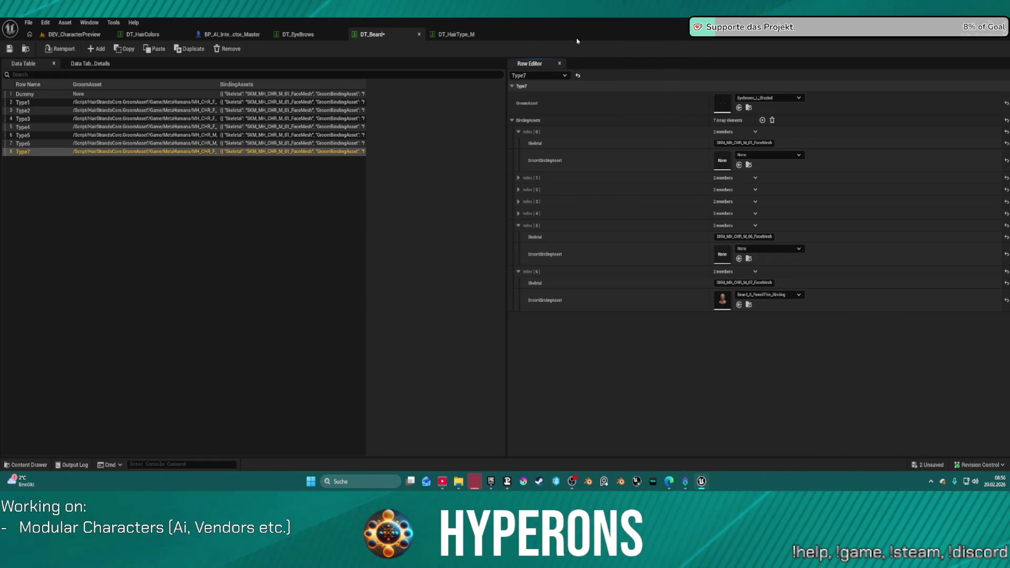
click(27, 136)
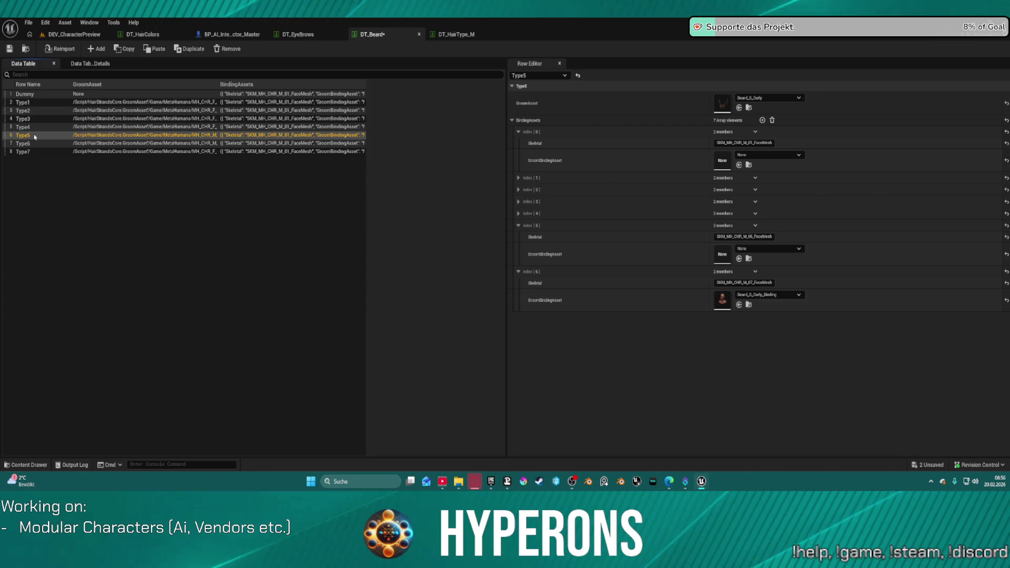
click(37, 152)
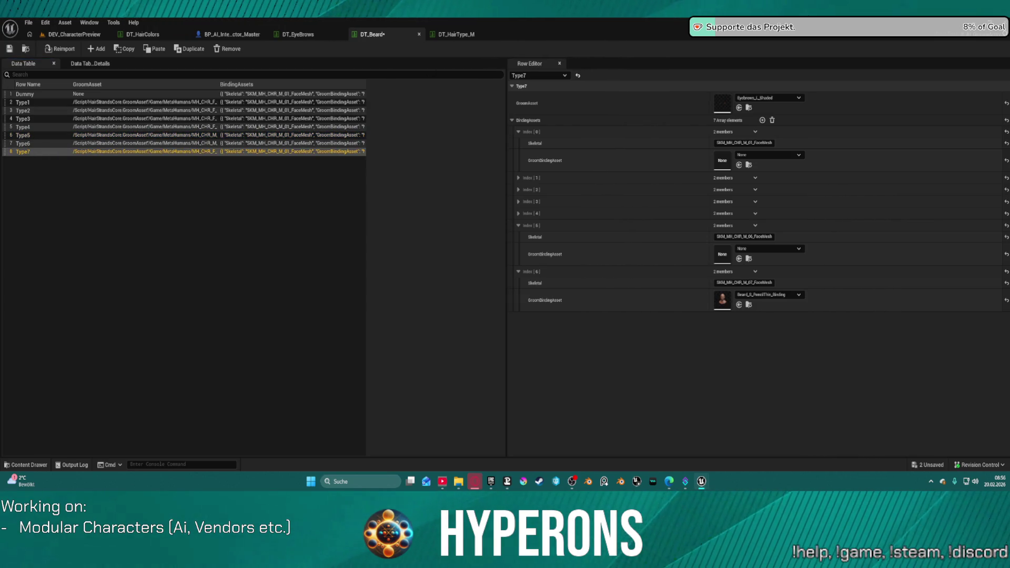
shift+click(591, 106)
Reset GroomAsset to None on rows Type4 through Type1 and save DT_Beard.
click(191, 128)
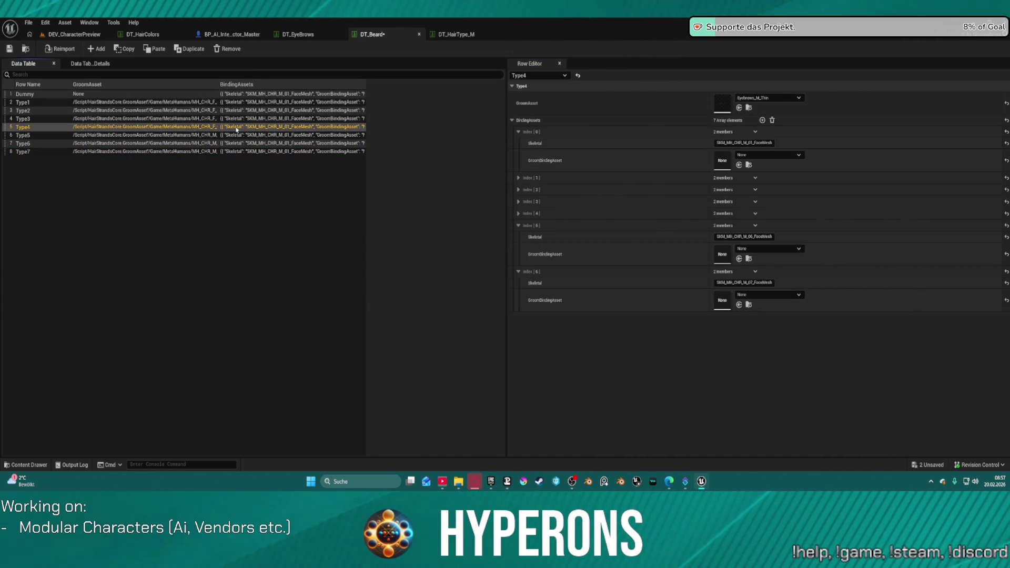
click(1006, 103)
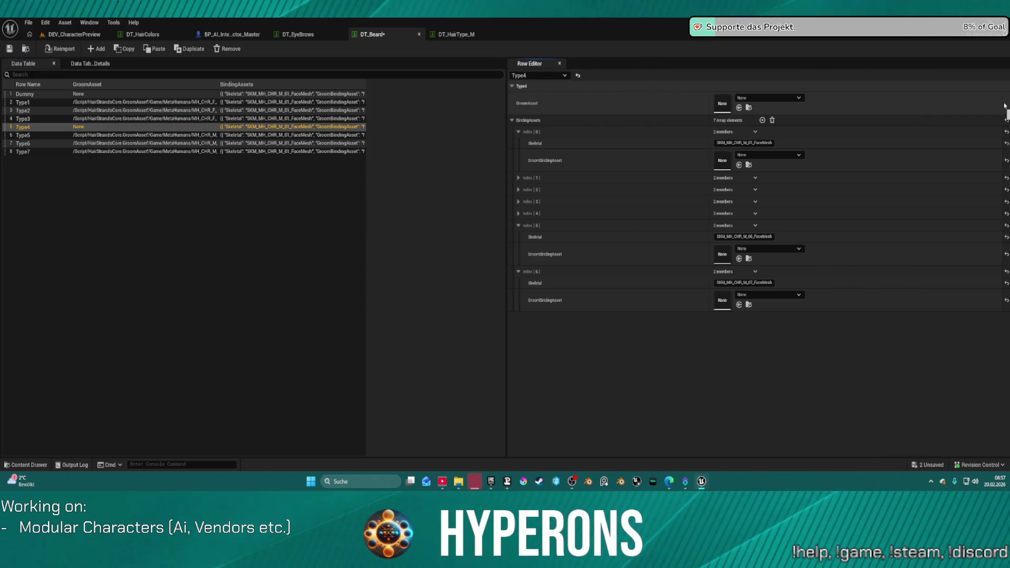
click(329, 118)
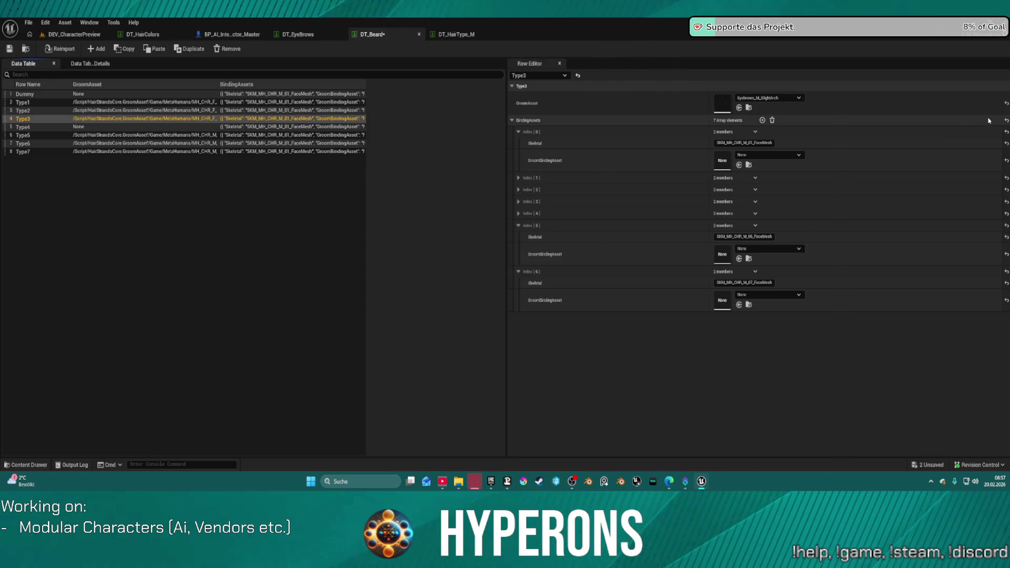
click(1005, 103)
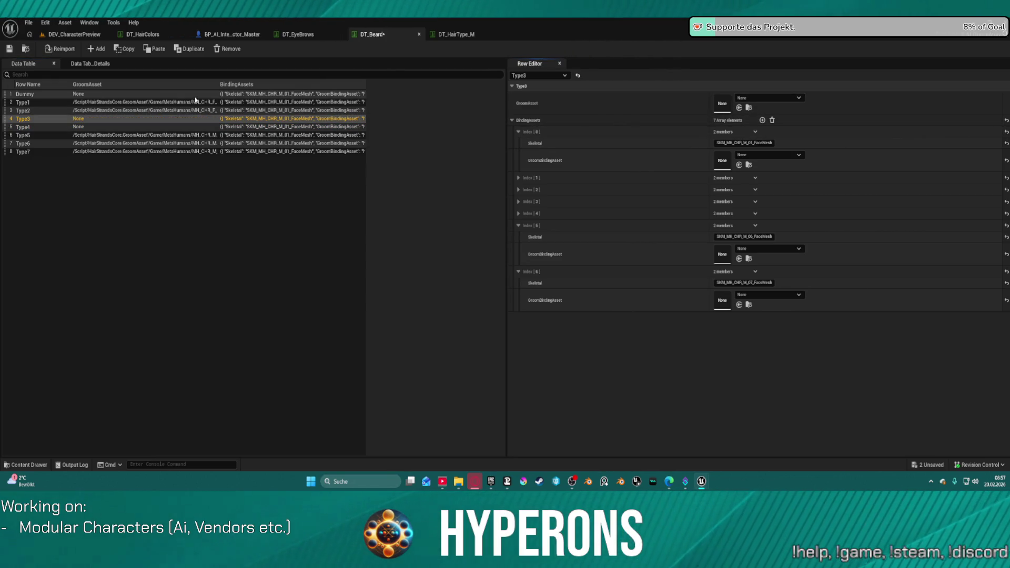
click(110, 110)
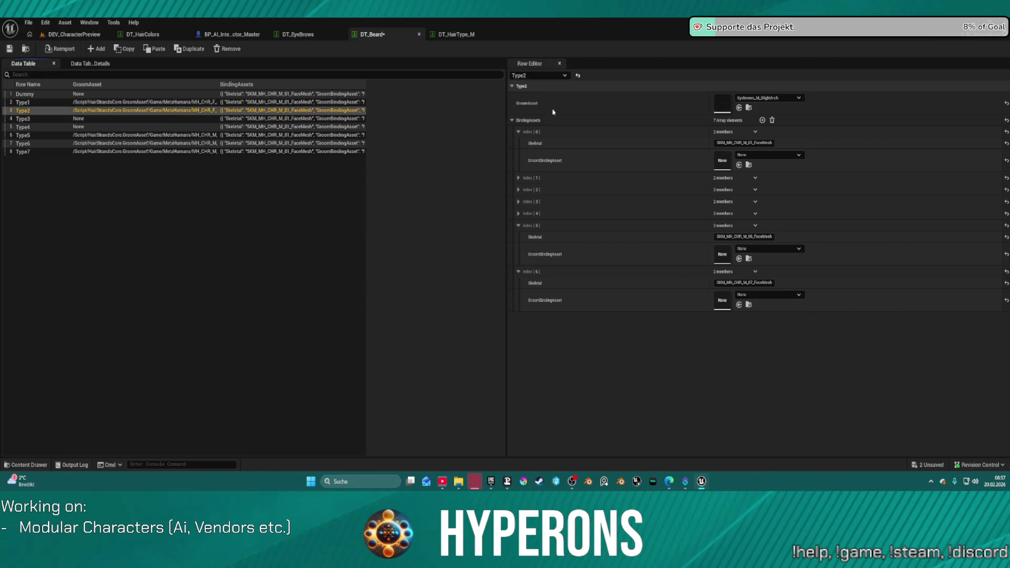
click(1005, 102)
click(177, 104)
click(1004, 103)
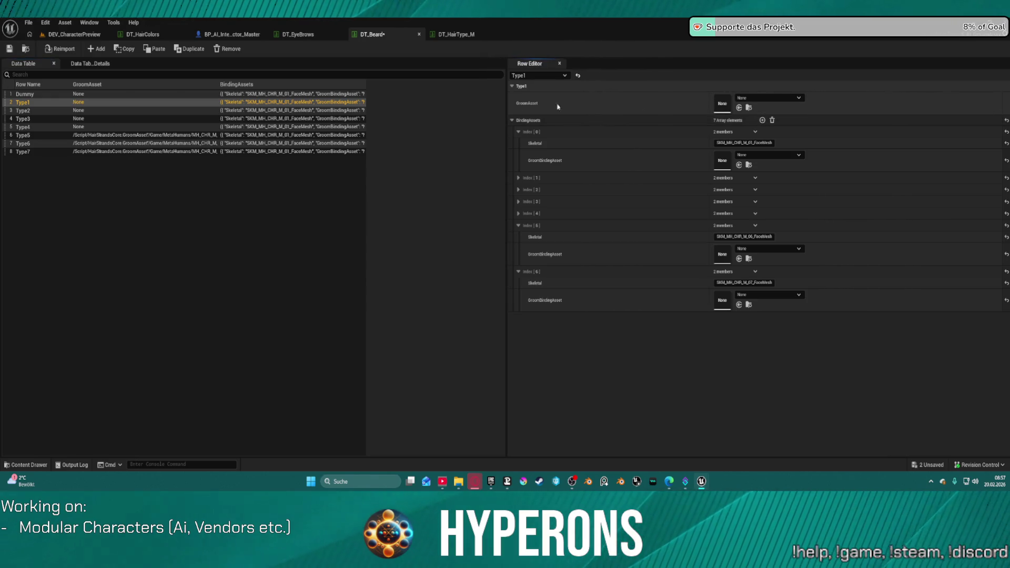
click(9, 48)
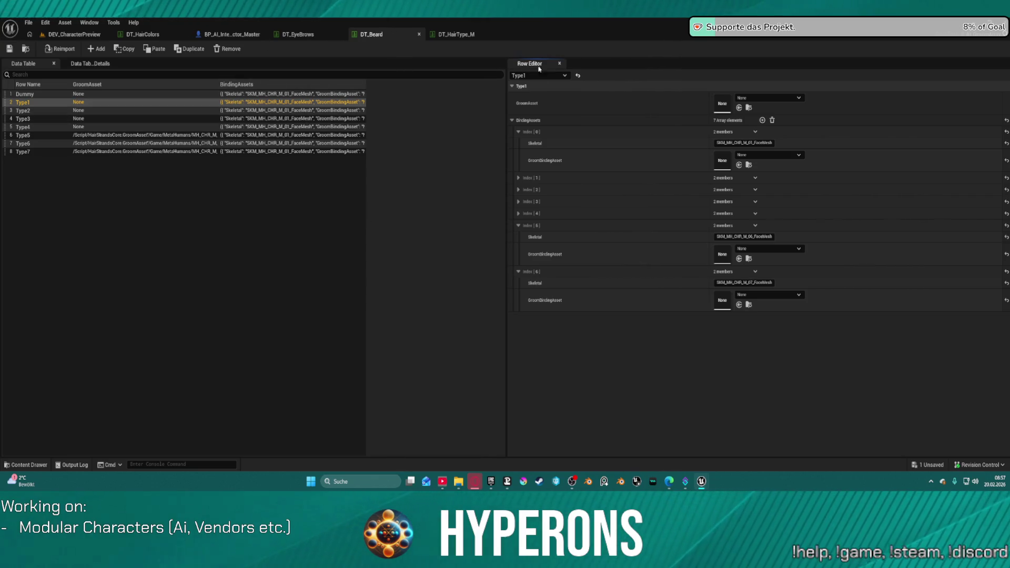
key(ctrl+space)
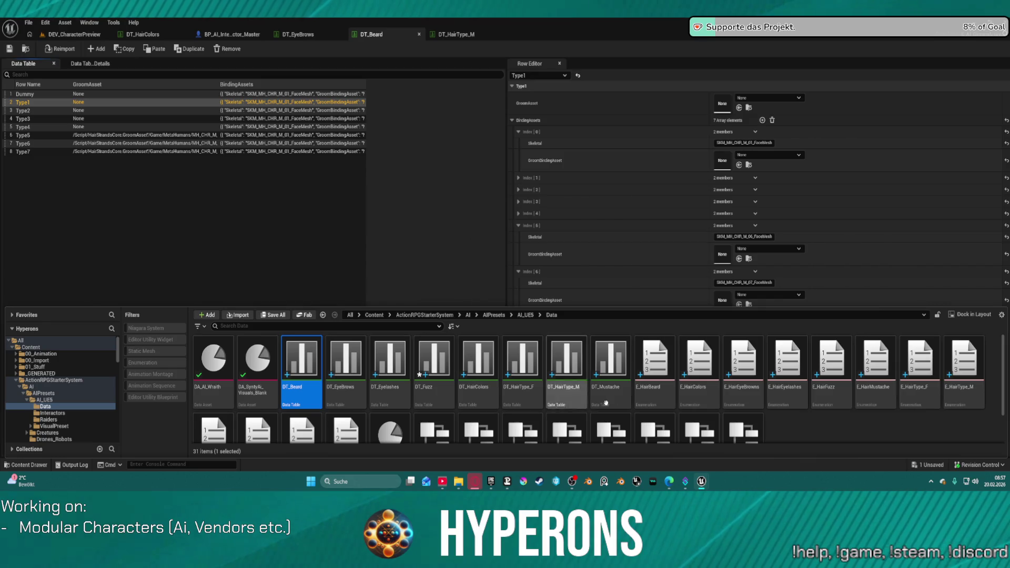
Open the DT_Mustache data table from the Content Drawer.
click(622, 391)
double_click(623, 392)
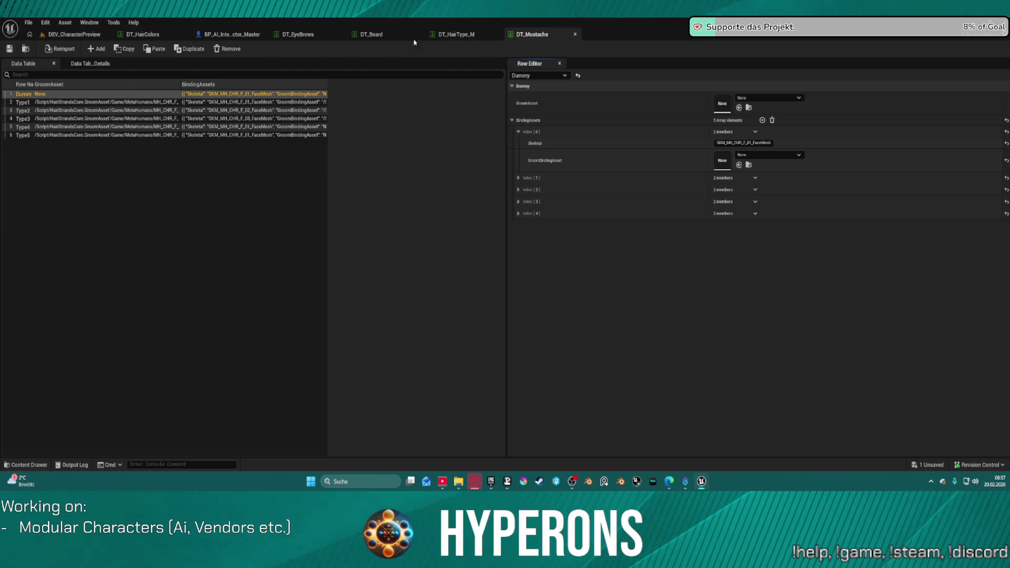
click(453, 34)
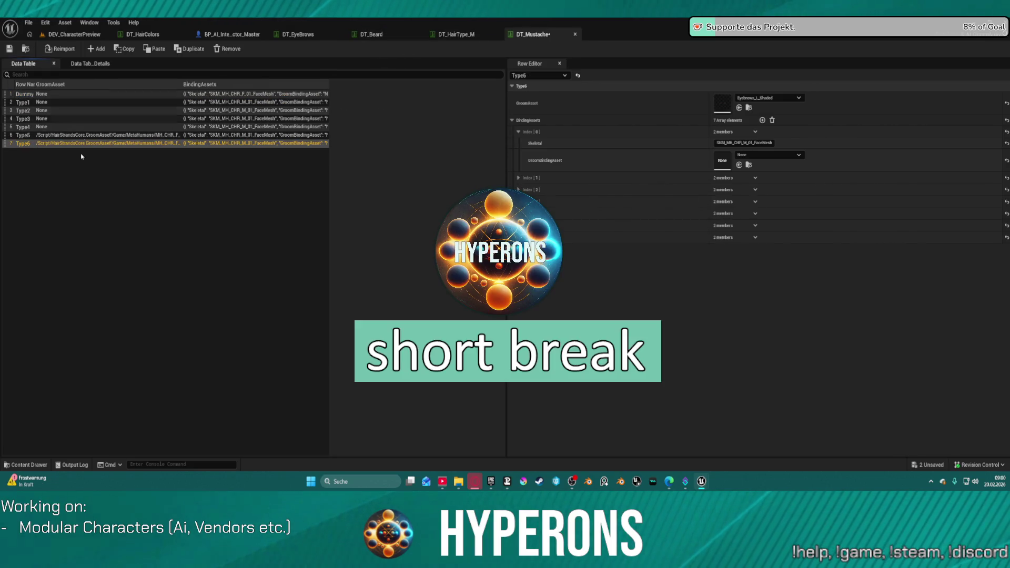
Duplicate the Type6 row and rename the copy Type7.
key(ctrl+w)
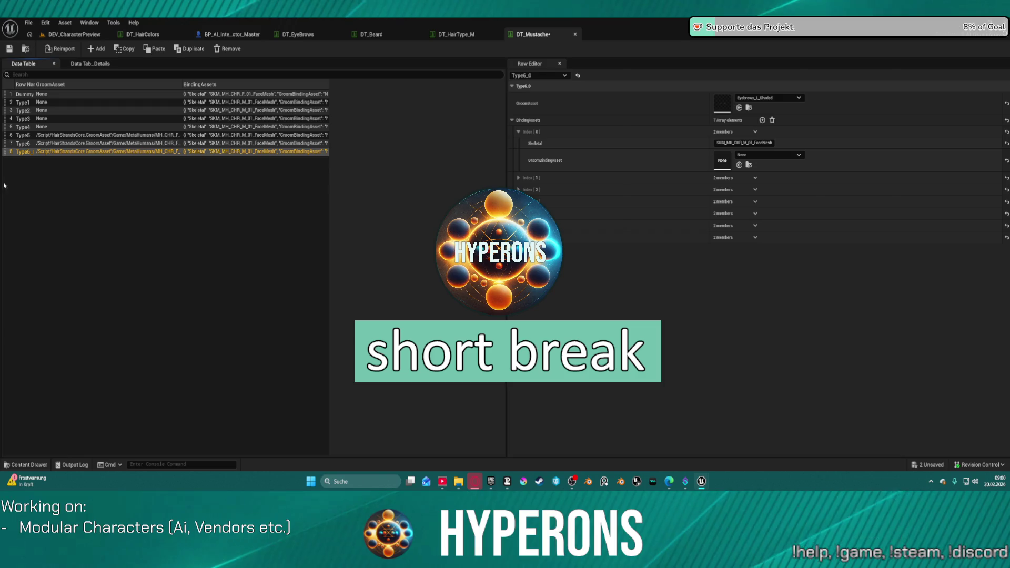
double_click(25, 153)
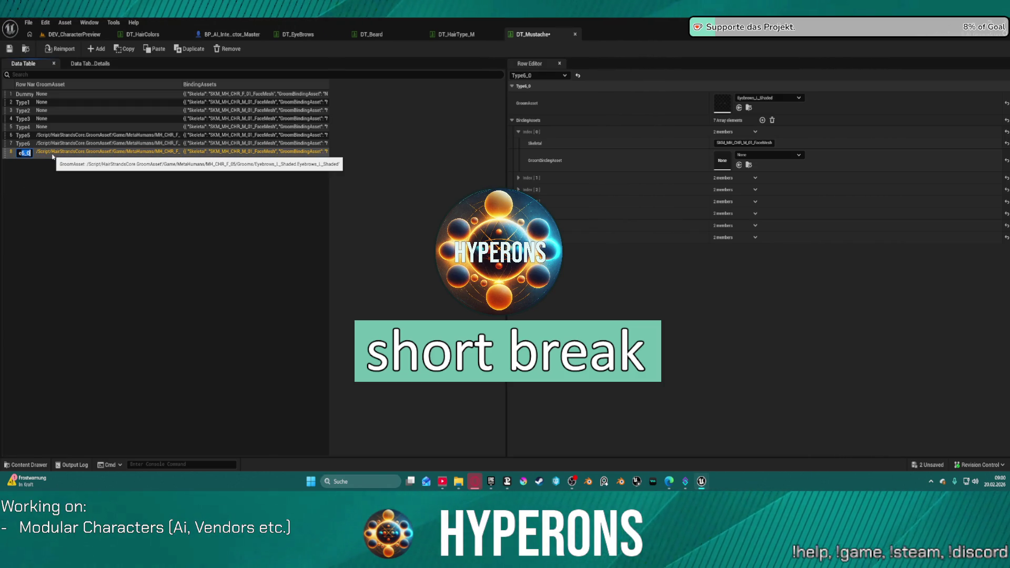
text(ype7)
key(Return)
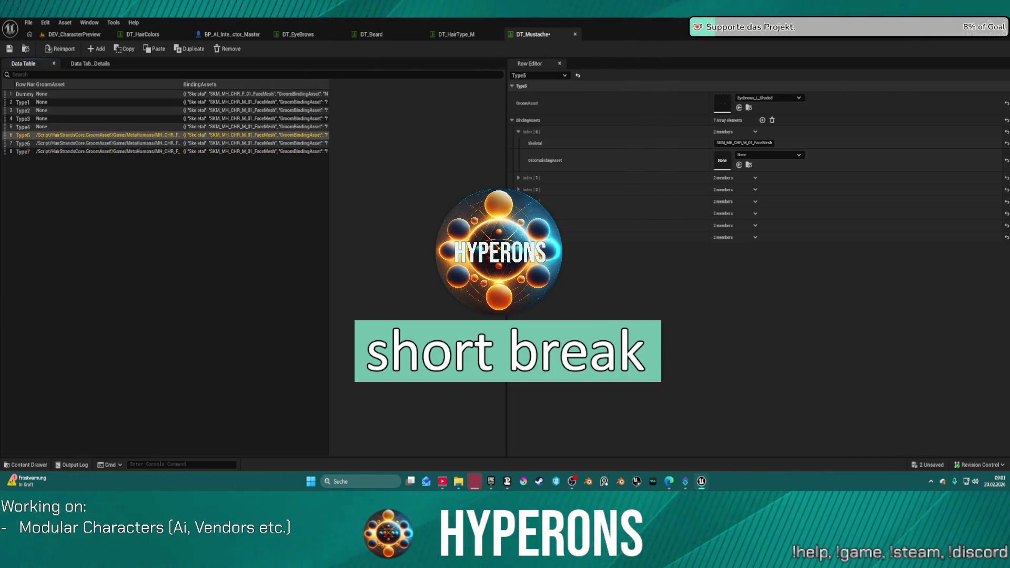
Undo the Type5 groom asset changes and check the binding entries for Type6.
key(ctrl+z)
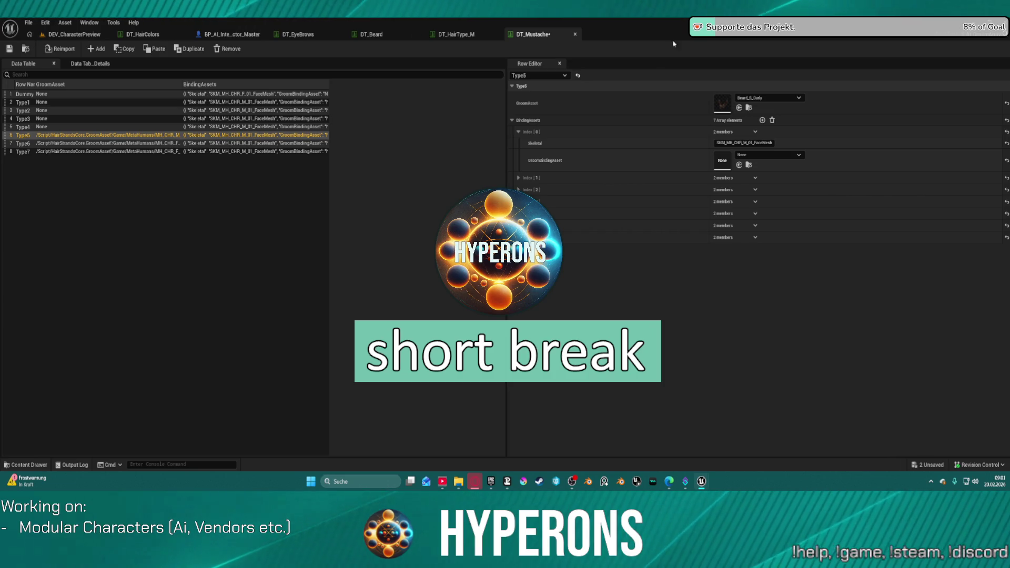
key(ctrl+z)
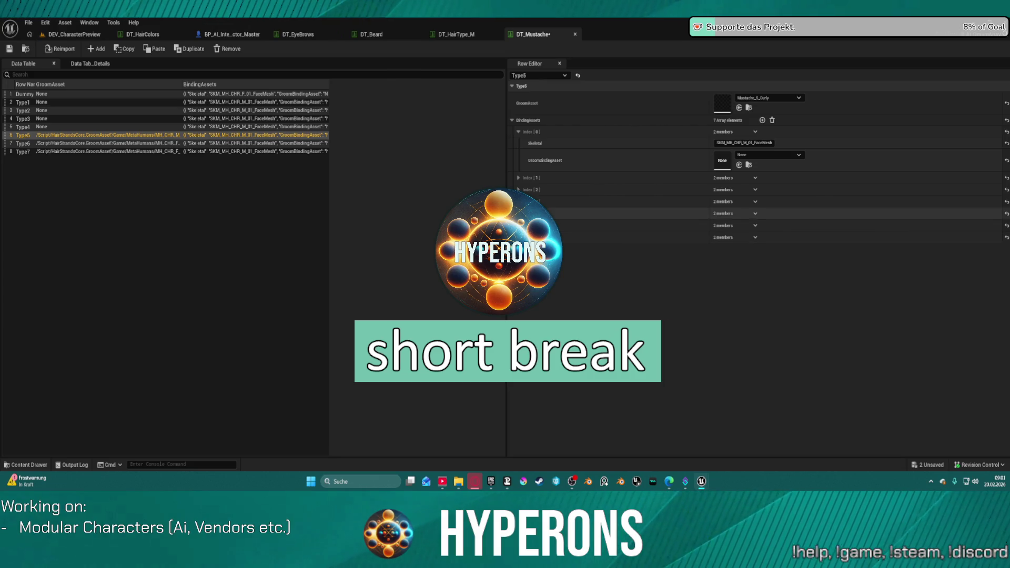
click(547, 213)
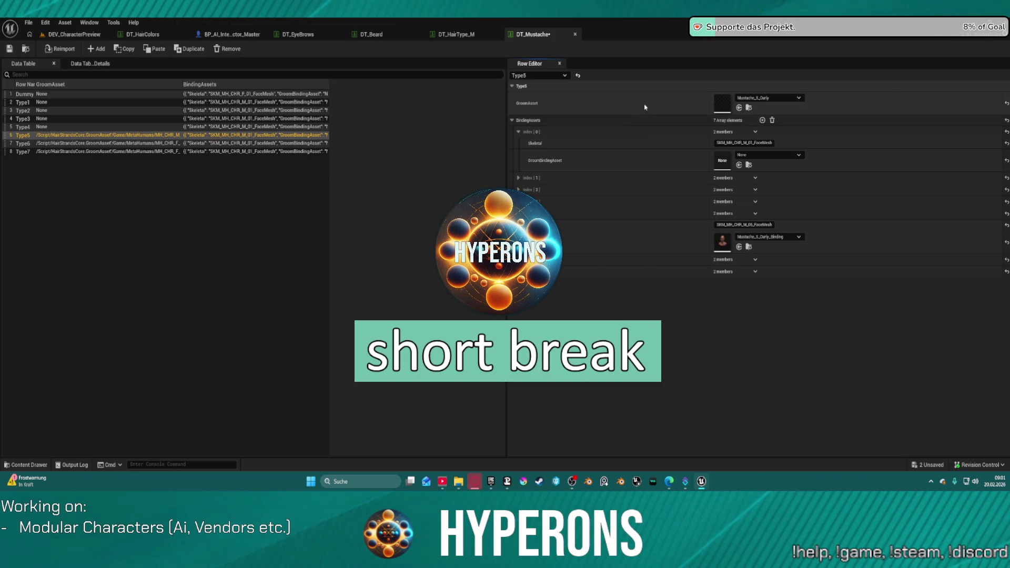
click(135, 143)
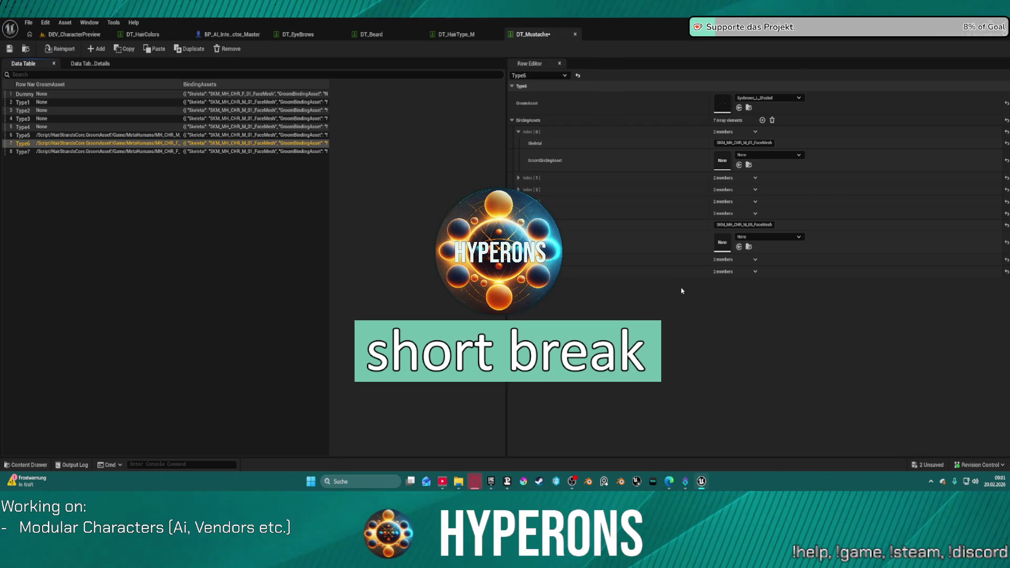
click(518, 259)
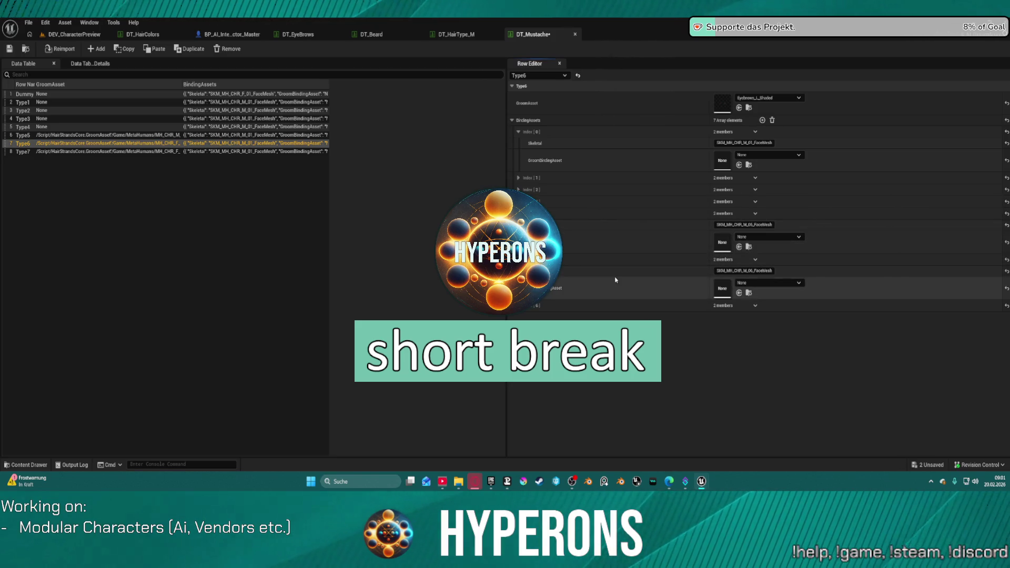
Give Type6 Mustache_S_Curly and Type7 Mustache_S_PencilThin with matching bindings, then save DT_Mustache.
shift+click(602, 103)
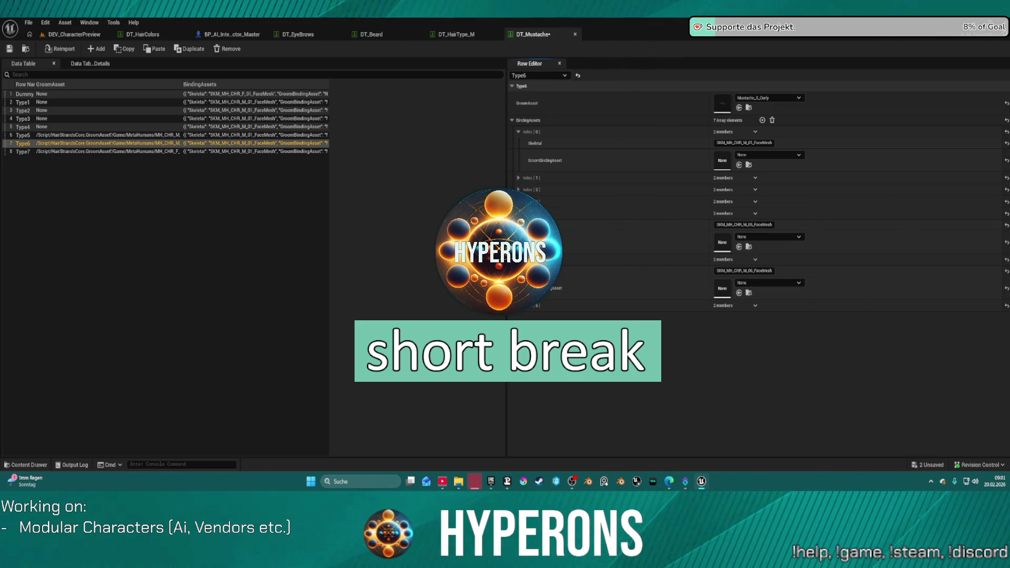
shift+click(623, 291)
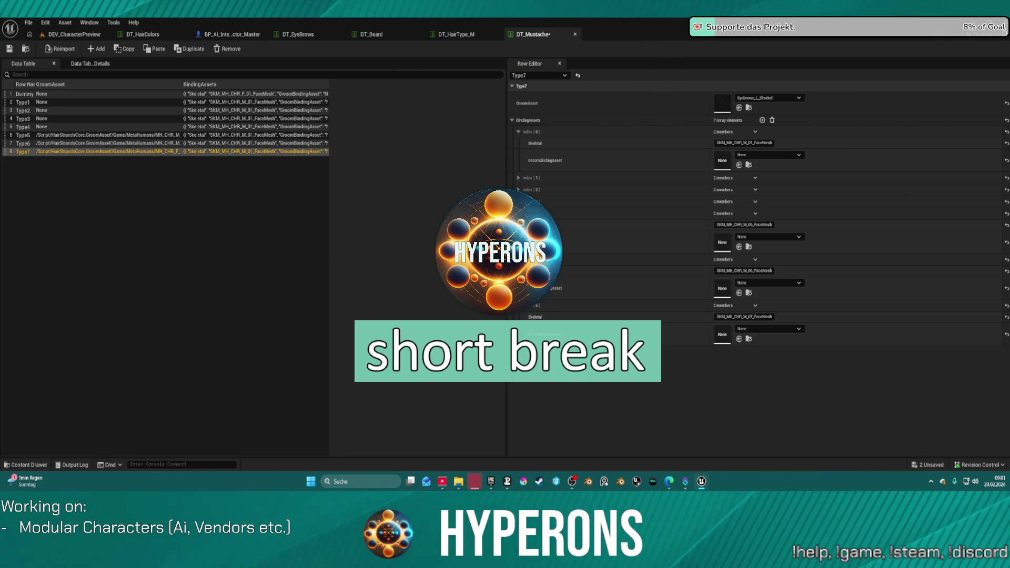
click(739, 108)
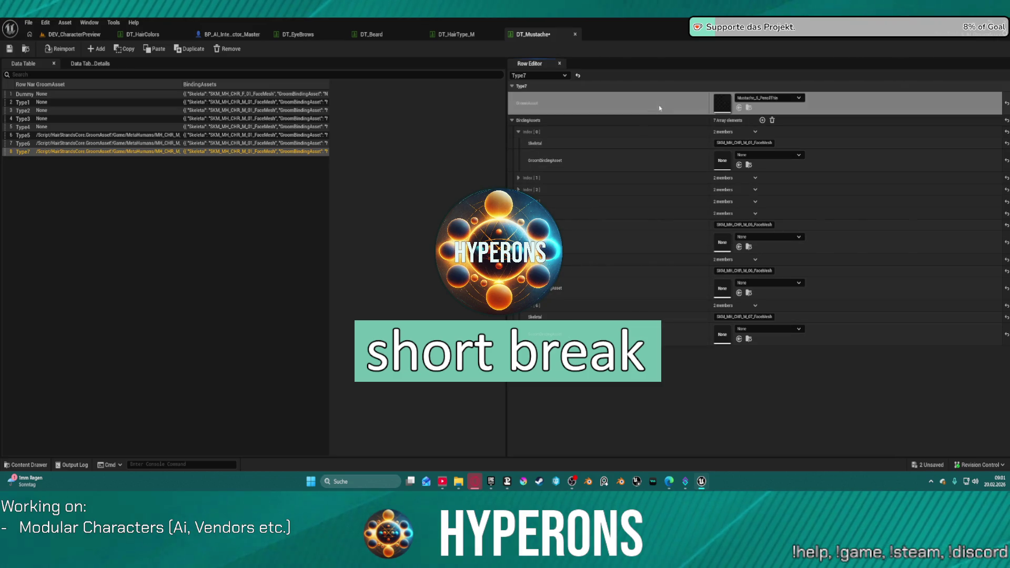
click(740, 339)
key(ctrl+s)
In the DEV_CharacterPreview level, zoom back and select the orange-suited character.
click(92, 34)
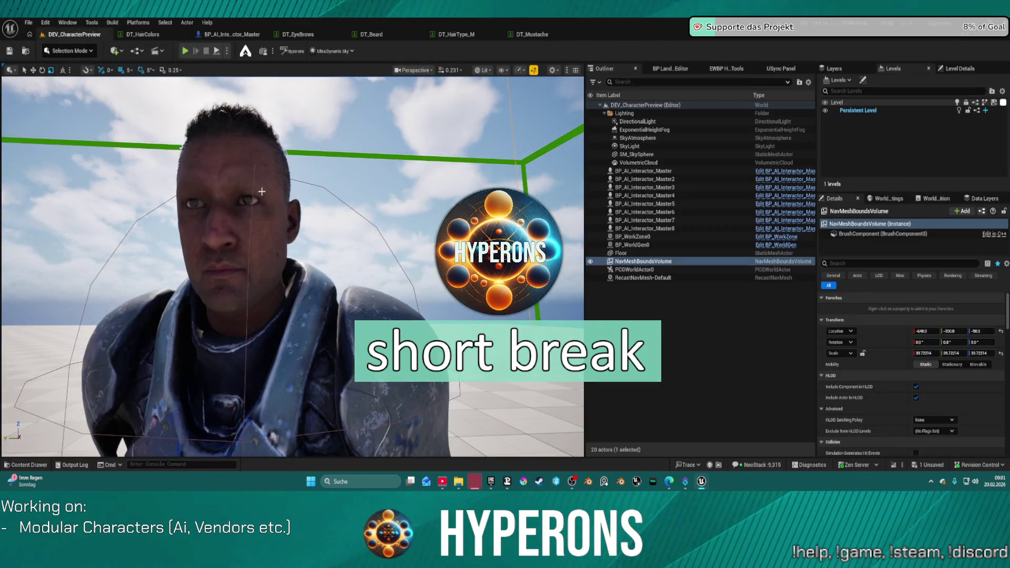
scroll(888, 372, down, 3)
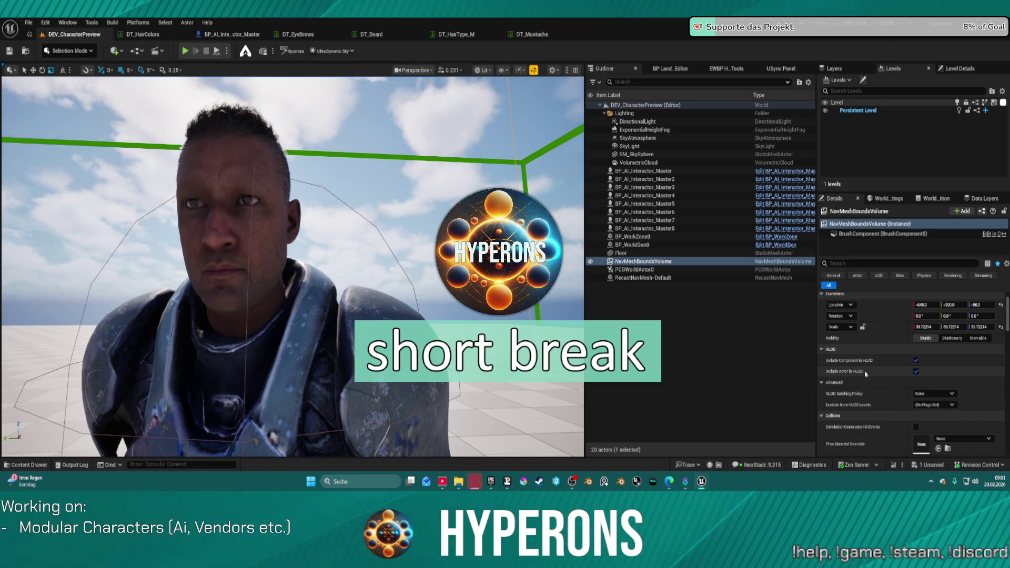
scroll(882, 342, down, 1)
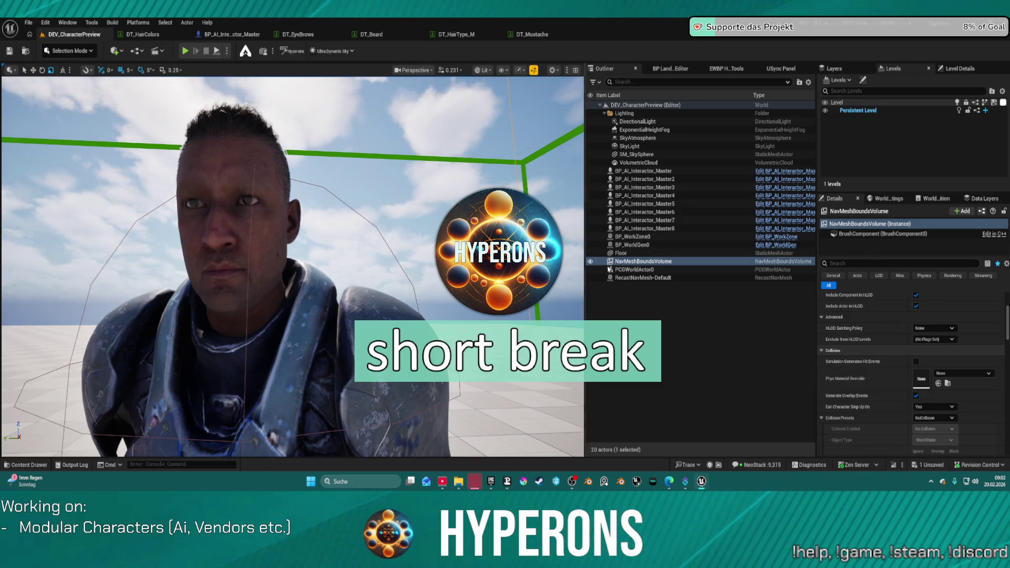
mouse_move(341, 359)
mouse_down()
mouse_move(316, 379)
mouse_move(326, 374)
mouse_move(316, 368)
mouse_up()
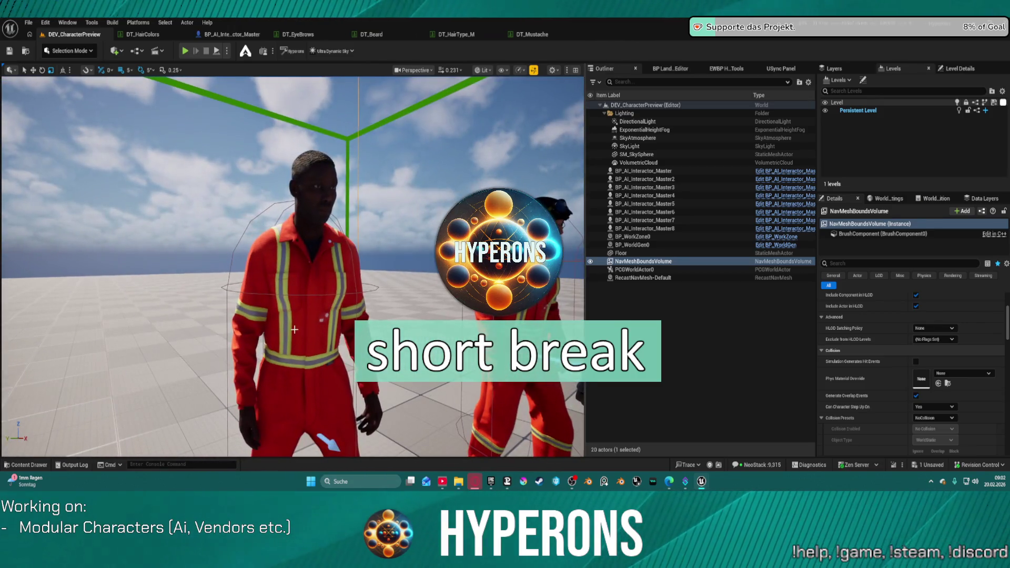
click(294, 253)
Search the character's Details for 'setu', then clear the selection and show the Data folder assets.
click(845, 263)
text(set)
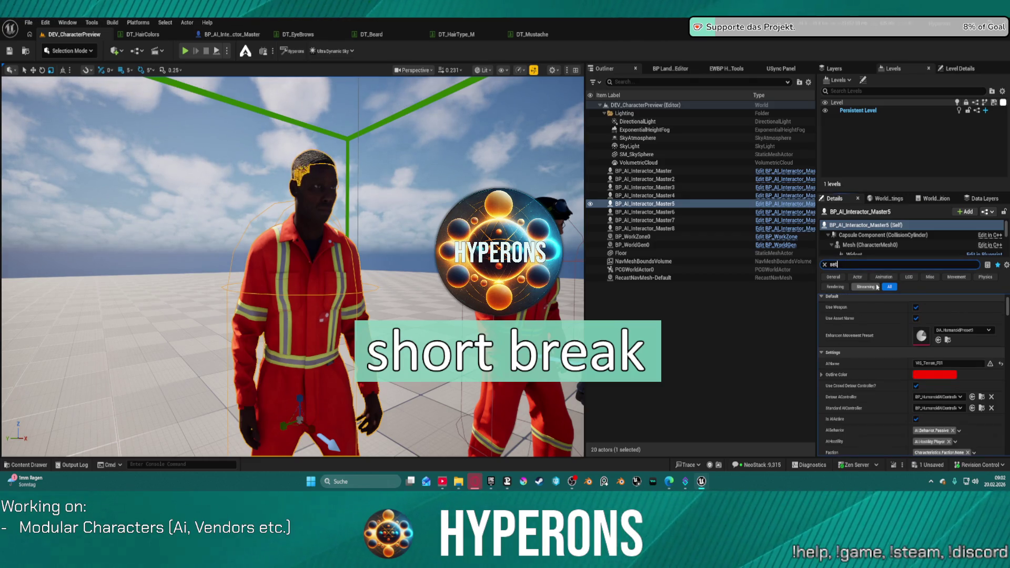
text(u)
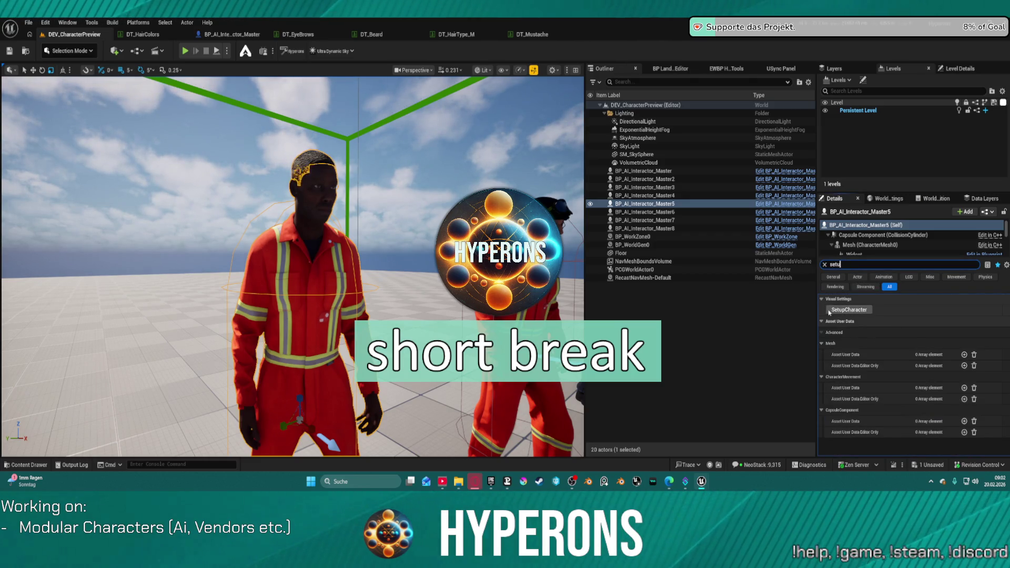
scroll(327, 208, down, 2)
scroll(292, 263, up, 3)
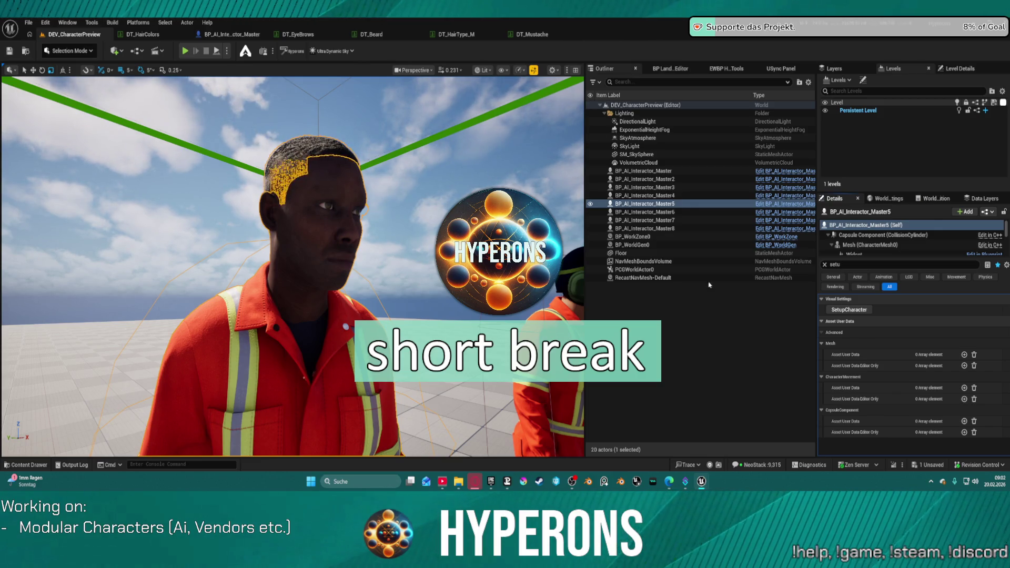
click(680, 396)
key(ctrl+space)
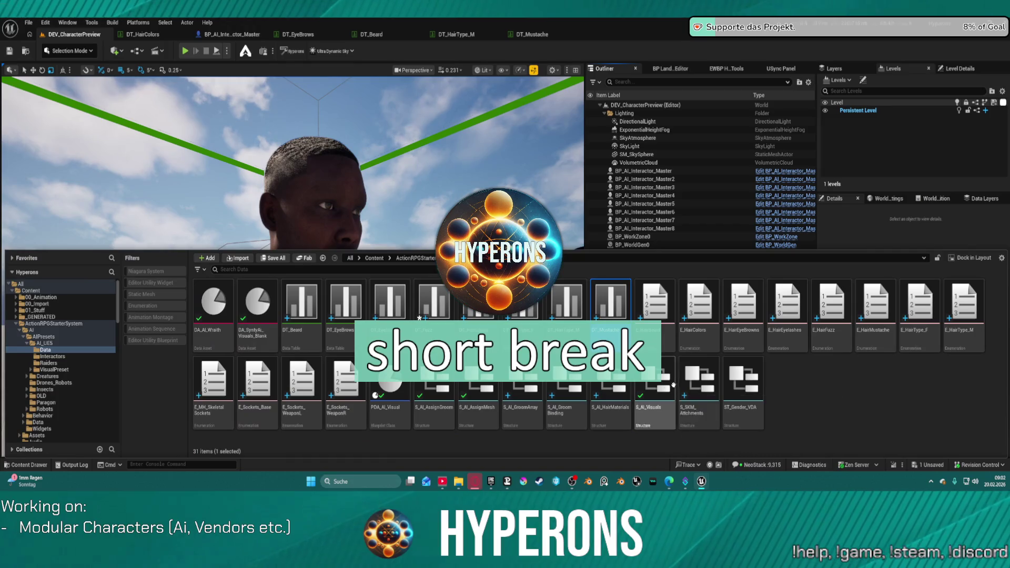
Open DT_Mustache and the E_HairMustache enumeration, which lists Random, None and Type1.
double_click(611, 300)
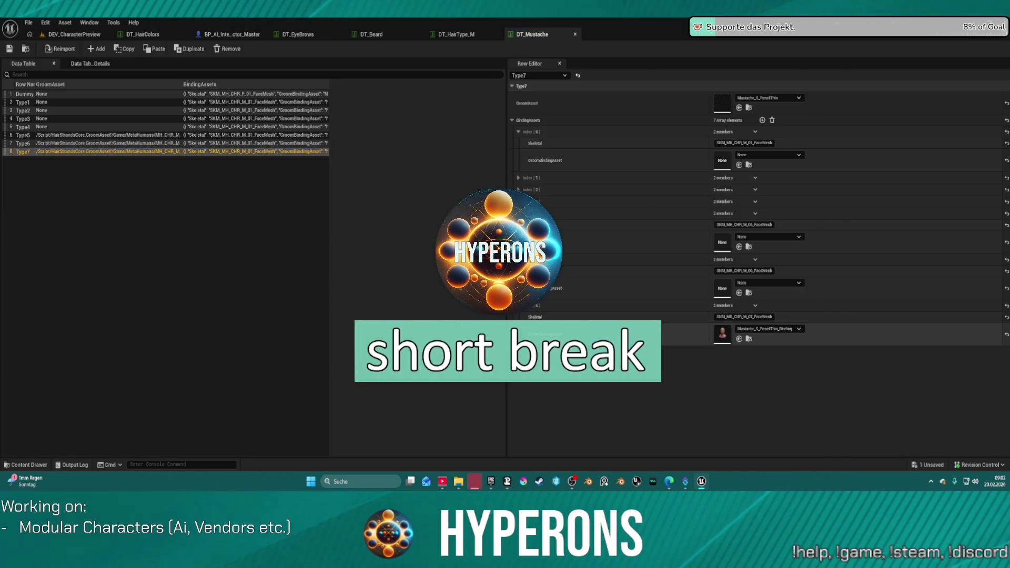
key(ctrl+space)
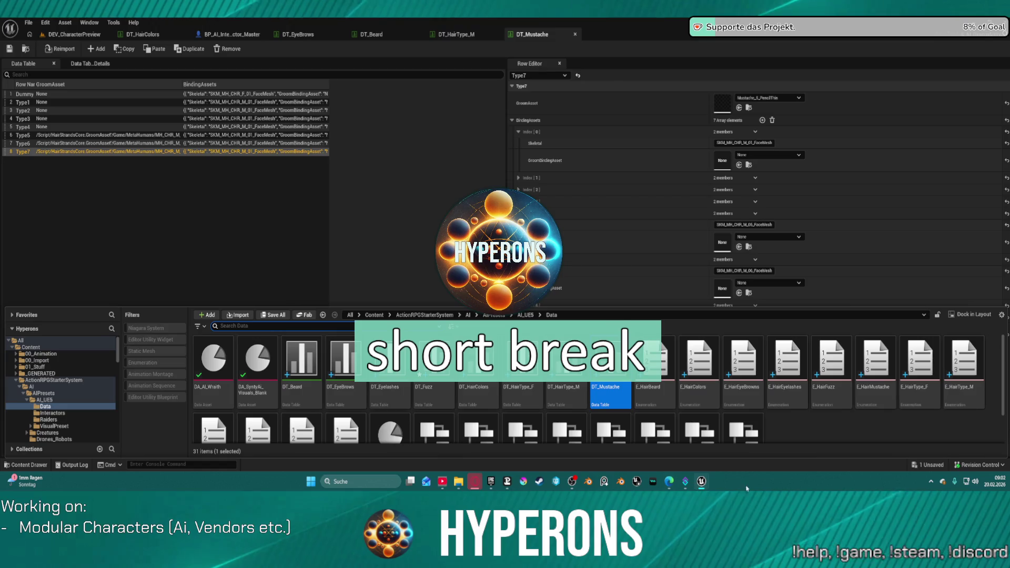
scroll(803, 395, up, 1)
double_click(891, 385)
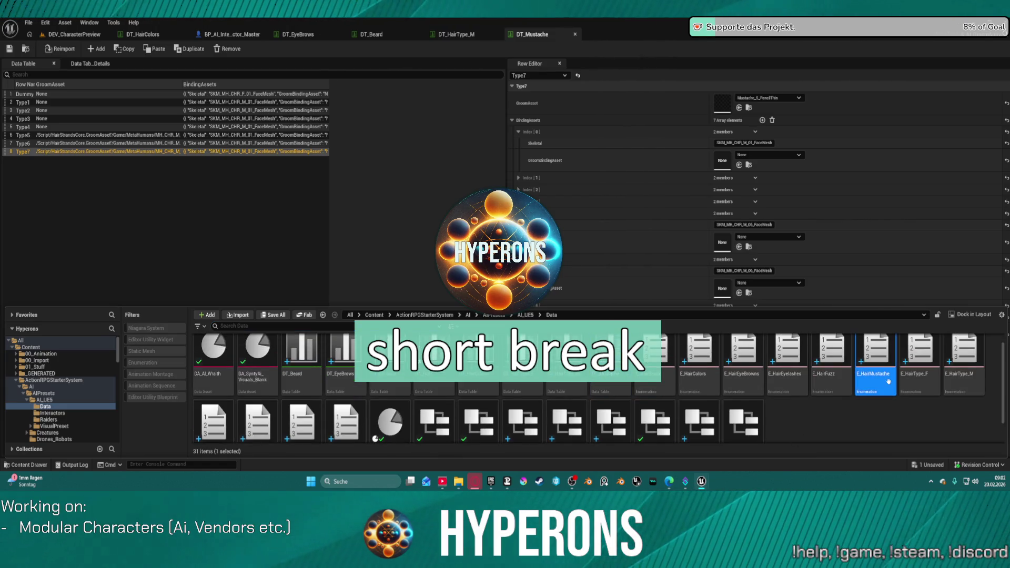
key(ctrl+space)
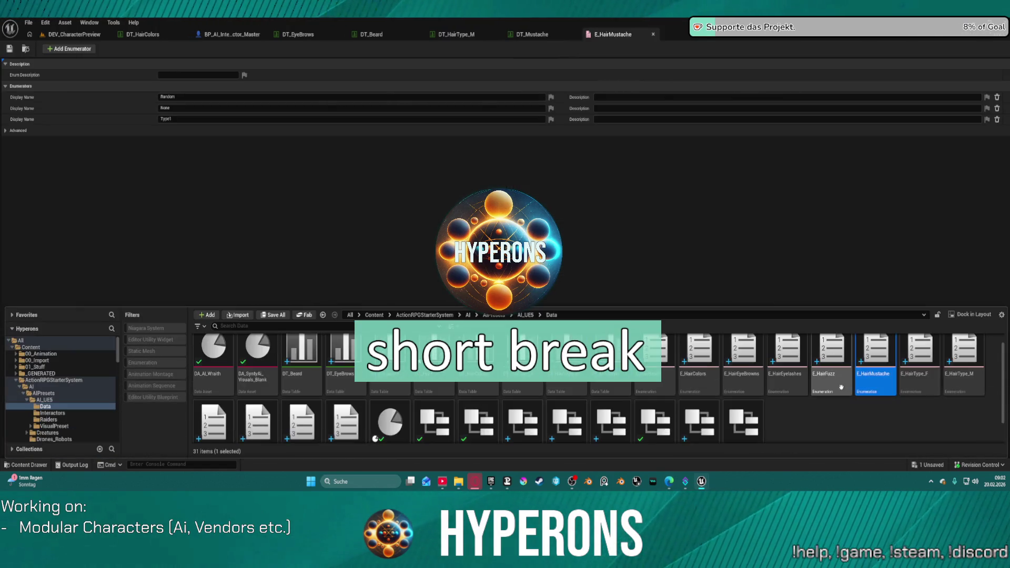
Open the E_HairFuzz enumeration from the Content Drawer.
double_click(832, 386)
key(ctrl+space)
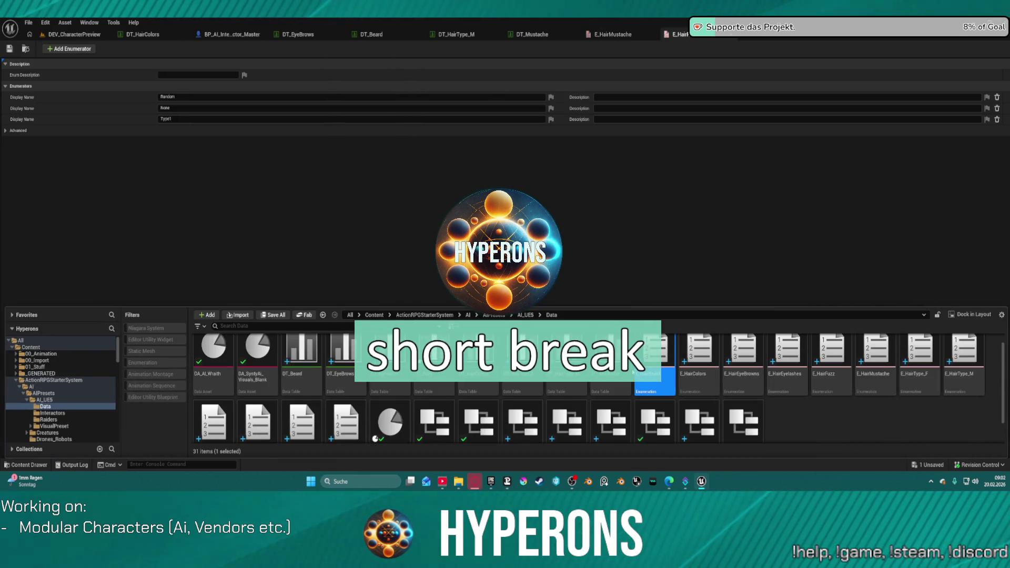
key(ctrl+space)
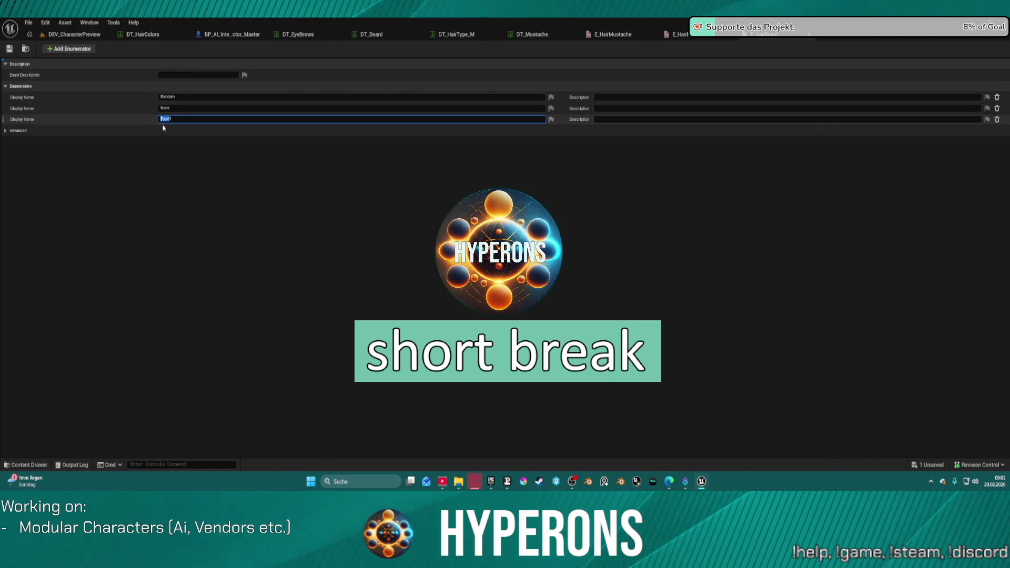
Add a new enumerator with display name Type2 below Type1.
click(59, 50)
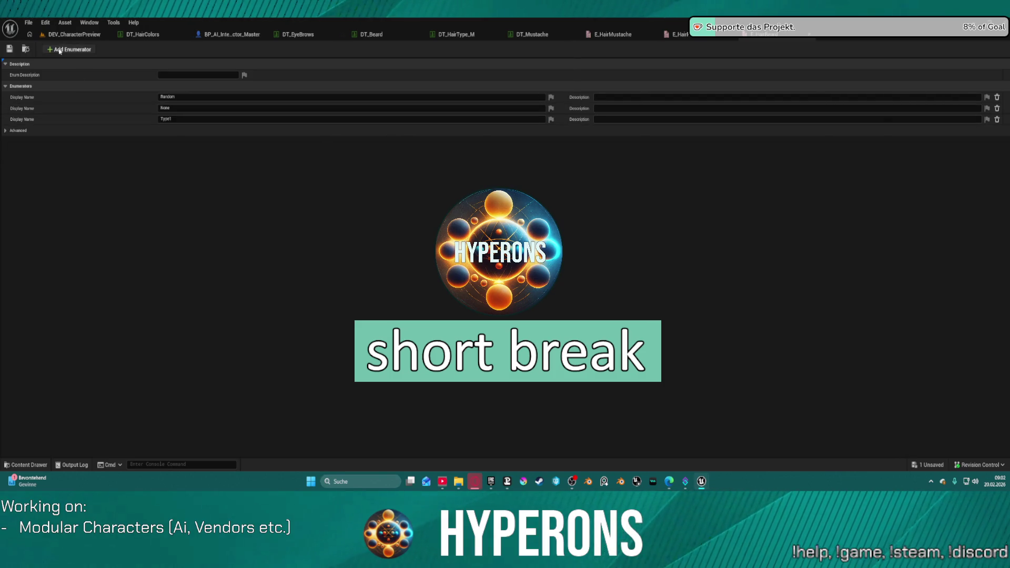
click(163, 130)
text(Type2)
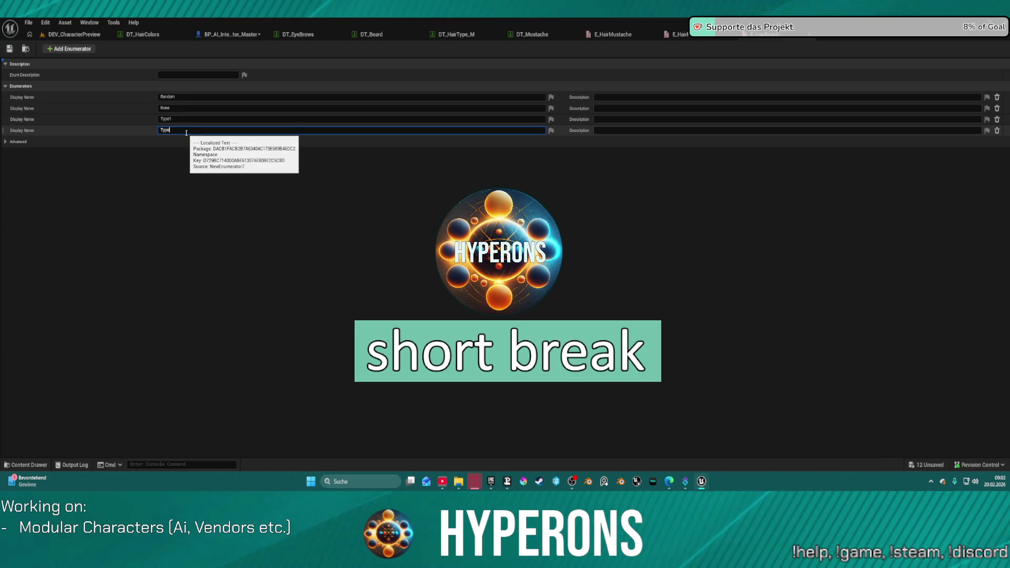